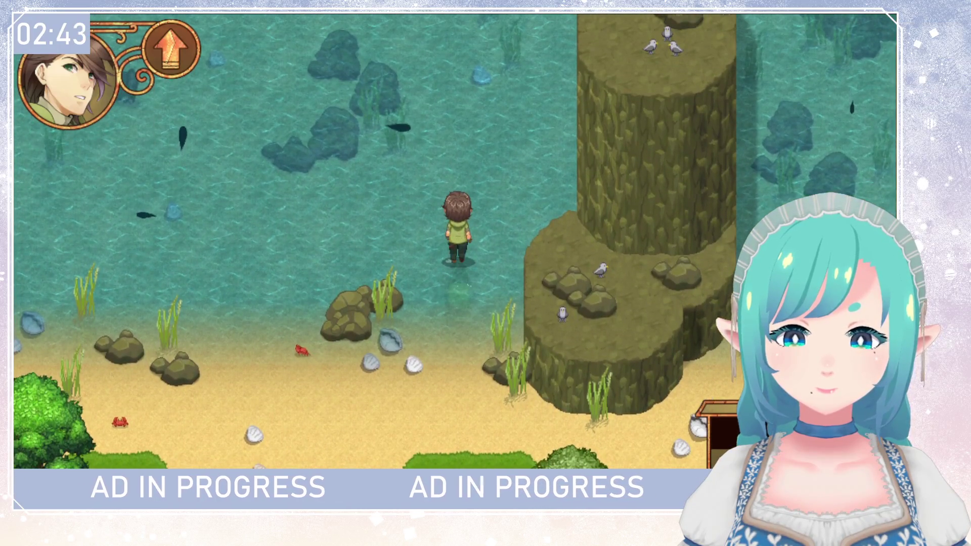
# Step: Walk the hero out of the shallow water, south across the beach onto the grass, then east and south
pyautogui.press('Down')
pyautogui.press('Down')
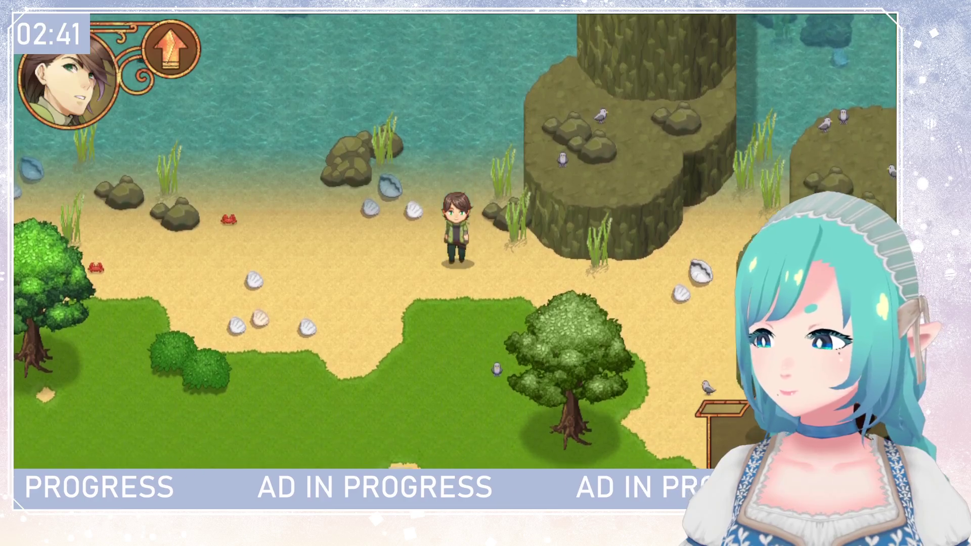
pyautogui.press('Down')
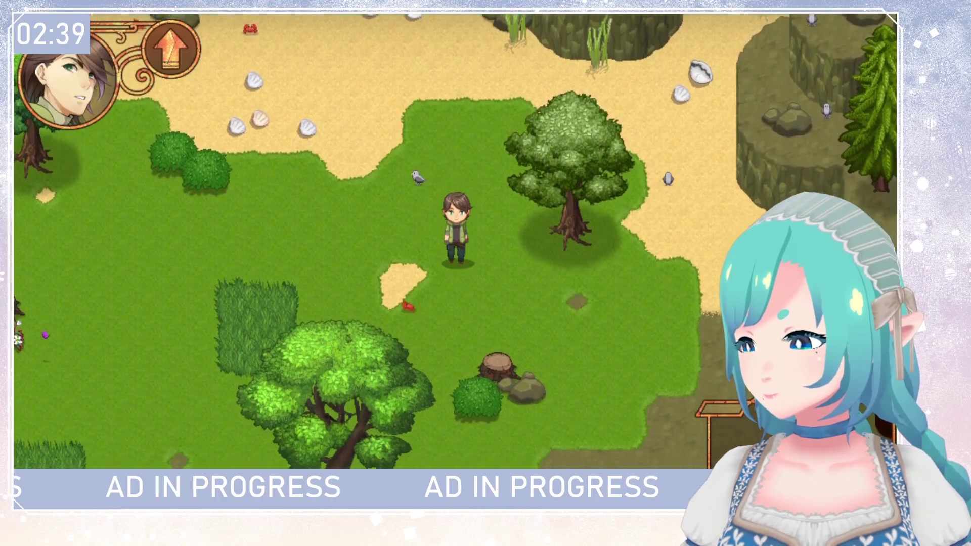
pyautogui.press('Right')
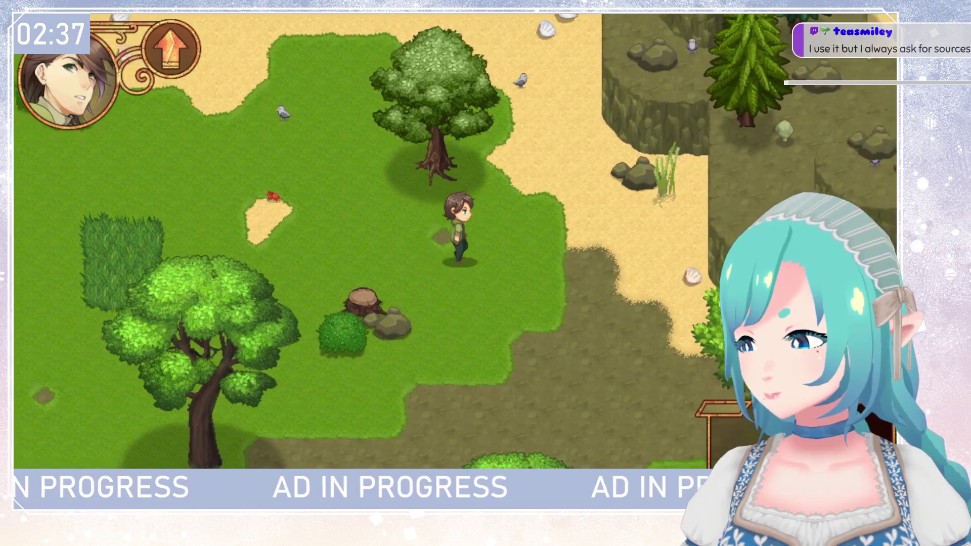
pyautogui.press('Down')
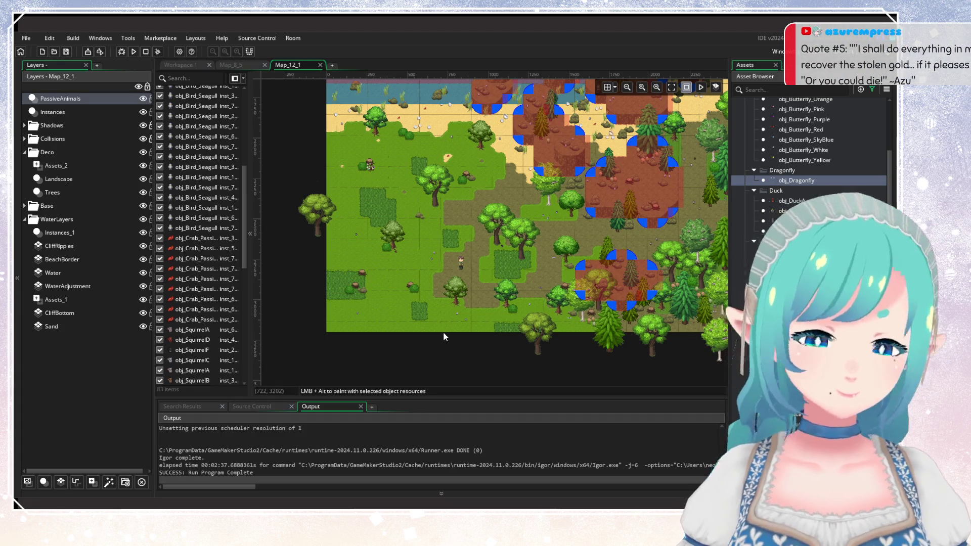
# Step: Close the Map_12_1 room, search the assets for Map_11_4 and open that room
pyautogui.click(321, 65)
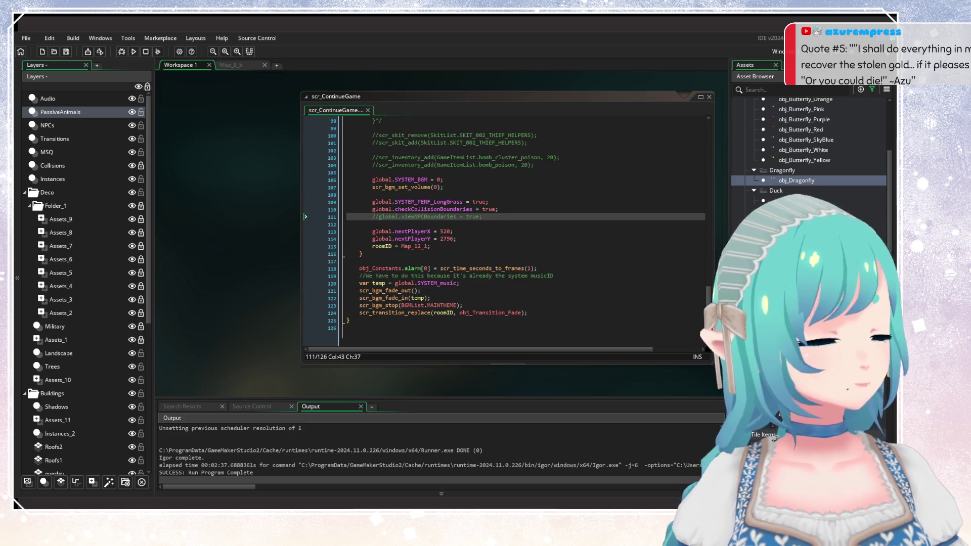
pyautogui.scroll(-3, 810, 152)
pyautogui.click(872, 89)
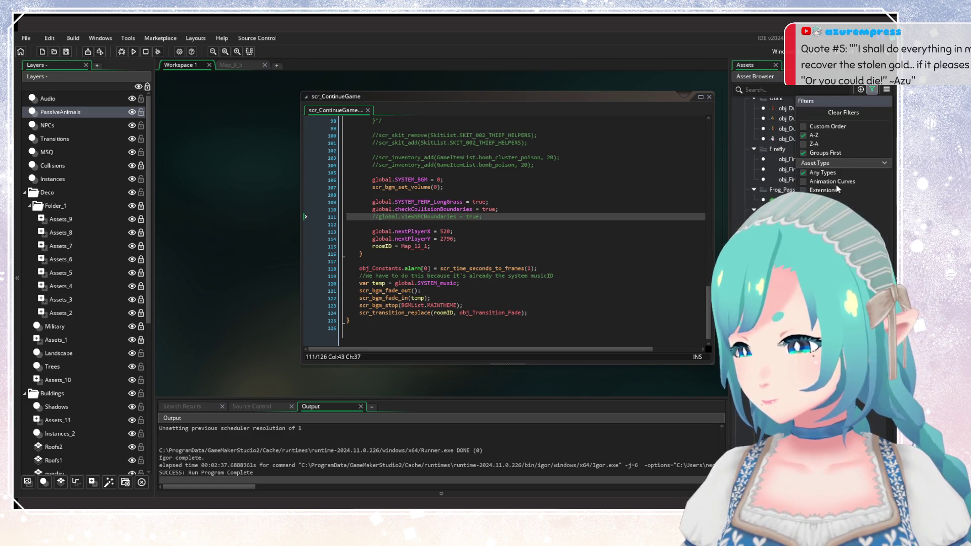
pyautogui.click(768, 90)
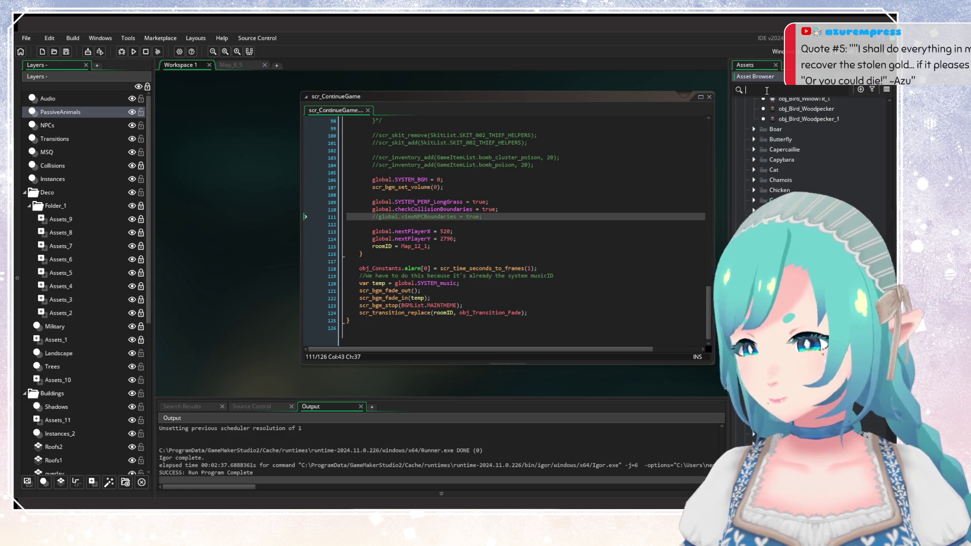
pyautogui.write('Map_11')
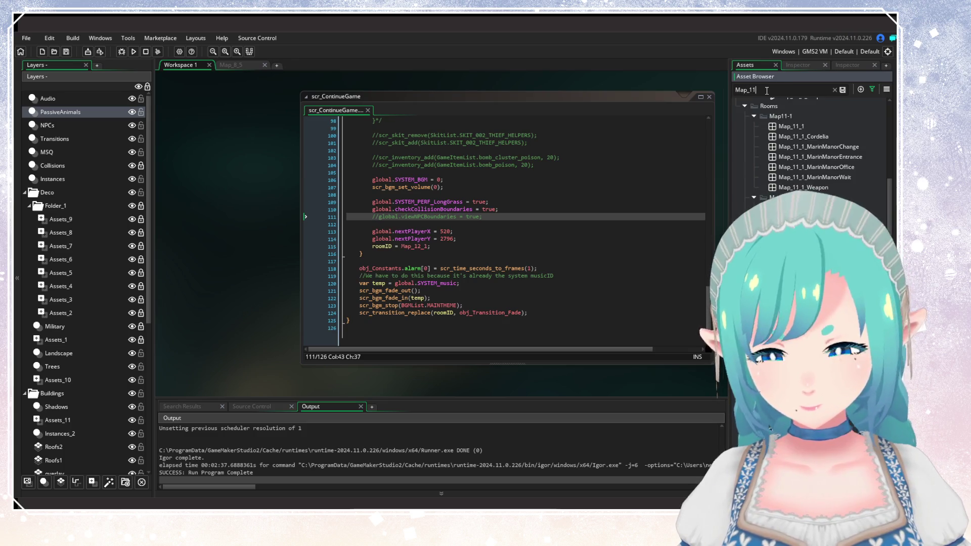
pyautogui.write('_')
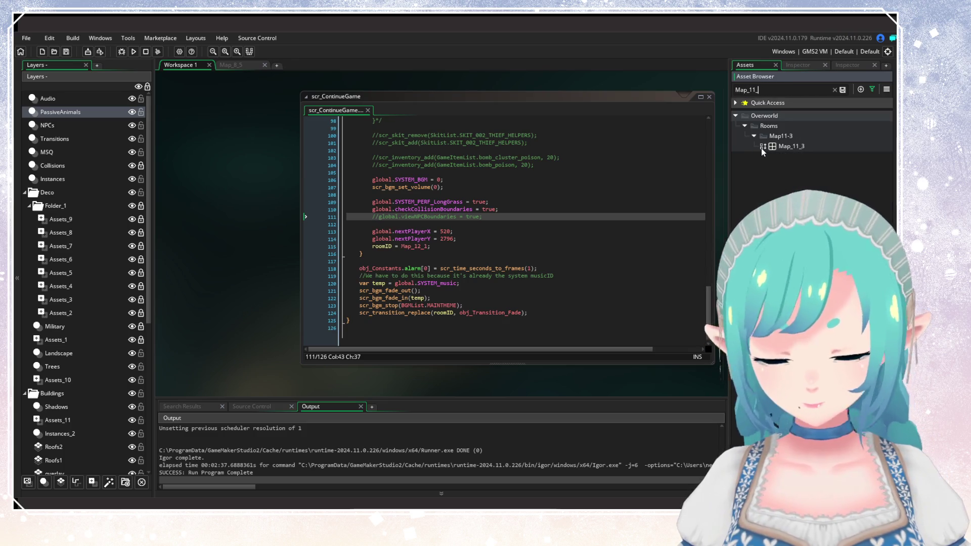
pyautogui.write('4')
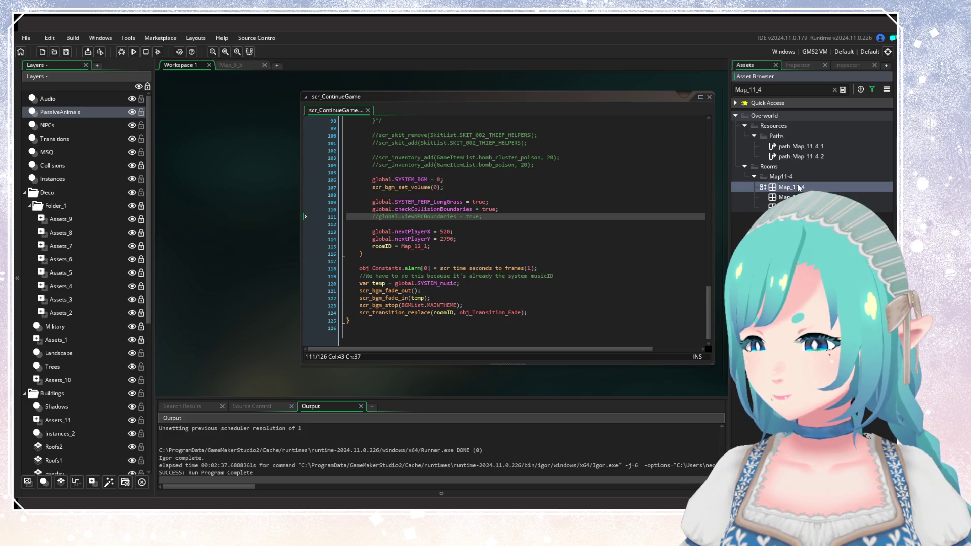
pyautogui.doubleClick(794, 187)
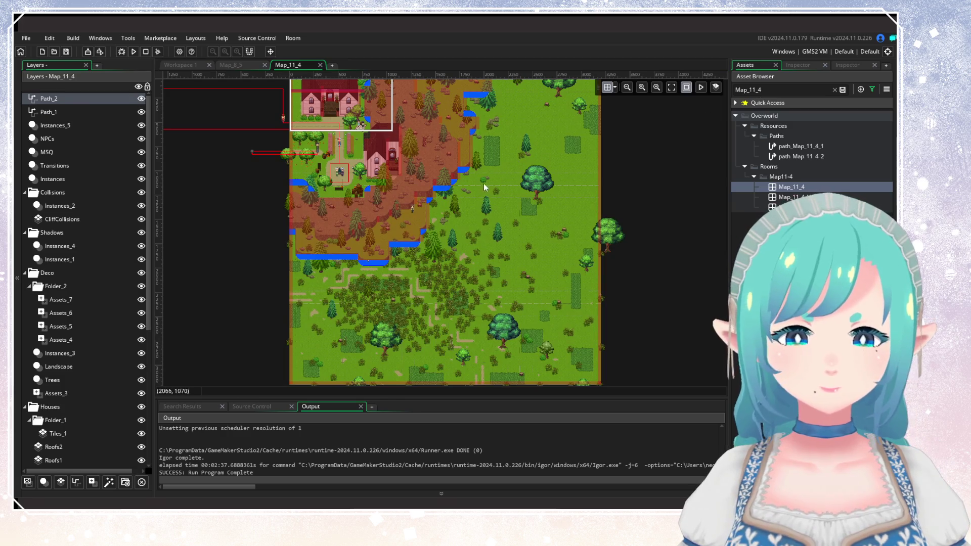
# Step: Look around the Map_11_4 room and clear the asset search so every room is listed
pyautogui.scroll(1, 492, 233)
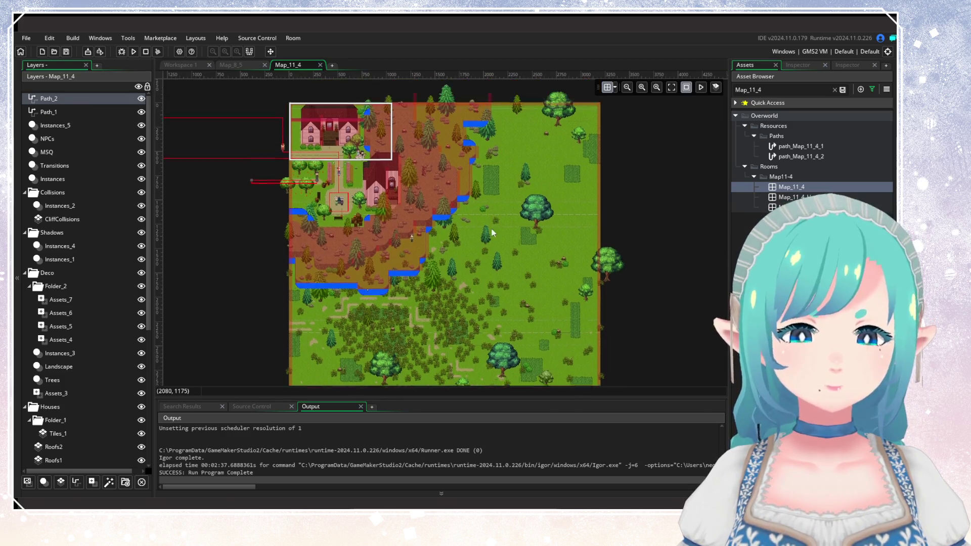
pyautogui.scroll(2, 494, 277)
pyautogui.scroll(-3, 513, 169)
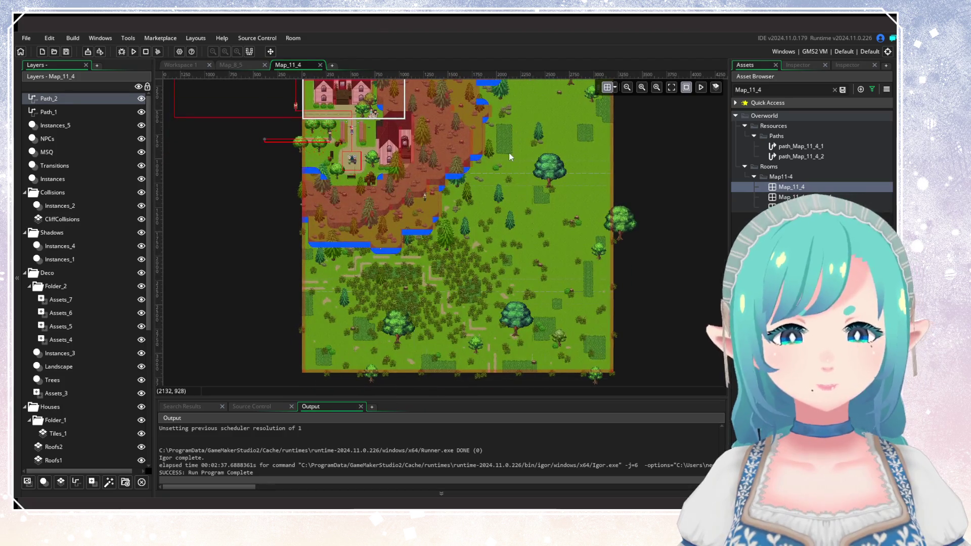
pyautogui.scroll(-1, 602, 202)
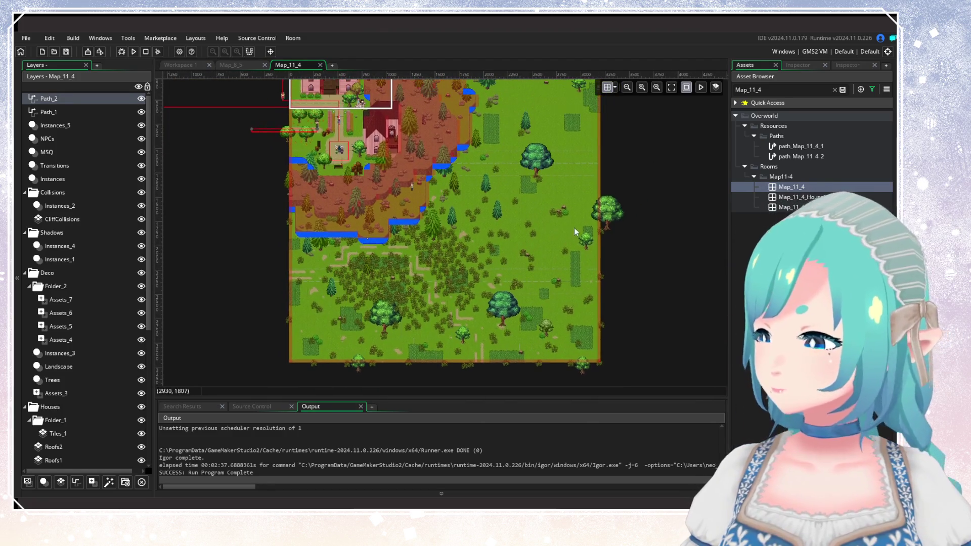
pyautogui.click(835, 89)
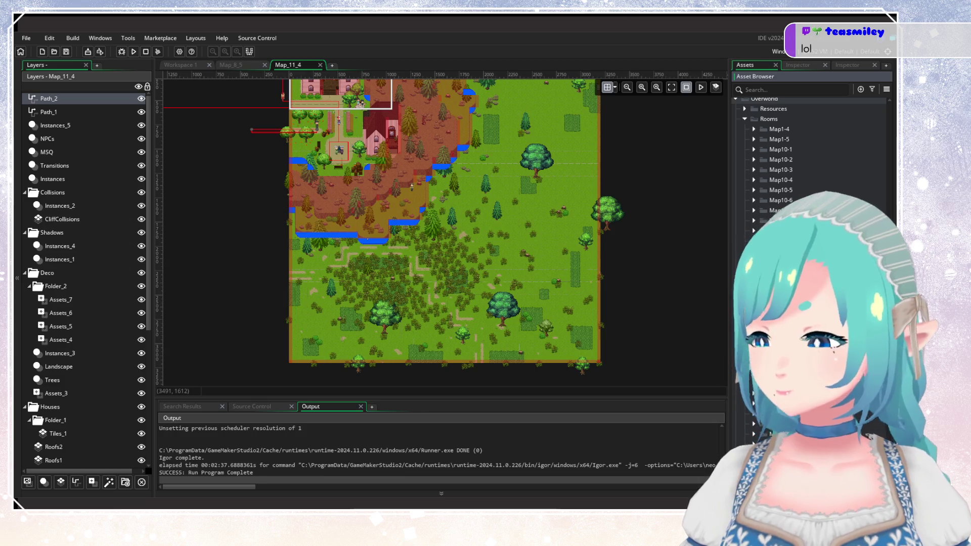
# Step: Zoom back out over the whole Map_11_4 room after the test run
pyautogui.scroll(4, 508, 229)
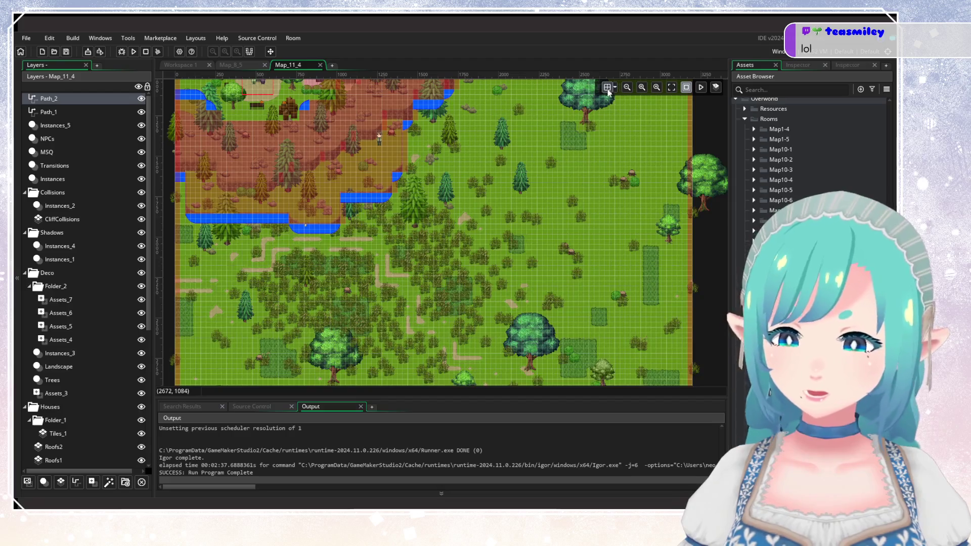
# Step: Survey the Map_11_4 forest paths and clearing, then add a new instance layer, Instances_6
pyautogui.scroll(-3, 571, 180)
pyautogui.scroll(2, 559, 277)
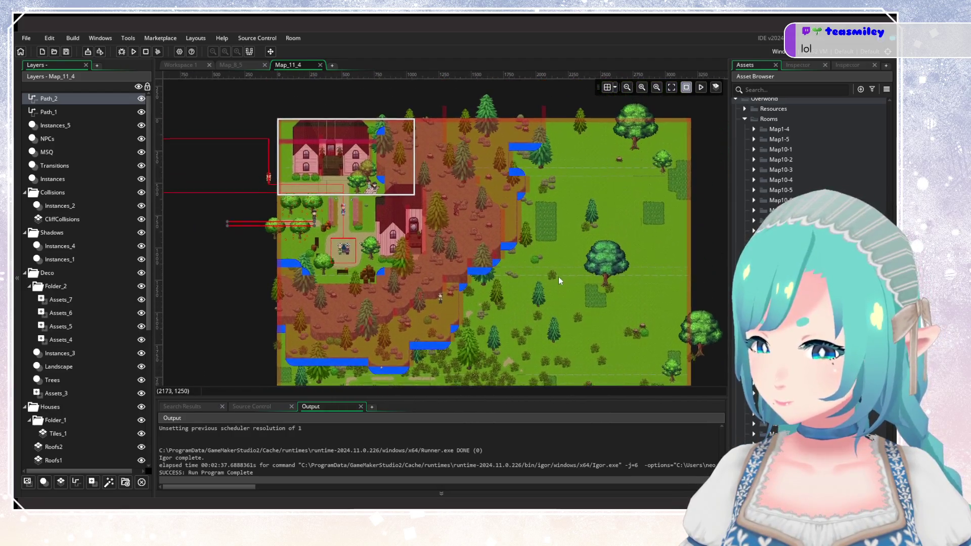
pyautogui.scroll(-6, 558, 282)
pyautogui.scroll(2, 497, 226)
pyautogui.scroll(-2, 515, 266)
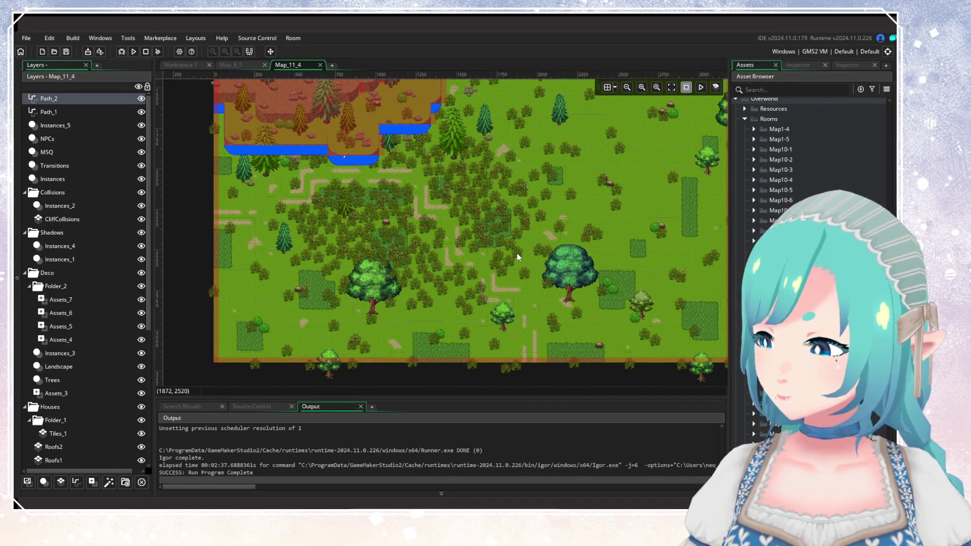
pyautogui.moveTo(513, 250); pyautogui.dragTo(503, 231)
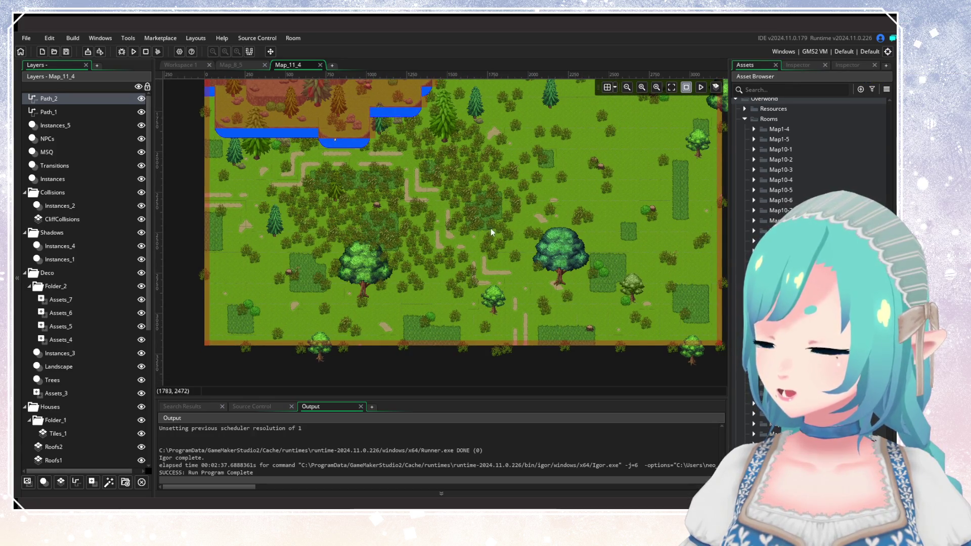
pyautogui.moveTo(488, 228); pyautogui.dragTo(498, 244)
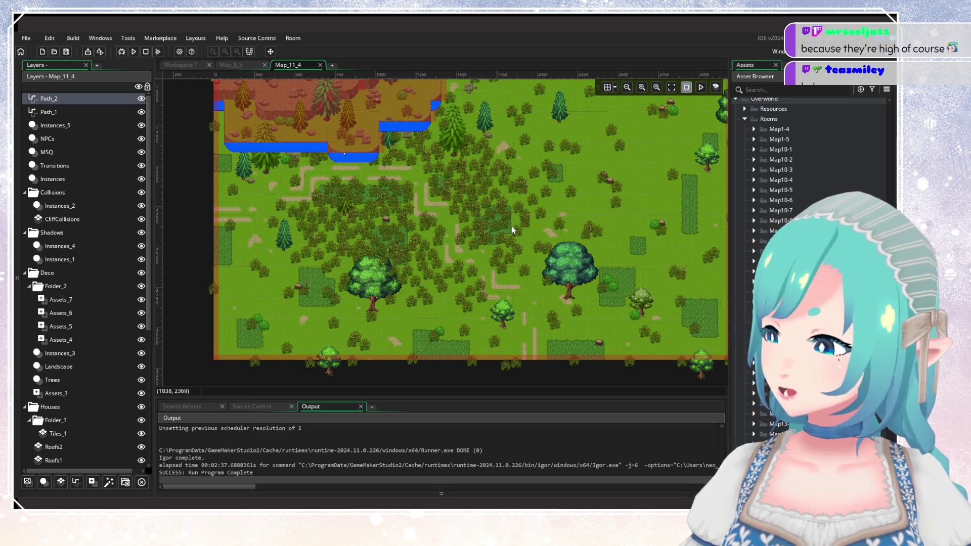
pyautogui.moveTo(499, 231)
pyautogui.mouseDown()
pyautogui.moveTo(487, 219)
pyautogui.moveTo(482, 262)
pyautogui.moveTo(484, 252)
pyautogui.mouseUp()
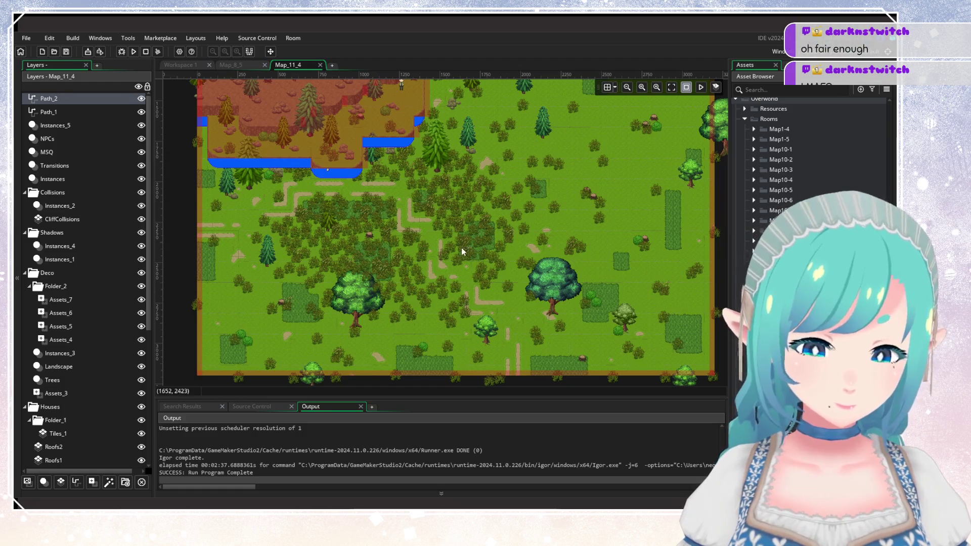
pyautogui.scroll(2, 487, 221)
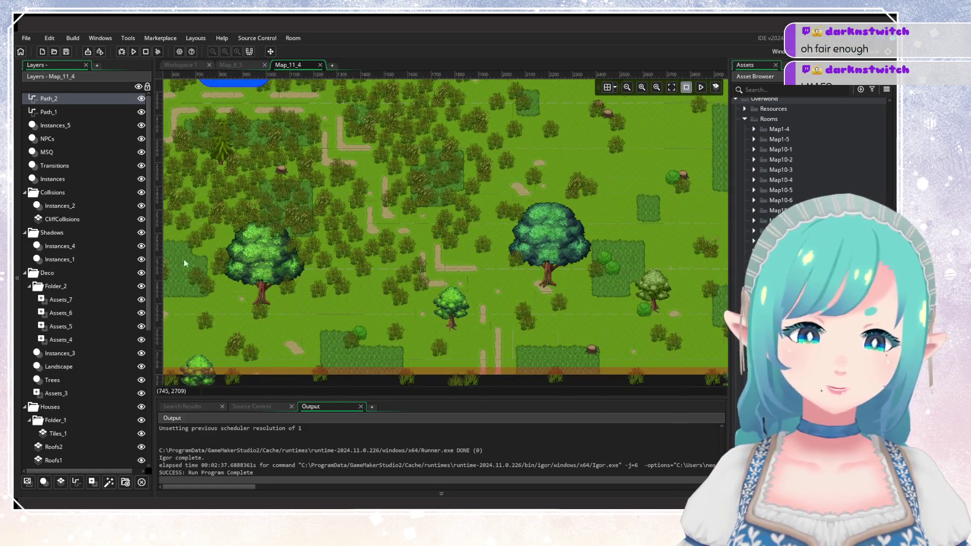
pyautogui.scroll(-3, 184, 259)
pyautogui.click(44, 482)
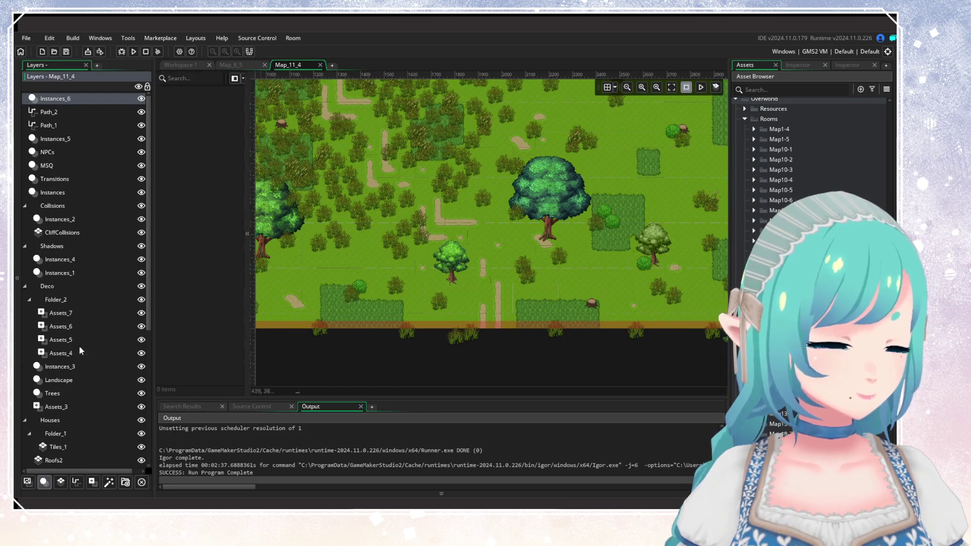
pyautogui.rightClick(74, 99)
pyautogui.click(98, 116)
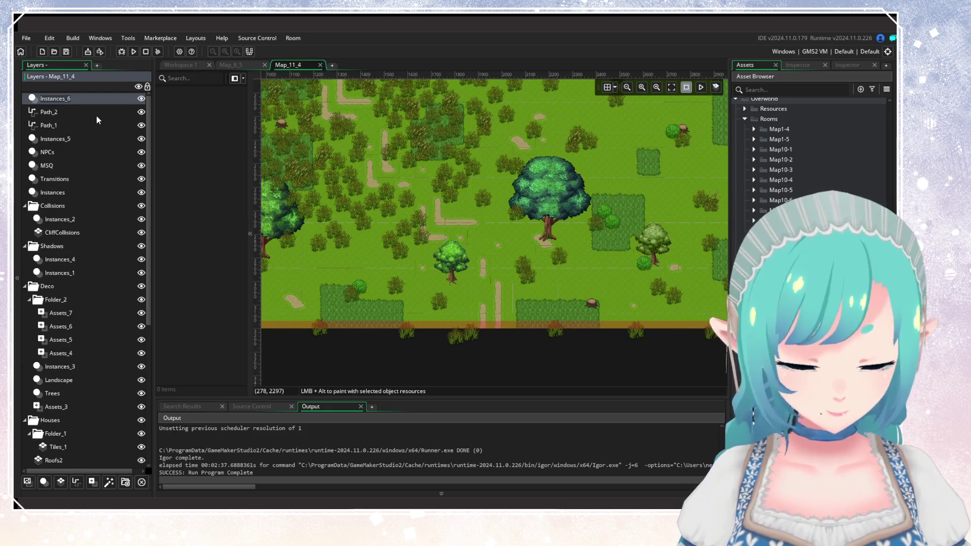
pyautogui.write('PassiveAnimals')
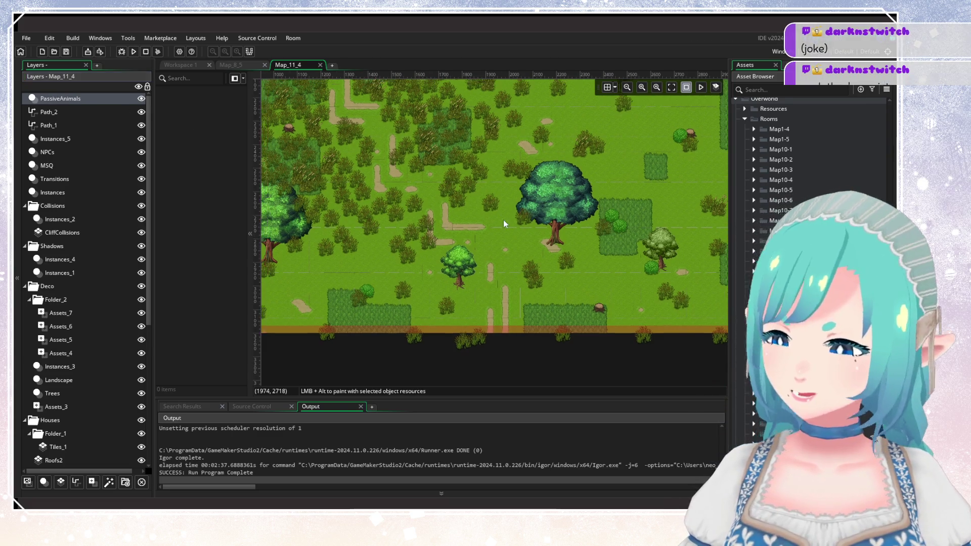
pyautogui.scroll(5, 504, 219)
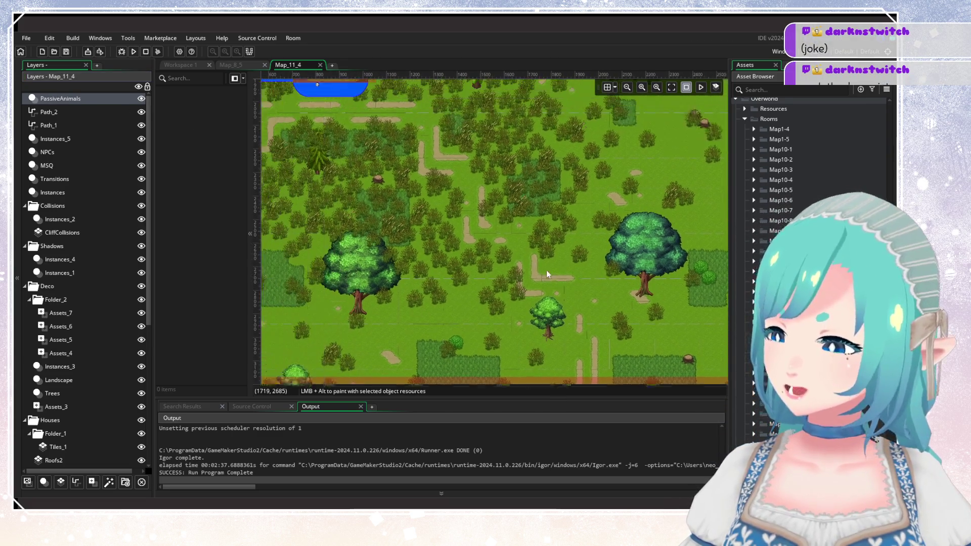
pyautogui.keyDown('ctrl'); pyautogui.scroll(-3, 546, 271); pyautogui.keyUp('ctrl')
pyautogui.keyDown('ctrl'); pyautogui.scroll(-3, 483, 235); pyautogui.keyUp('ctrl')
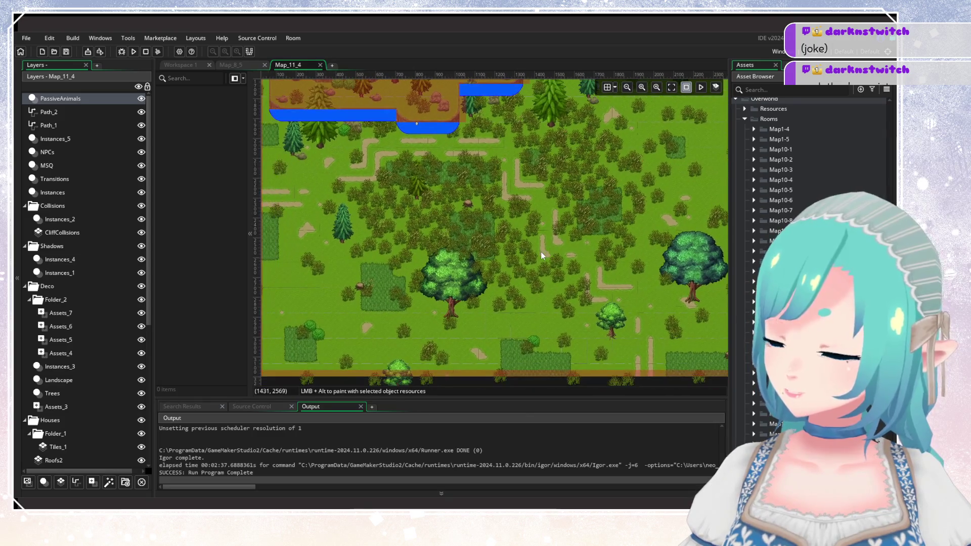
pyautogui.keyDown('ctrl'); pyautogui.scroll(-2, 477, 270); pyautogui.keyUp('ctrl')
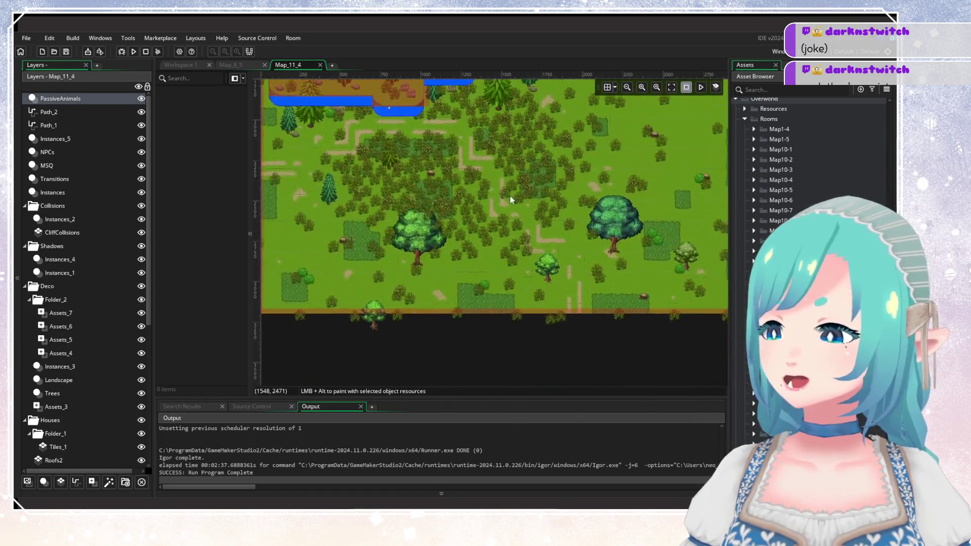
pyautogui.scroll(2, 463, 210)
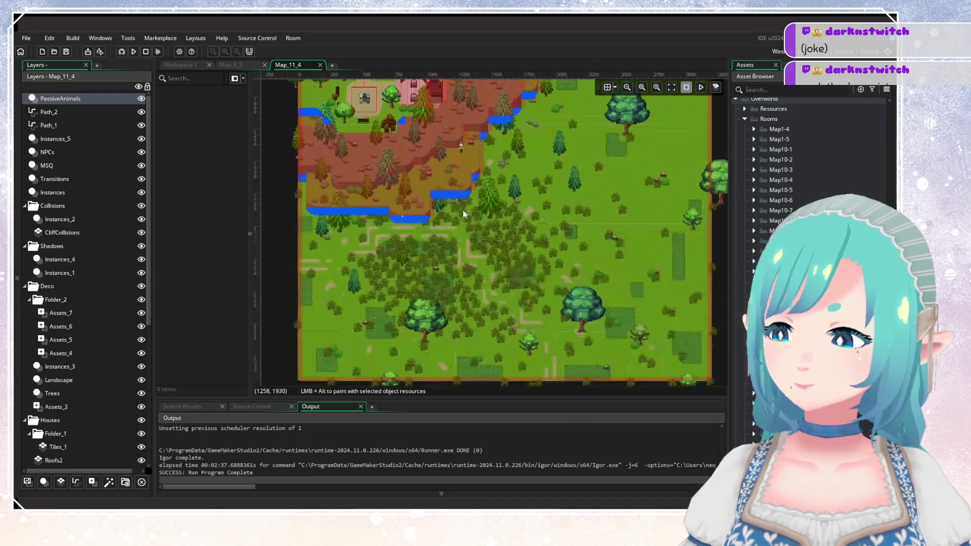
pyautogui.scroll(-3, 495, 238)
pyautogui.scroll(3, 528, 264)
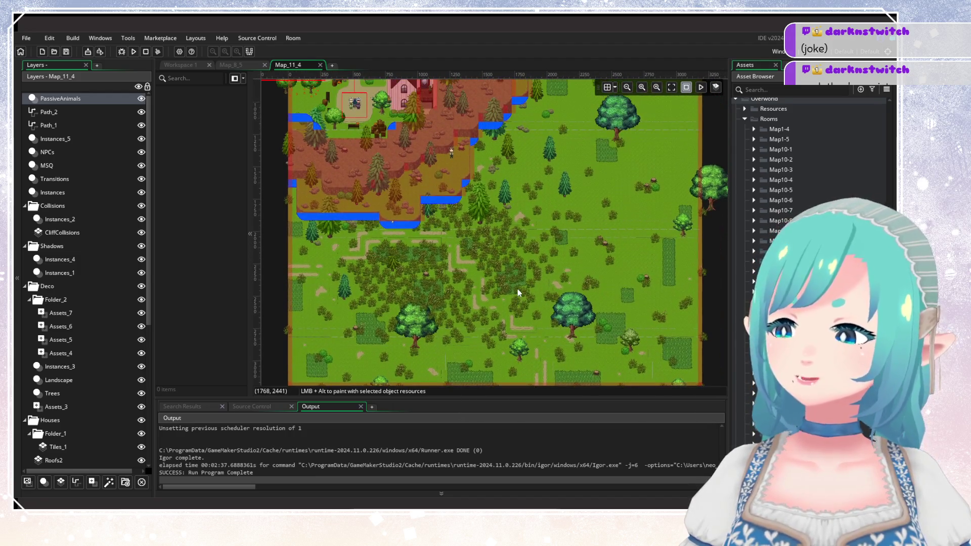
pyautogui.moveTo(522, 271); pyautogui.dragTo(524, 258)
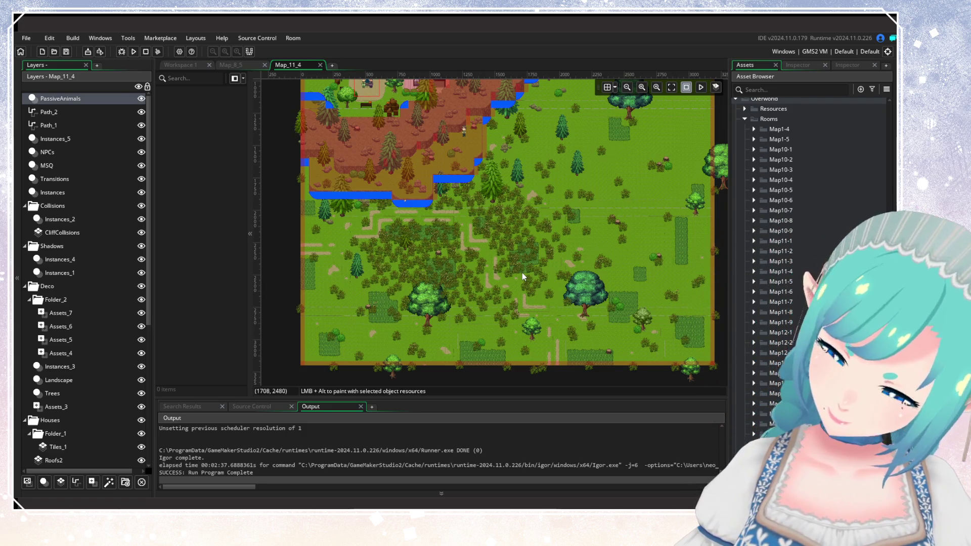
pyautogui.moveTo(523, 272)
pyautogui.mouseDown()
pyautogui.moveTo(510, 259)
pyautogui.moveTo(550, 278)
pyautogui.moveTo(536, 260)
pyautogui.moveTo(580, 289)
pyautogui.moveTo(557, 274)
pyautogui.moveTo(545, 244)
pyautogui.mouseUp()
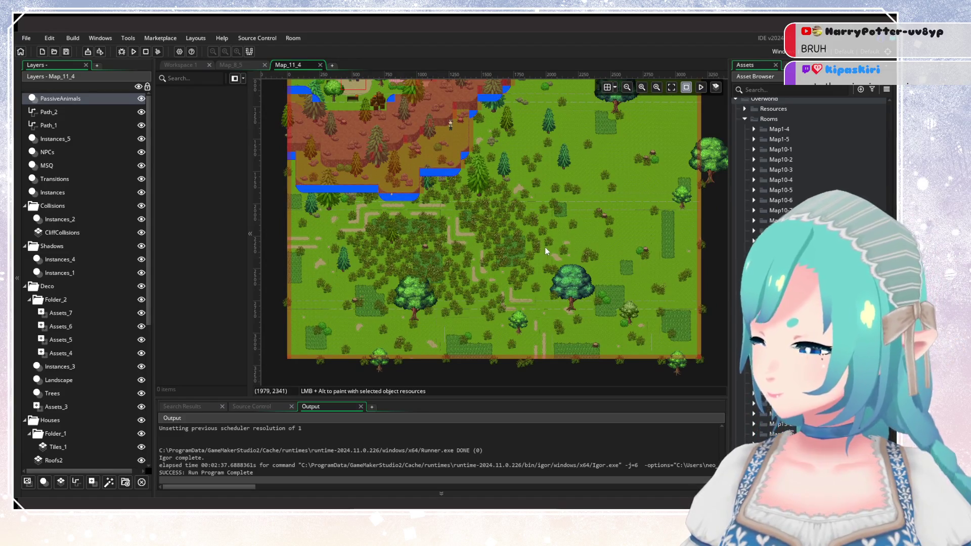
pyautogui.scroll(5, 546, 247)
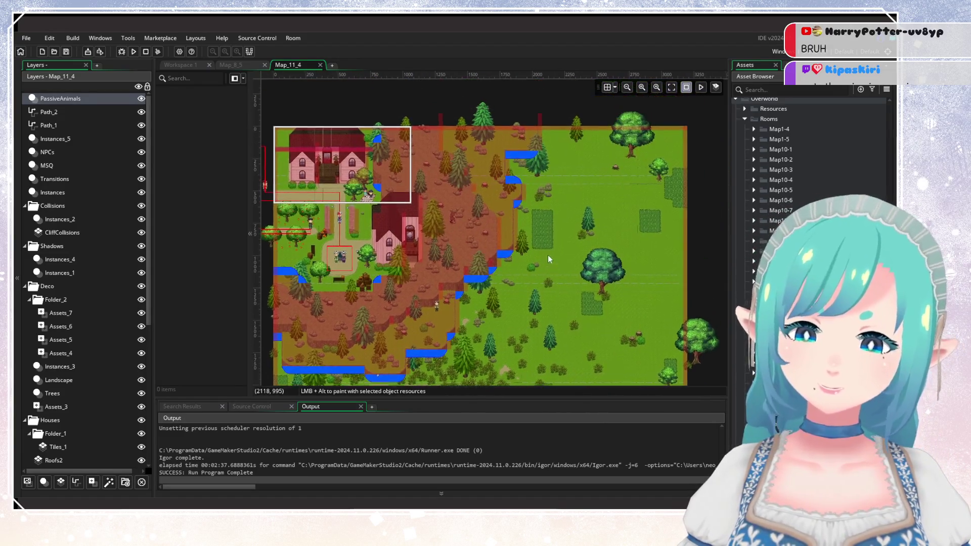
pyautogui.scroll(-10, 548, 255)
pyautogui.keyDown('ctrl'); pyautogui.scroll(2, 538, 250); pyautogui.keyUp('ctrl')
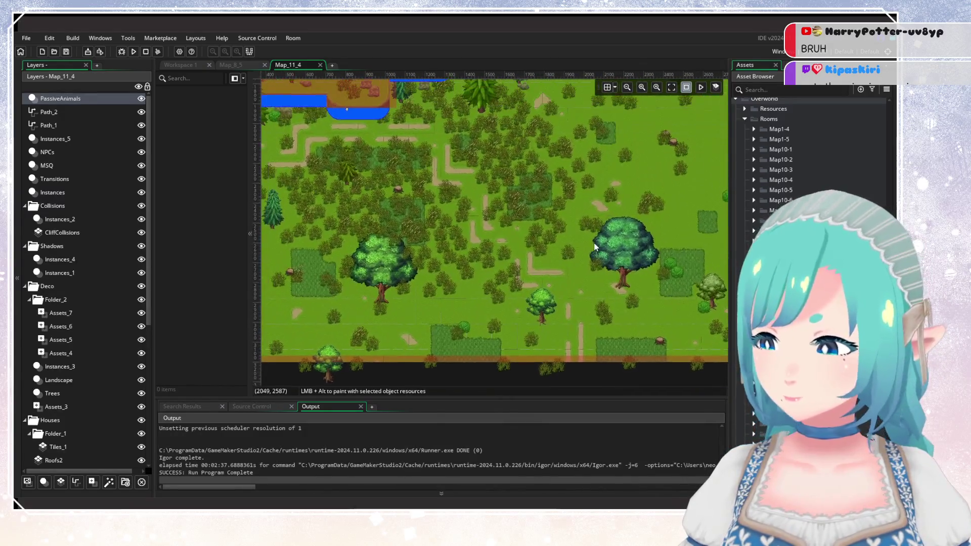
pyautogui.keyDown('ctrl'); pyautogui.scroll(-1, 558, 230); pyautogui.keyUp('ctrl')
pyautogui.scroll(2, 561, 242)
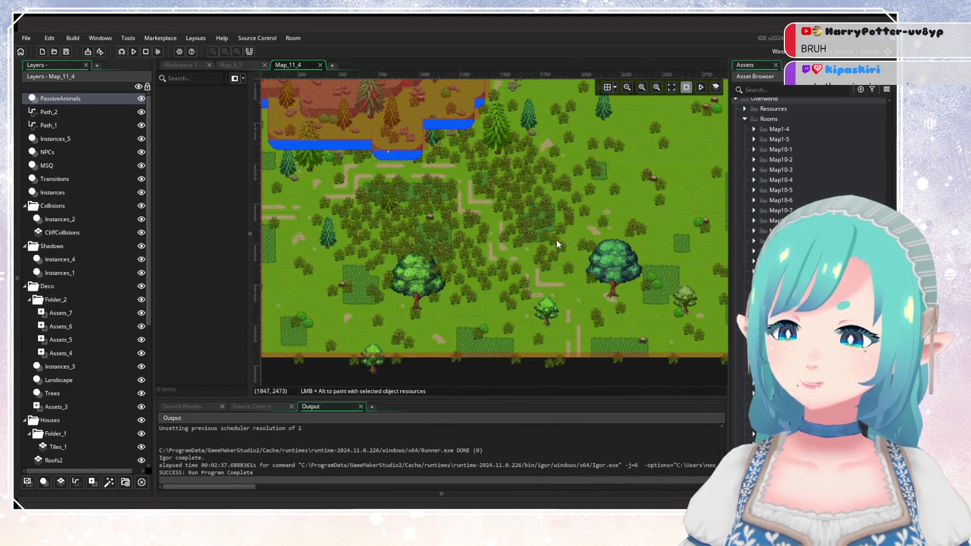
pyautogui.keyDown('ctrl'); pyautogui.scroll(-2, 556, 240); pyautogui.keyUp('ctrl')
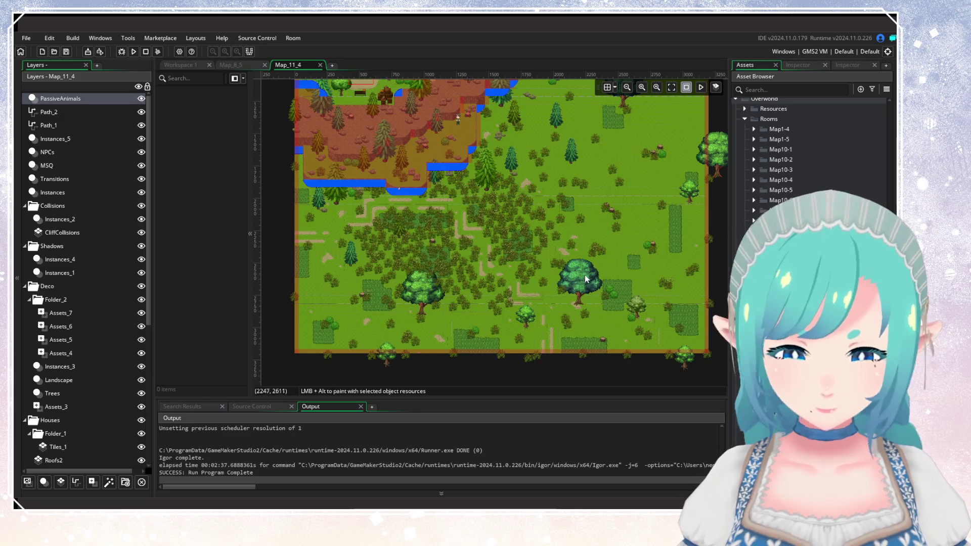
pyautogui.scroll(5, 823, 170)
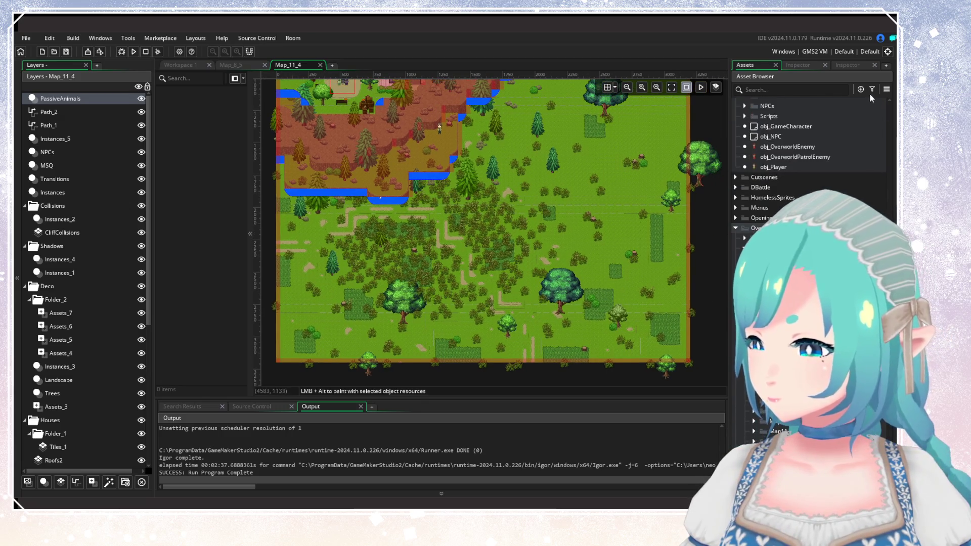
# Step: Scroll the asset tree to Characters > Animals, showing bird and butterfly objects like obj_Bird_Dove_1
pyautogui.click(872, 91)
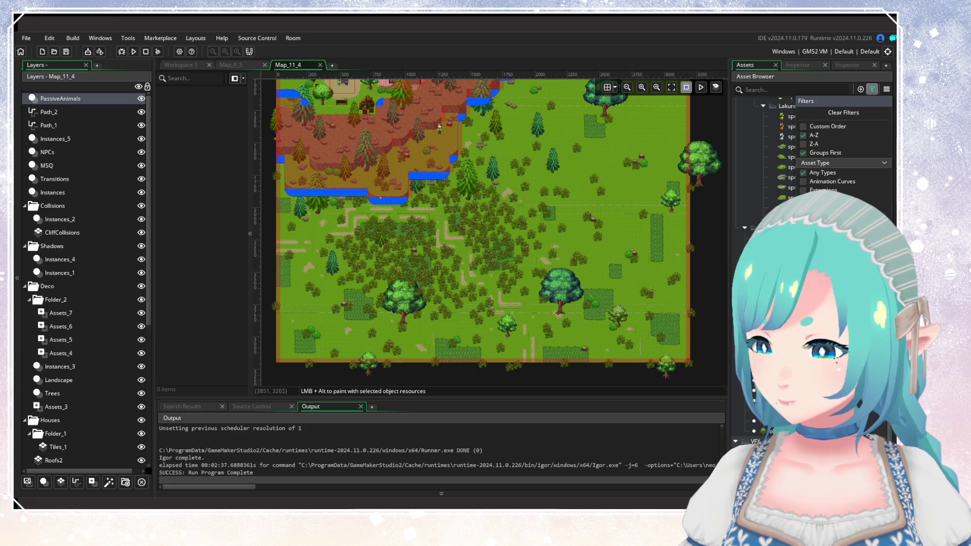
pyautogui.scroll(-3, 775, 152)
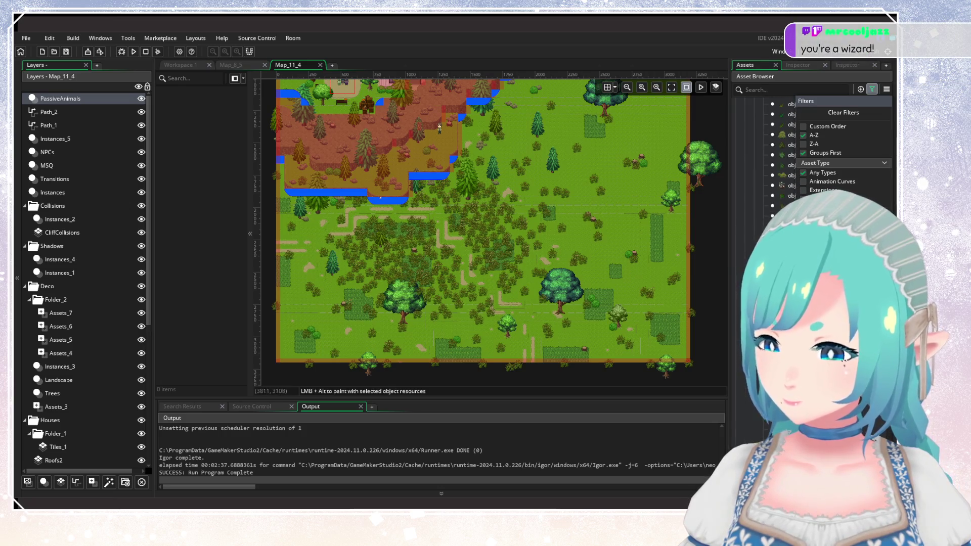
pyautogui.scroll(-5, 774, 151)
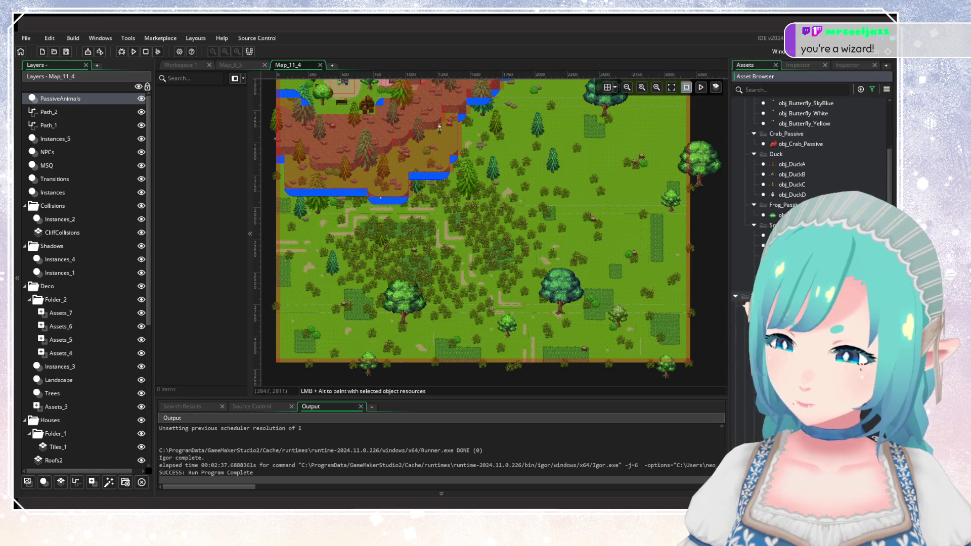
pyautogui.scroll(10, 794, 154)
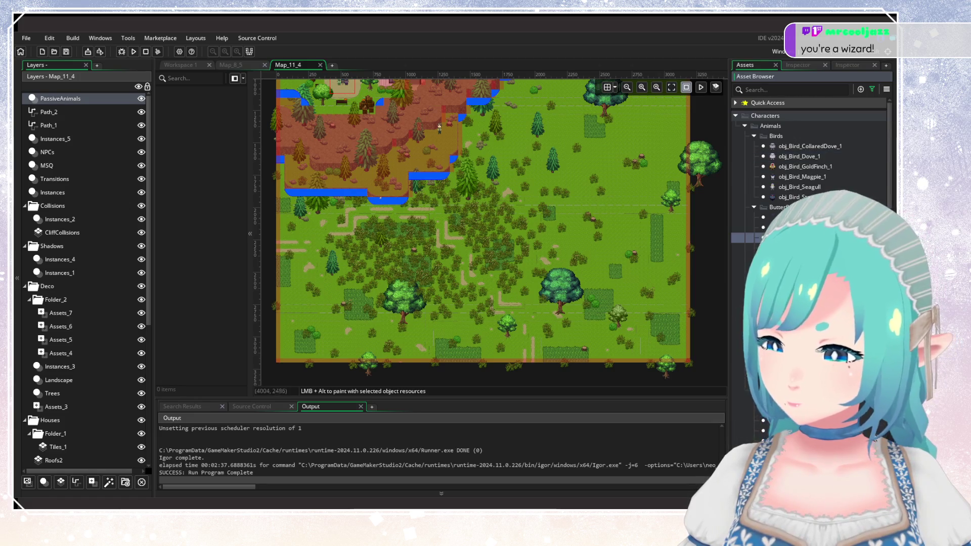
pyautogui.scroll(2, 611, 243)
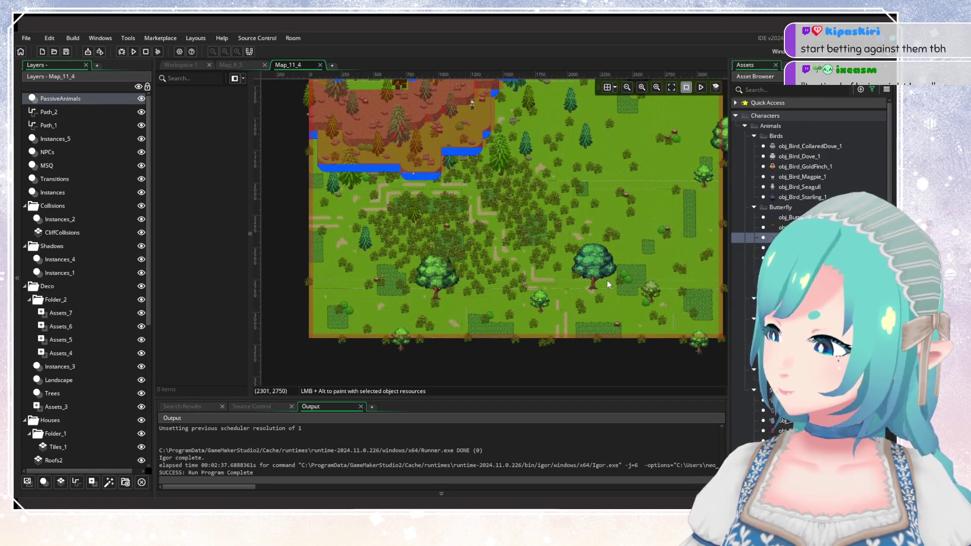
pyautogui.scroll(4, 609, 283)
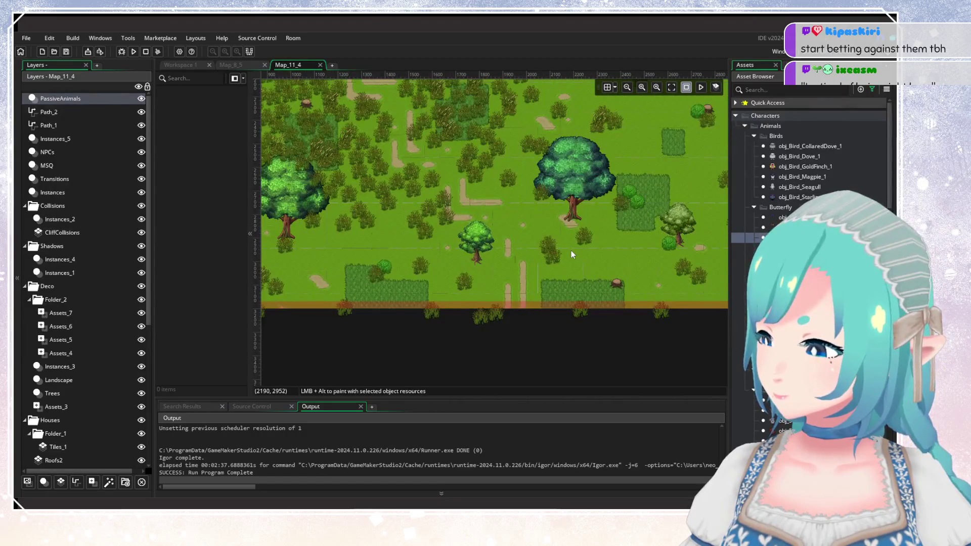
pyautogui.scroll(-3, 598, 281)
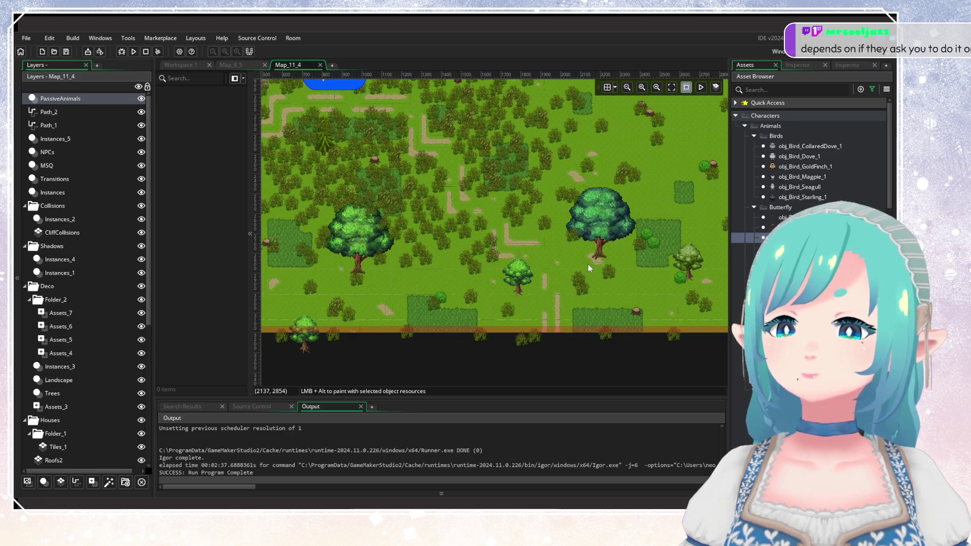
pyautogui.scroll(3, 505, 191)
pyautogui.hscroll(-5, 516, 229)
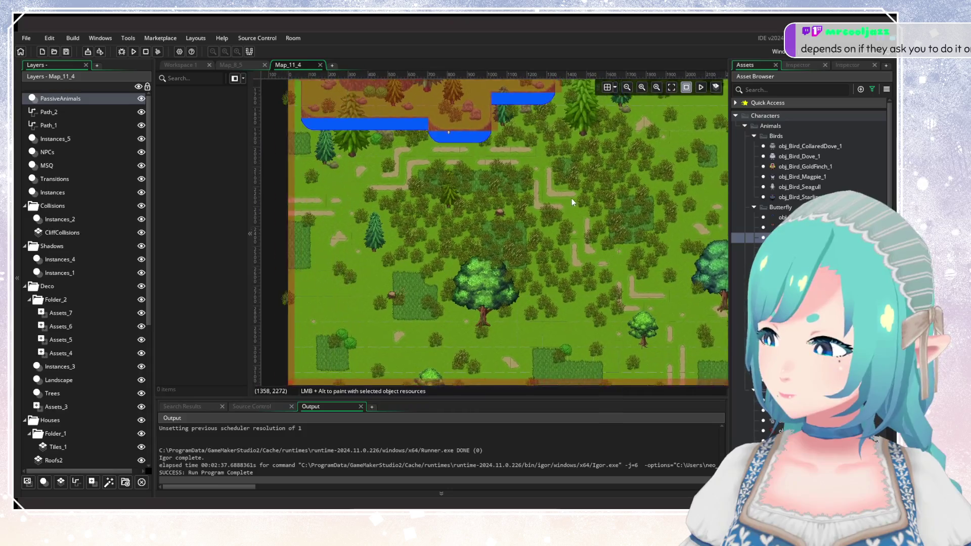
pyautogui.hscroll(5, 443, 198)
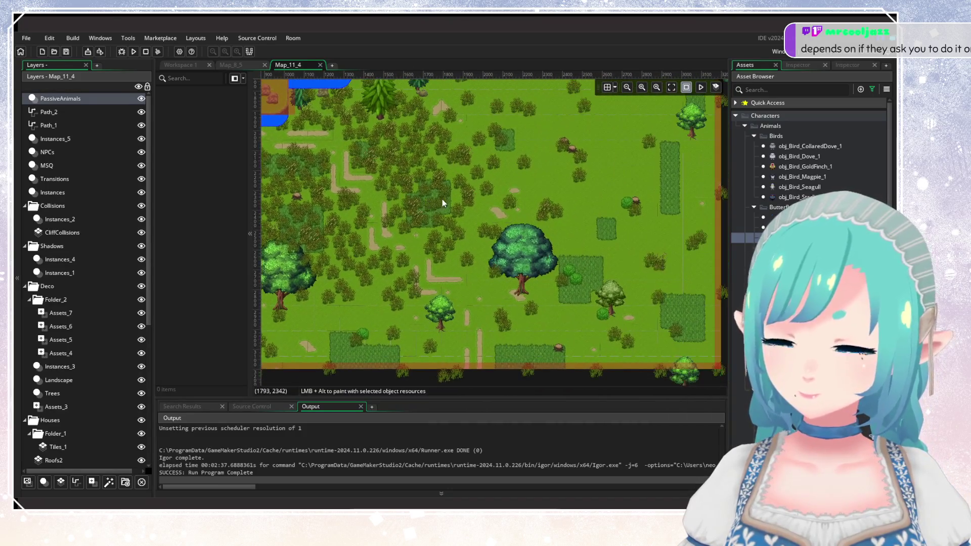
pyautogui.scroll(2, 504, 128)
pyautogui.scroll(8, 504, 128)
pyautogui.hscroll(-2, 499, 216)
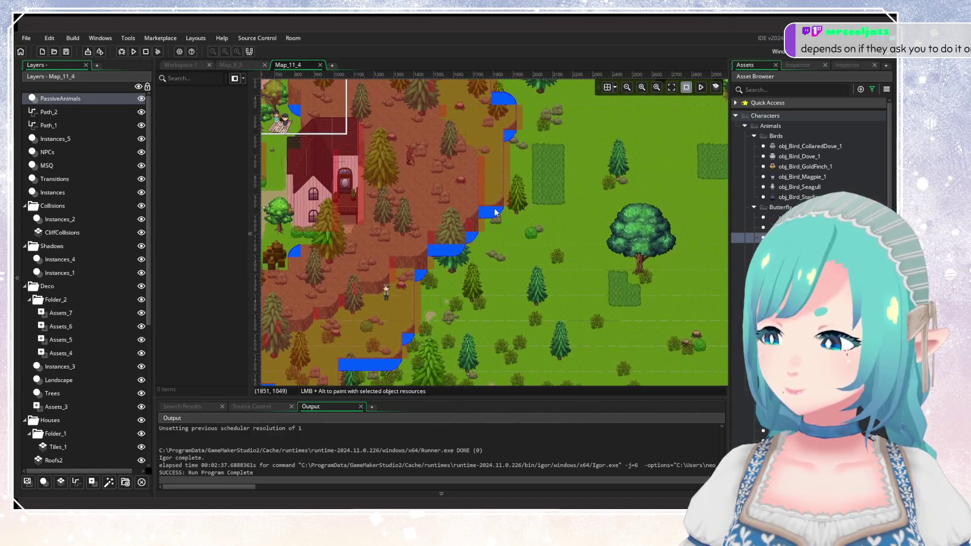
pyautogui.hscroll(2, 500, 253)
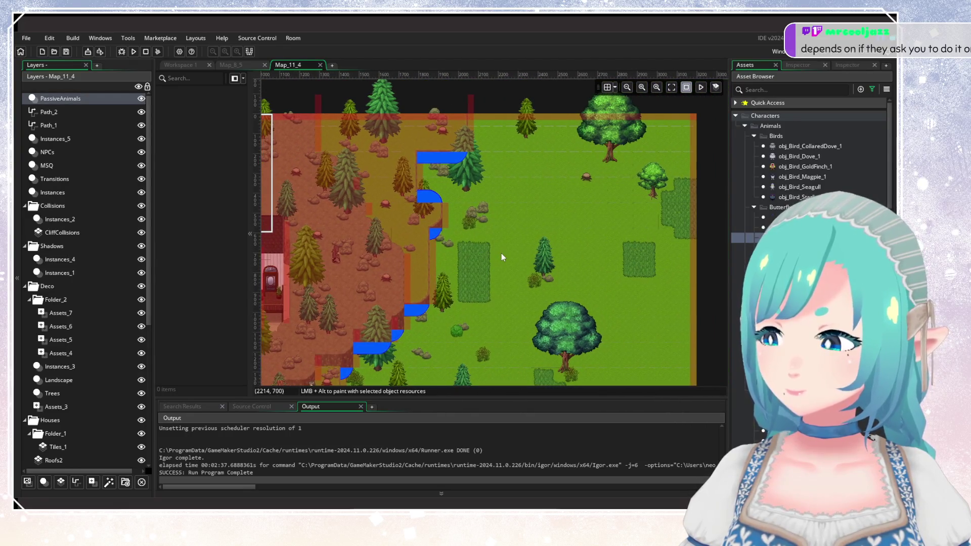
pyautogui.hscroll(-5, 516, 239)
pyautogui.scroll(-2, 516, 239)
pyautogui.scroll(-8, 597, 210)
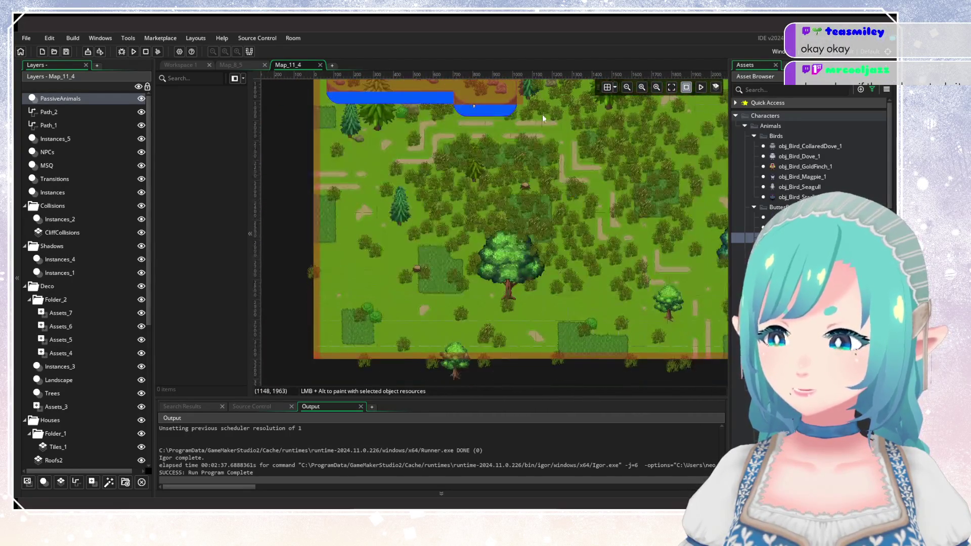
pyautogui.scroll(1, 563, 196)
pyautogui.scroll(3, 501, 260)
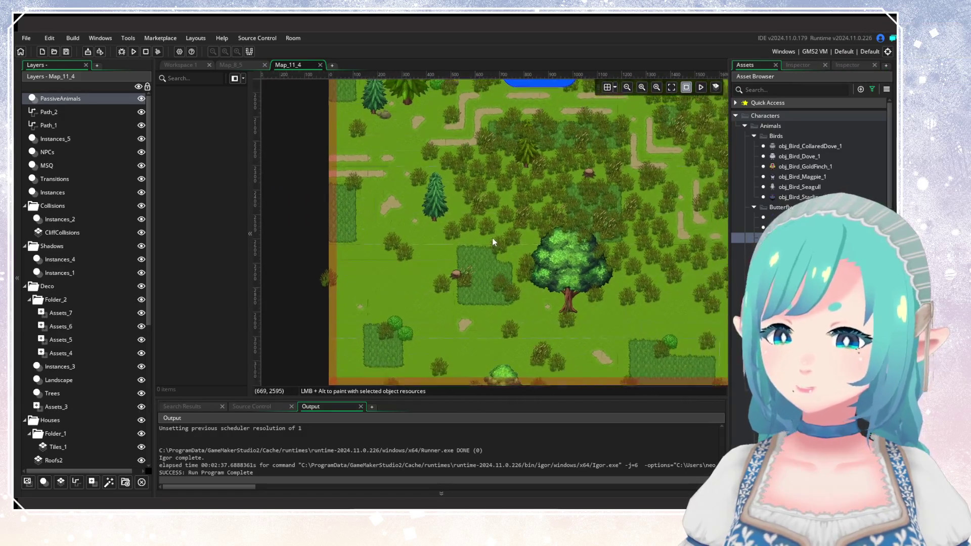
pyautogui.hscroll(4, 398, 253)
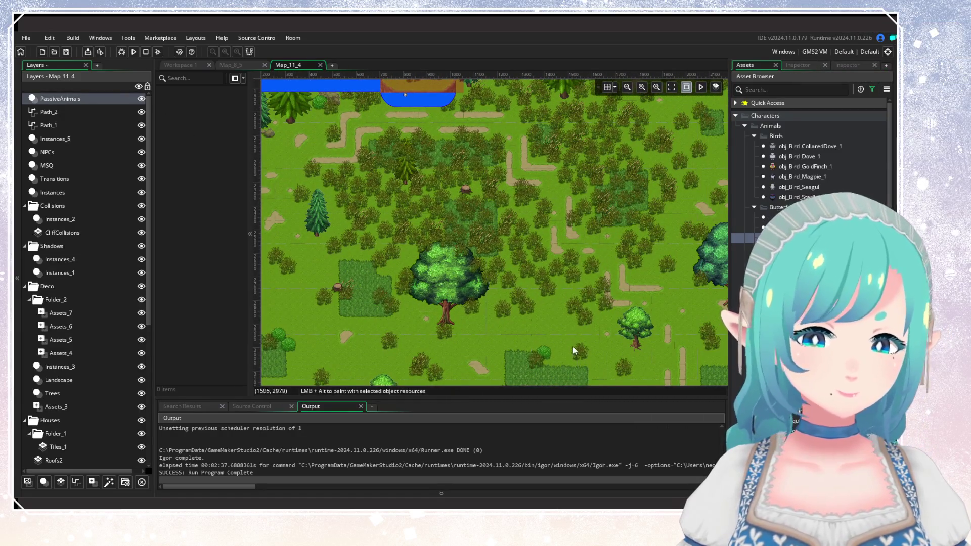
pyautogui.hscroll(4, 506, 318)
pyautogui.scroll(-2, 438, 284)
pyautogui.scroll(1, 536, 269)
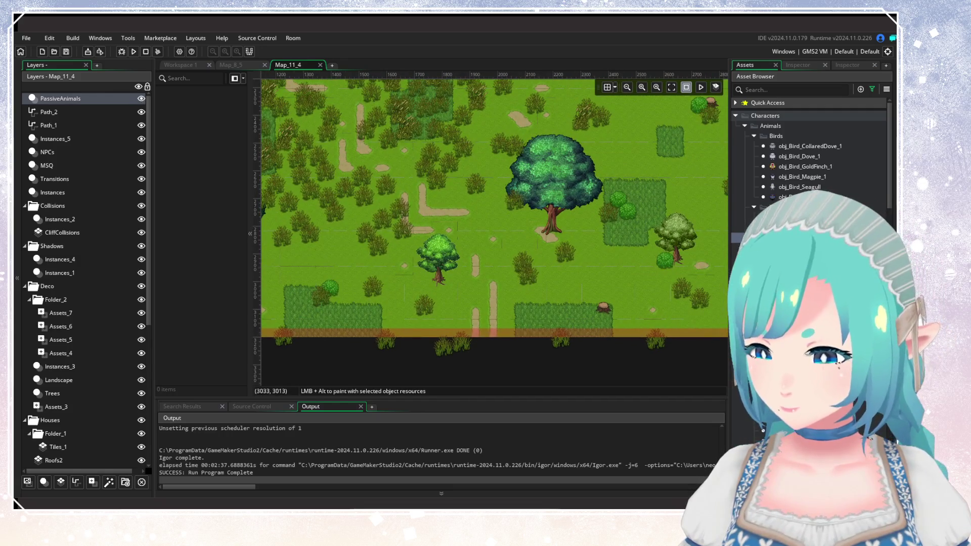
pyautogui.scroll(-3, 810, 152)
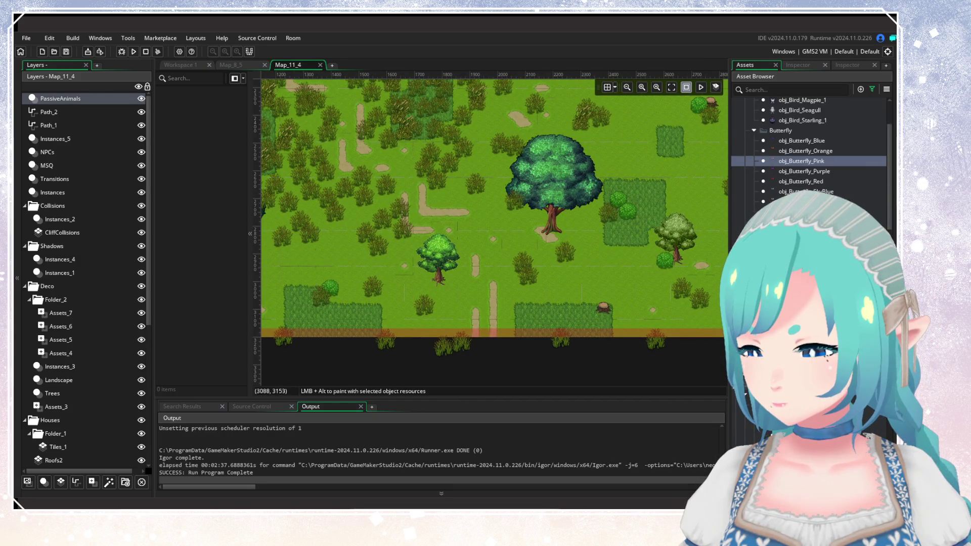
pyautogui.scroll(3, 569, 241)
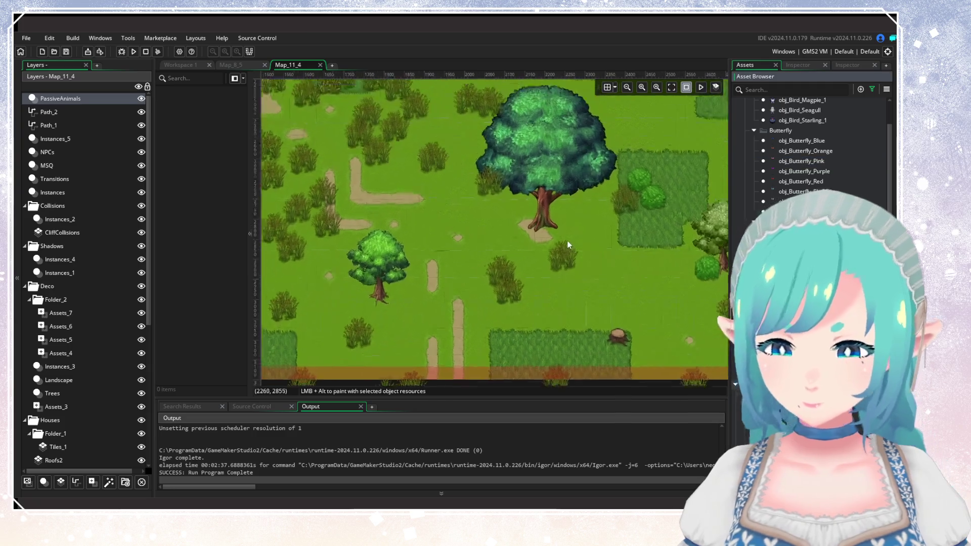
pyautogui.click(555, 233)
# Step: Place a second squirrel near the pine tree in the forest
pyautogui.scroll(-5, 555, 237)
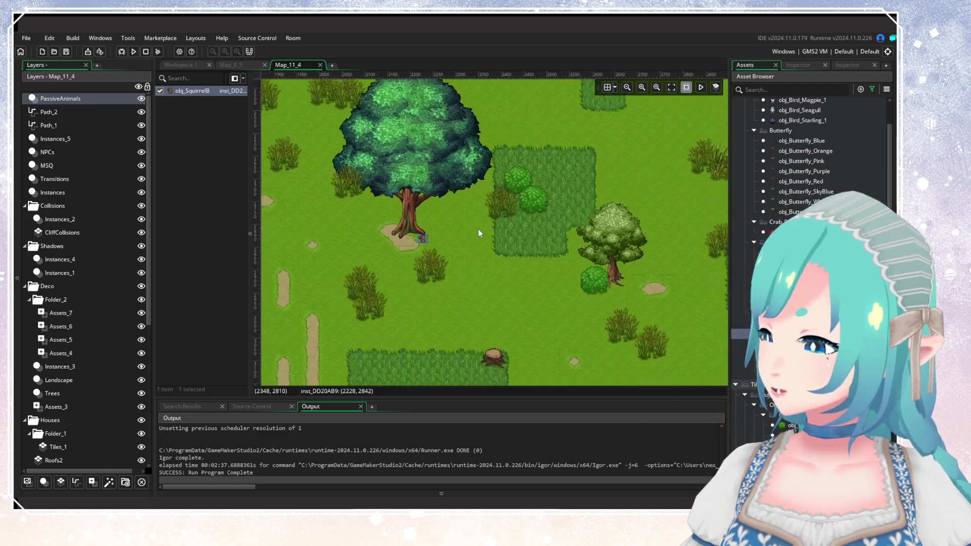
pyautogui.hscroll(-5, 553, 268)
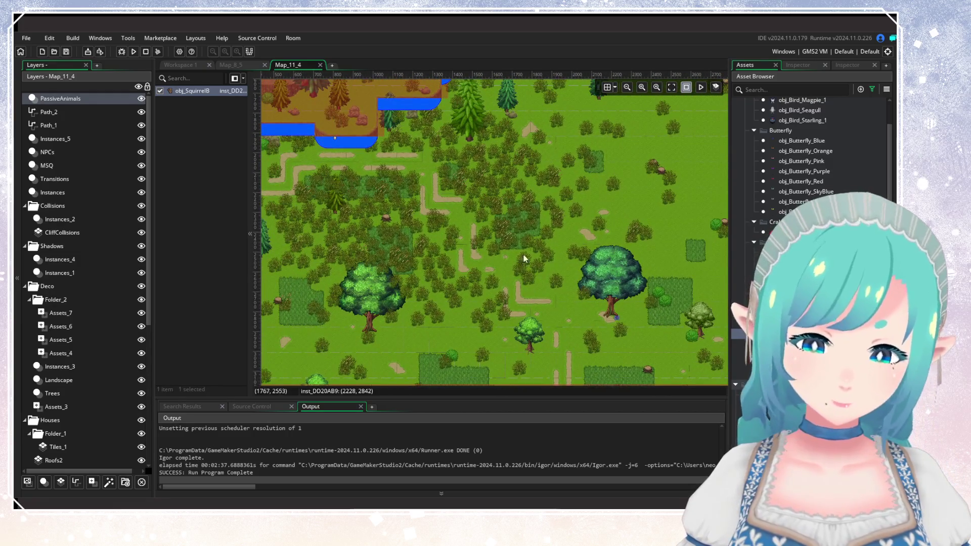
pyautogui.hscroll(-5, 524, 259)
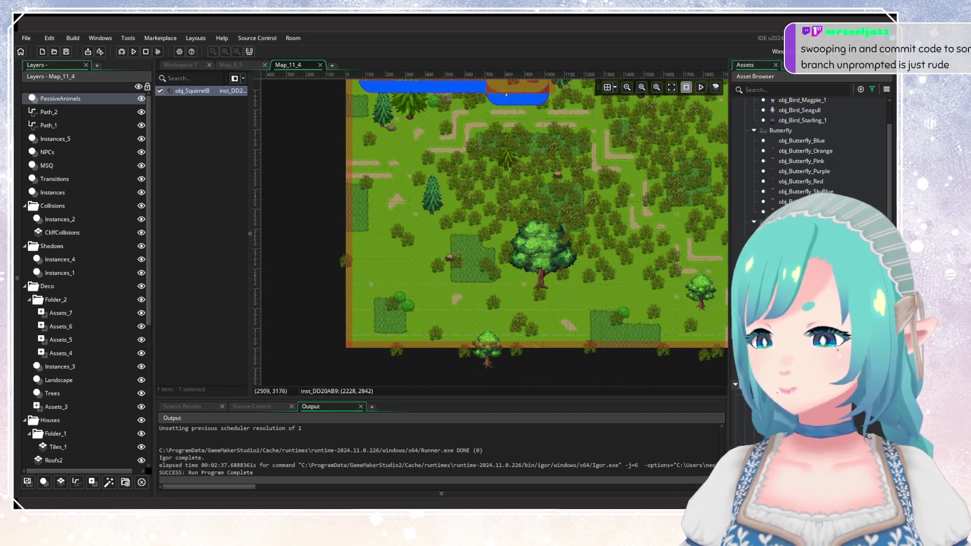
pyautogui.scroll(1, 524, 236)
pyautogui.scroll(3, 524, 236)
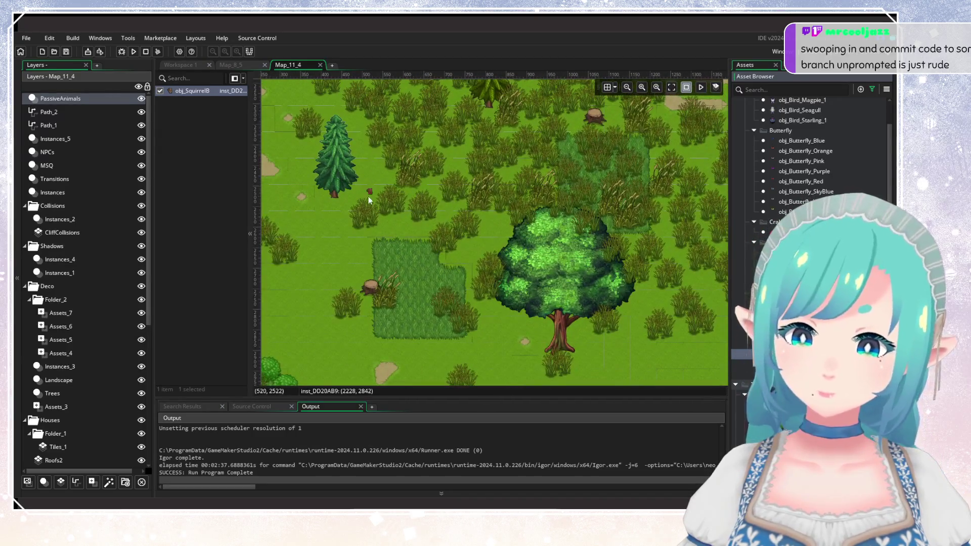
pyautogui.keyDown('alt'); pyautogui.click(342, 199); pyautogui.keyUp('alt')
pyautogui.scroll(-1, 431, 183)
pyautogui.scroll(10, 445, 253)
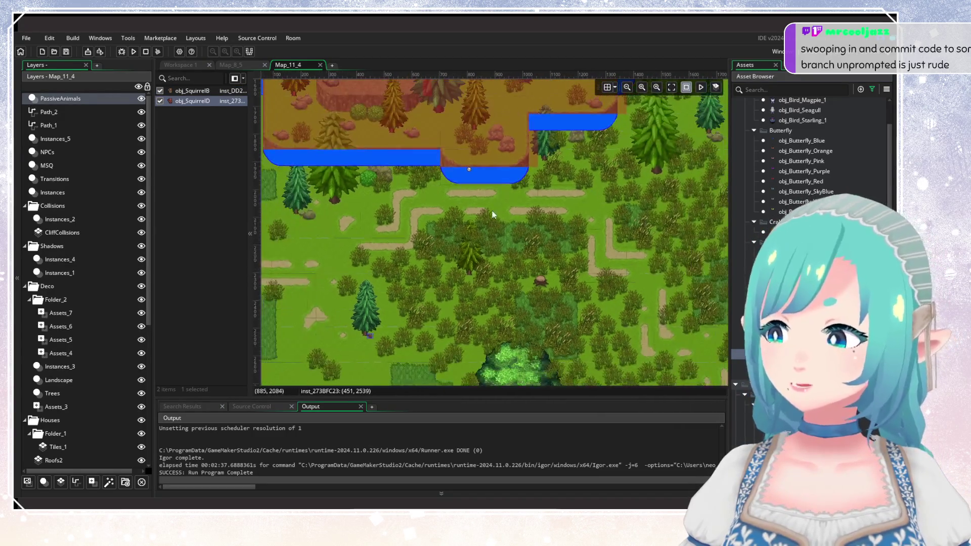
pyautogui.scroll(4, 500, 201)
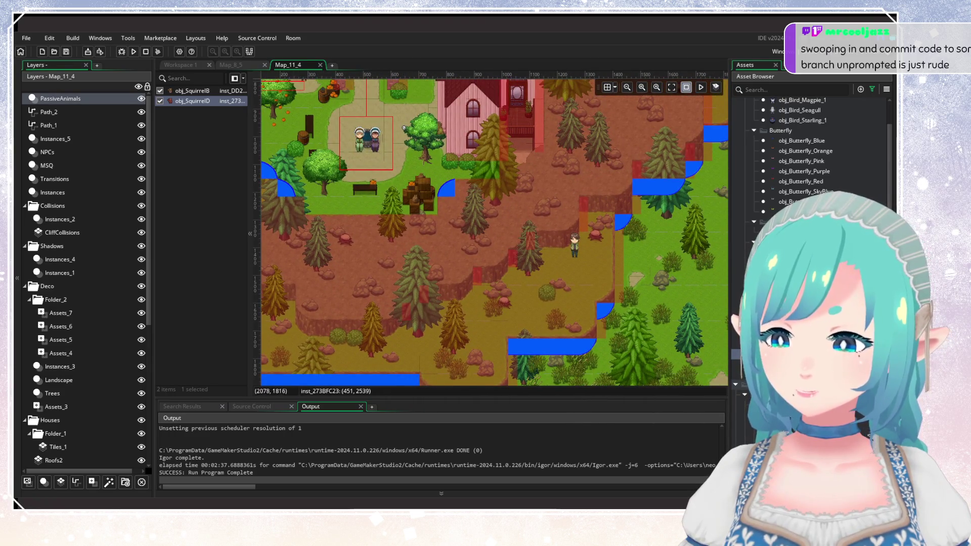
pyautogui.scroll(3, 582, 245)
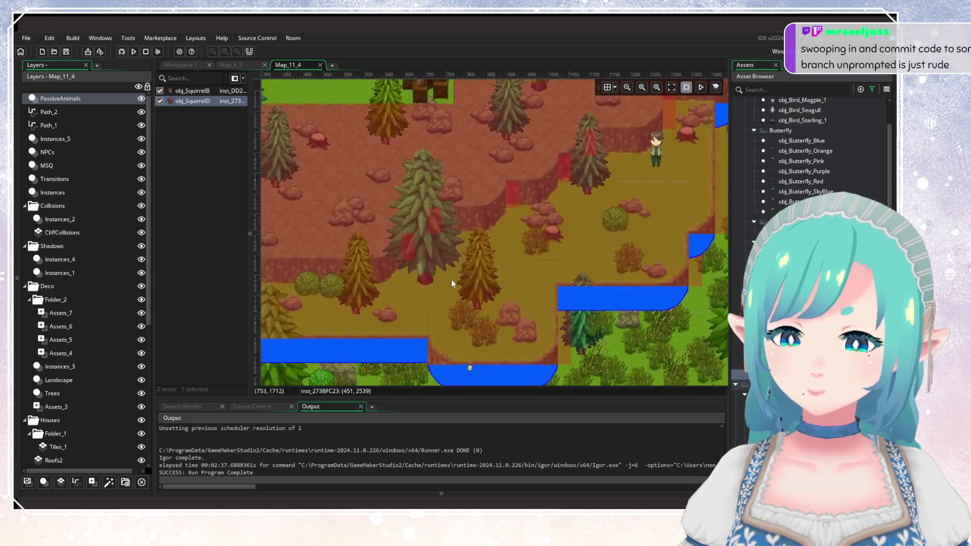
# Step: Place two more squirrels among the red autumn trees, bringing the squirrels to four
pyautogui.click(498, 298)
pyautogui.scroll(3, 593, 251)
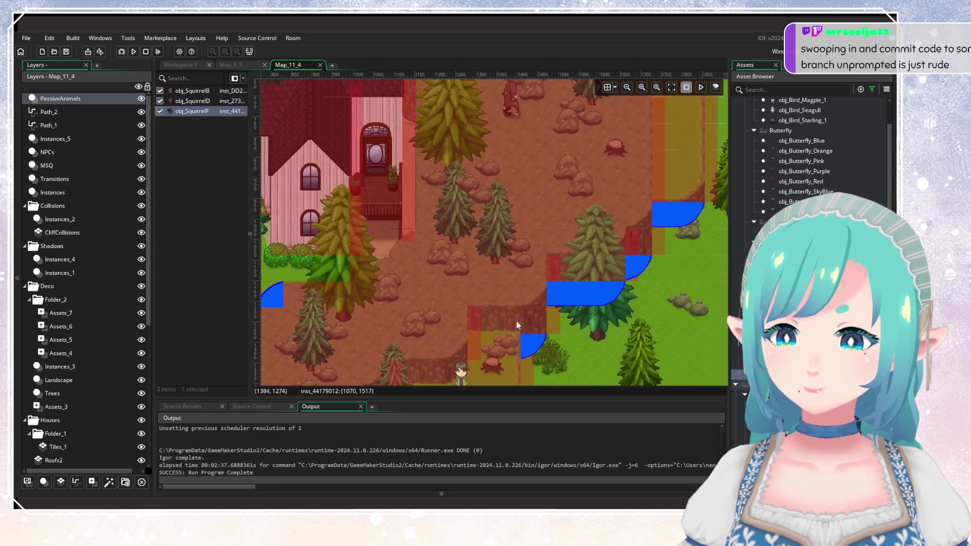
pyautogui.scroll(-6, 514, 326)
pyautogui.scroll(8, 534, 208)
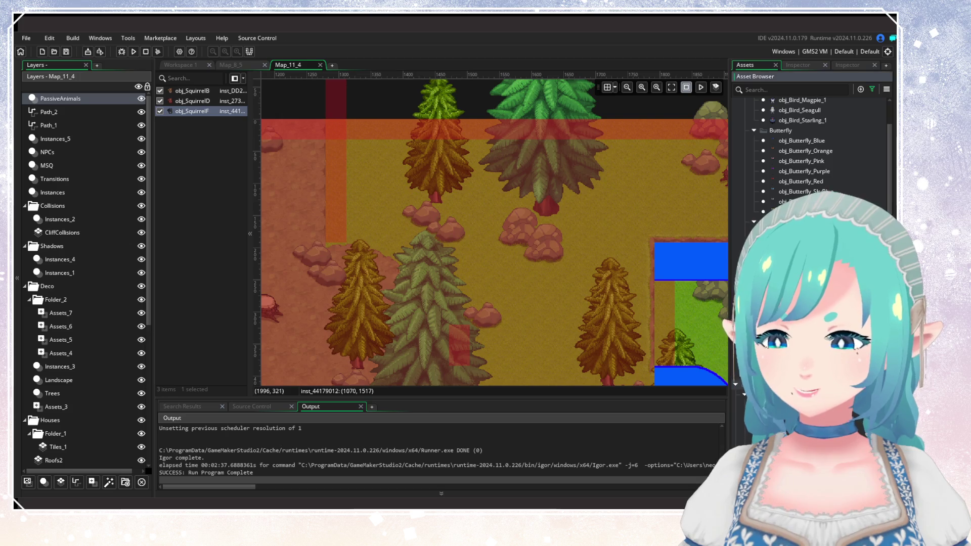
pyautogui.click(568, 224)
pyautogui.scroll(-6, 587, 248)
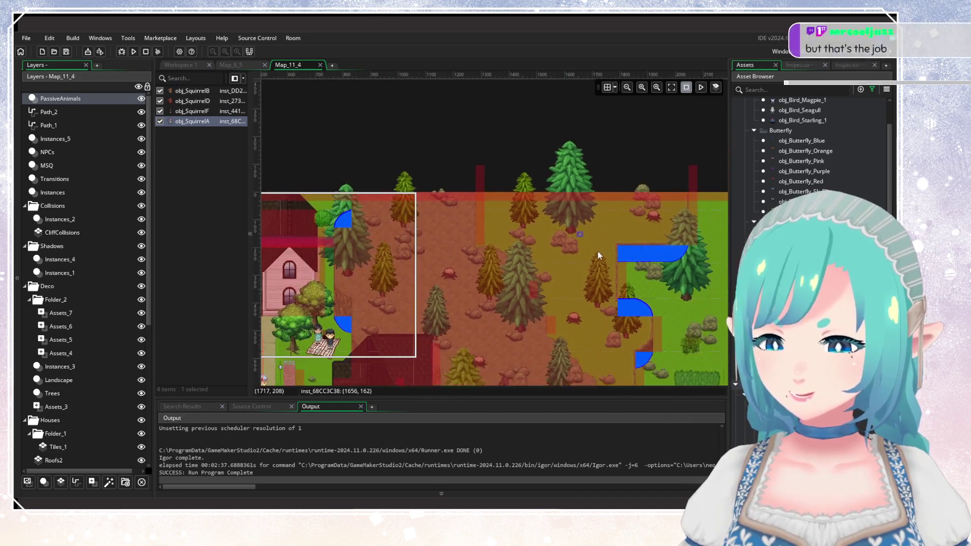
pyautogui.scroll(-3, 548, 232)
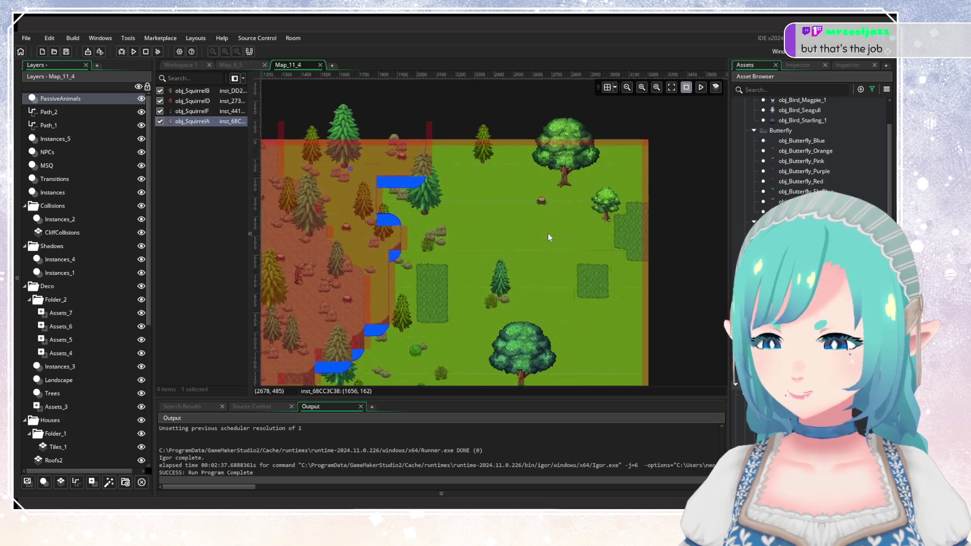
pyautogui.scroll(-5, 609, 145)
pyautogui.scroll(4, 597, 193)
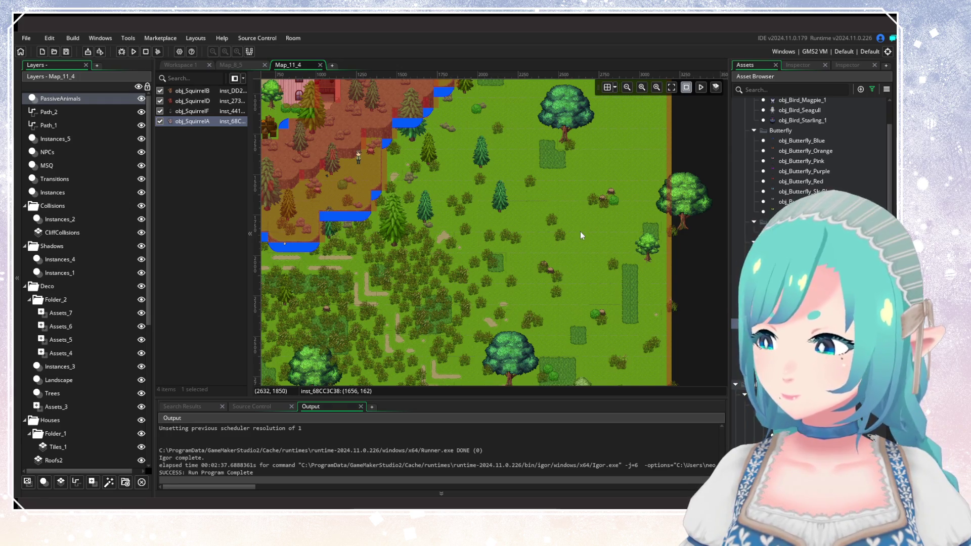
pyautogui.moveTo(533, 233)
pyautogui.mouseDown()
pyautogui.moveTo(590, 220)
pyautogui.moveTo(621, 174)
pyautogui.mouseUp()
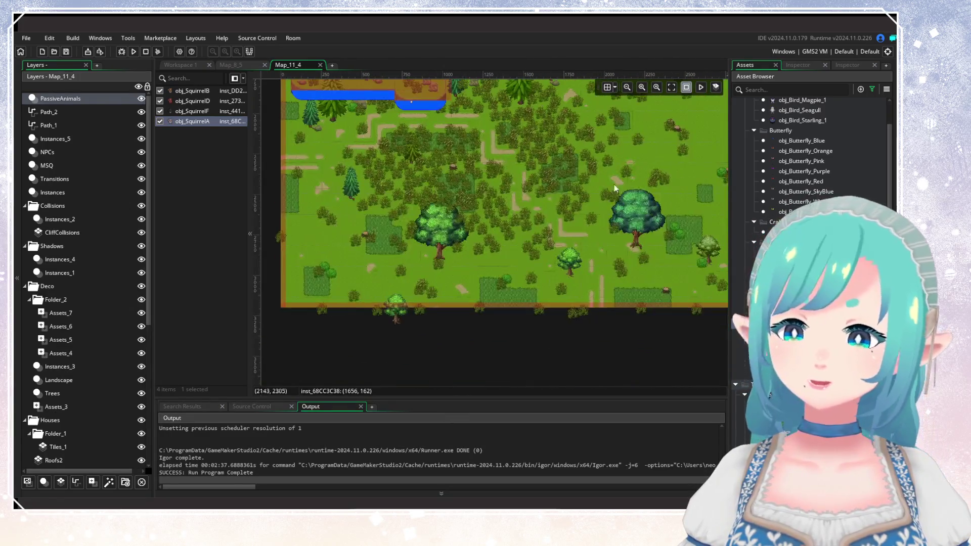
pyautogui.scroll(2, 607, 207)
pyautogui.scroll(5, 810, 228)
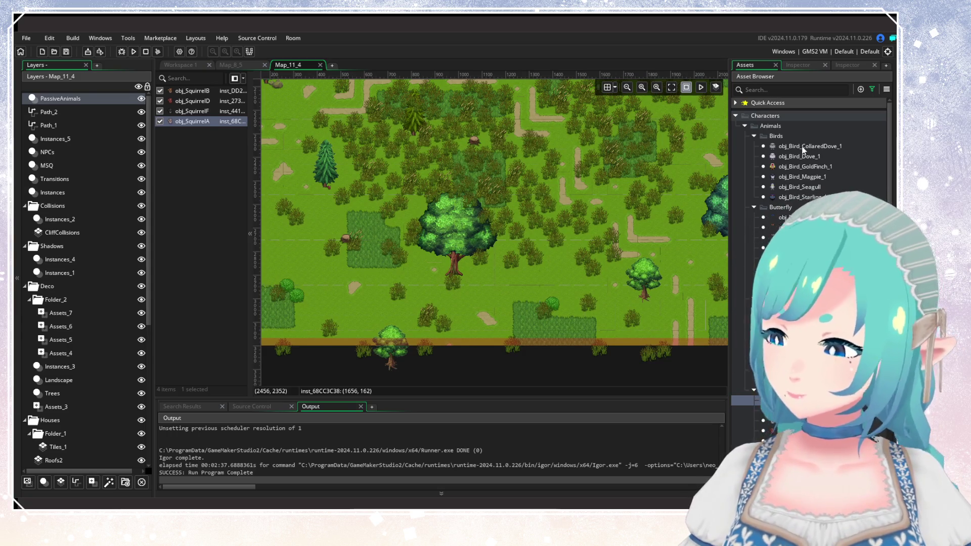
# Step: Place a butterfly beside the barrel in the village
pyautogui.hscroll(-3, 605, 246)
pyautogui.scroll(3, 544, 273)
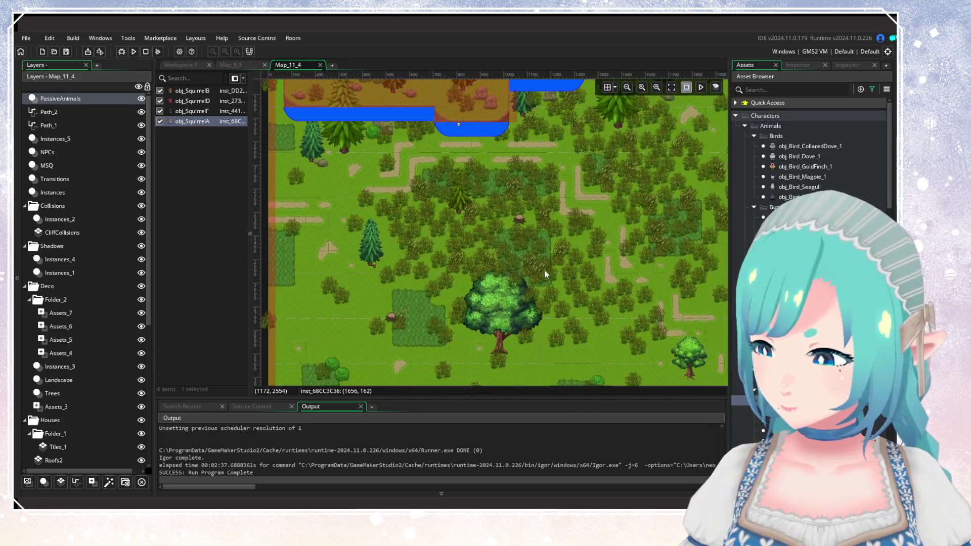
pyautogui.scroll(3, 548, 247)
pyautogui.scroll(-3, 534, 314)
pyautogui.hscroll(5, 511, 235)
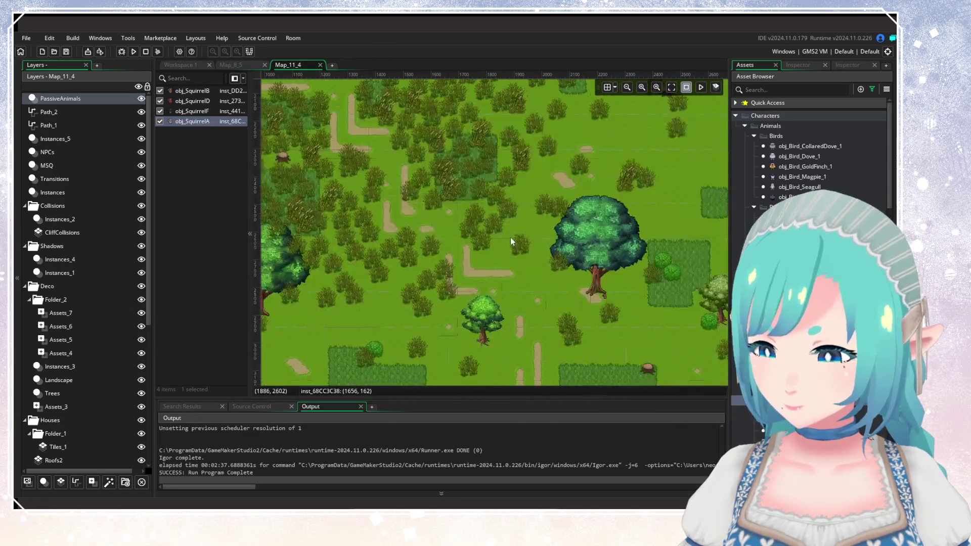
pyautogui.scroll(-3, 511, 235)
pyautogui.hscroll(-5, 522, 212)
pyautogui.scroll(2, 524, 247)
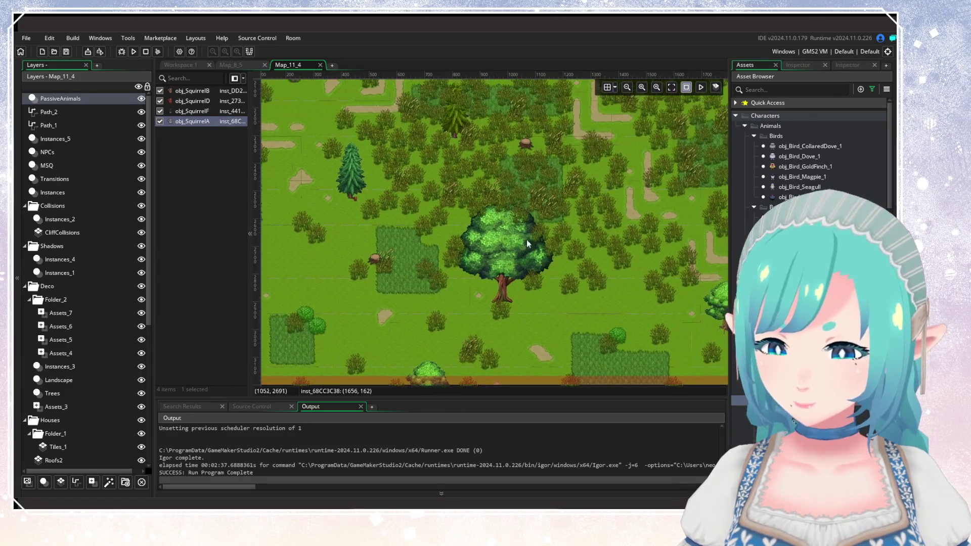
pyautogui.scroll(6, 540, 262)
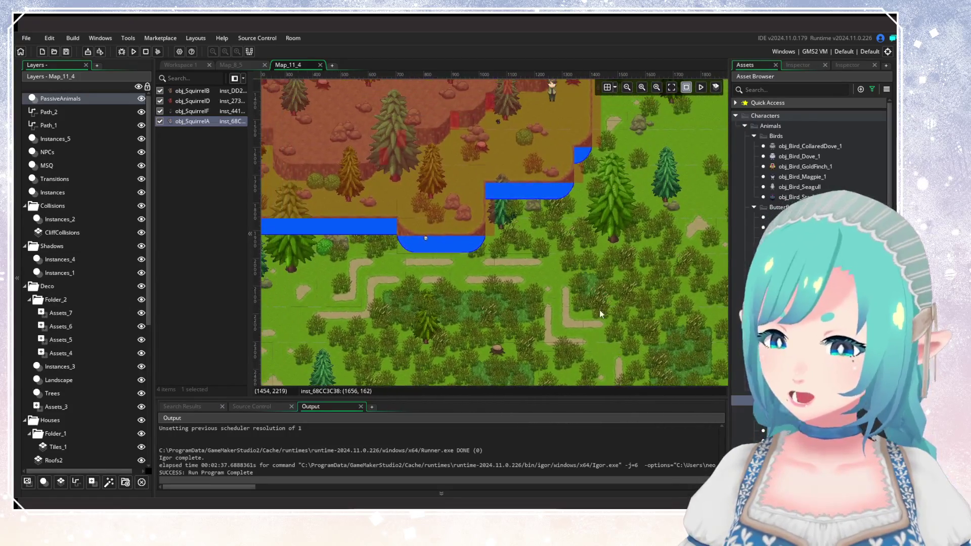
pyautogui.scroll(-5, 603, 316)
pyautogui.scroll(-3, 501, 205)
pyautogui.hscroll(5, 501, 206)
pyautogui.hscroll(4, 501, 209)
pyautogui.scroll(15, 502, 209)
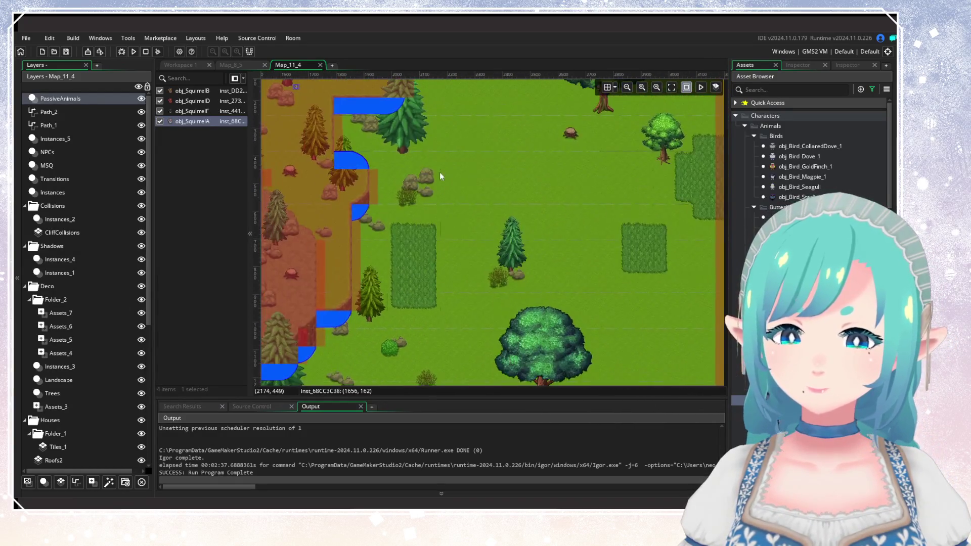
pyautogui.hscroll(-8, 440, 174)
pyautogui.scroll(-2, 440, 174)
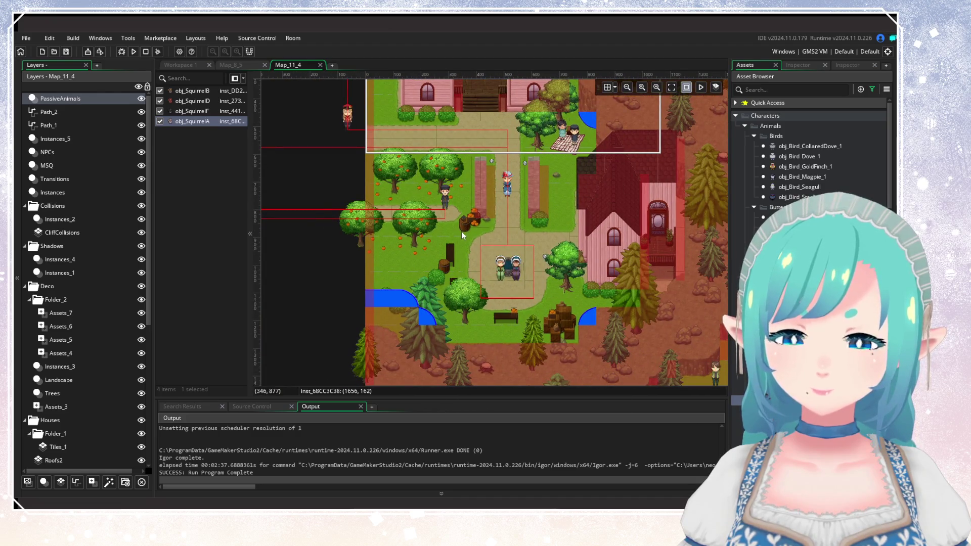
pyautogui.scroll(2, 462, 235)
pyautogui.keyDown('ctrl'); pyautogui.scroll(2, 524, 255); pyautogui.keyUp('ctrl')
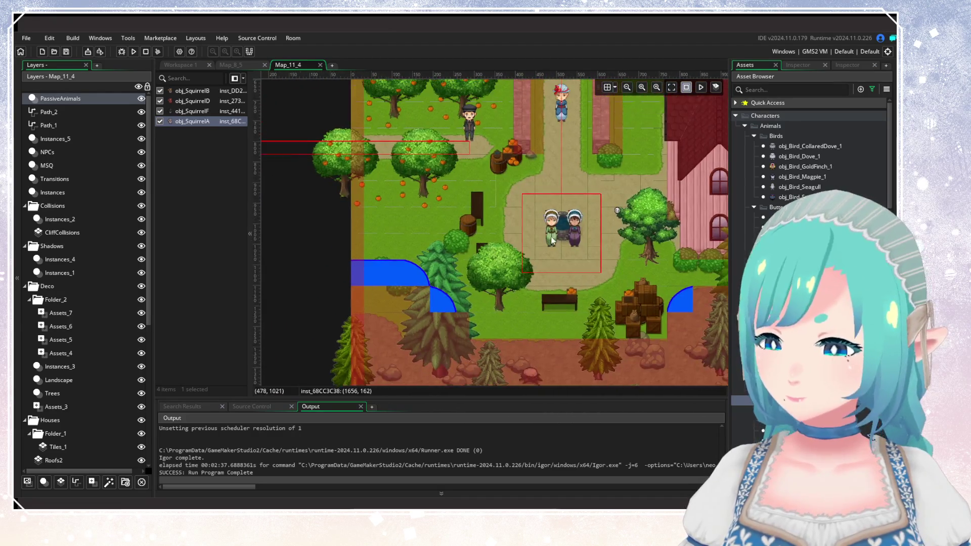
pyautogui.keyDown('alt'); pyautogui.click(519, 172); pyautogui.keyUp('alt')
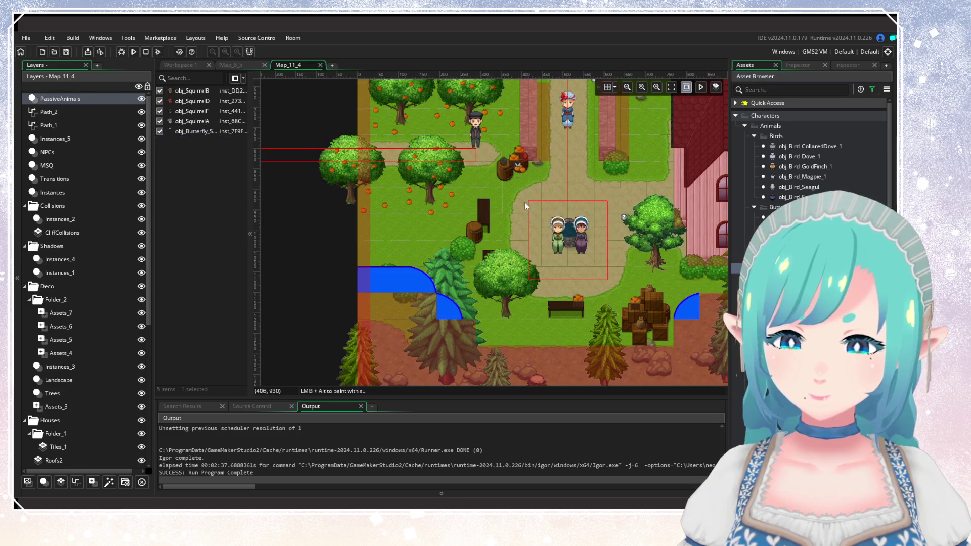
# Step: Bring the grassland to the right of the big tree into view
pyautogui.keyDown('ctrl'); pyautogui.scroll(-3, 525, 202); pyautogui.keyUp('ctrl')
pyautogui.scroll(-5, 432, 182)
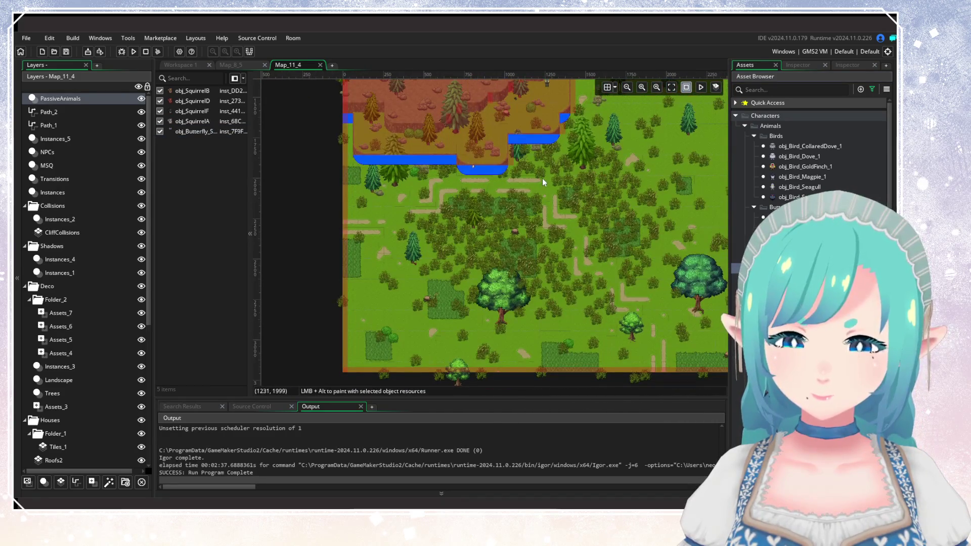
pyautogui.keyDown('ctrl'); pyautogui.scroll(1, 561, 189); pyautogui.keyUp('ctrl')
pyautogui.scroll(1, 587, 208)
pyautogui.scroll(-3, 536, 229)
pyautogui.keyDown('ctrl'); pyautogui.scroll(1, 536, 229); pyautogui.keyUp('ctrl')
pyautogui.keyDown('ctrl'); pyautogui.scroll(-1, 544, 202); pyautogui.keyUp('ctrl')
pyautogui.keyDown('ctrl'); pyautogui.scroll(3, 559, 195); pyautogui.keyUp('ctrl')
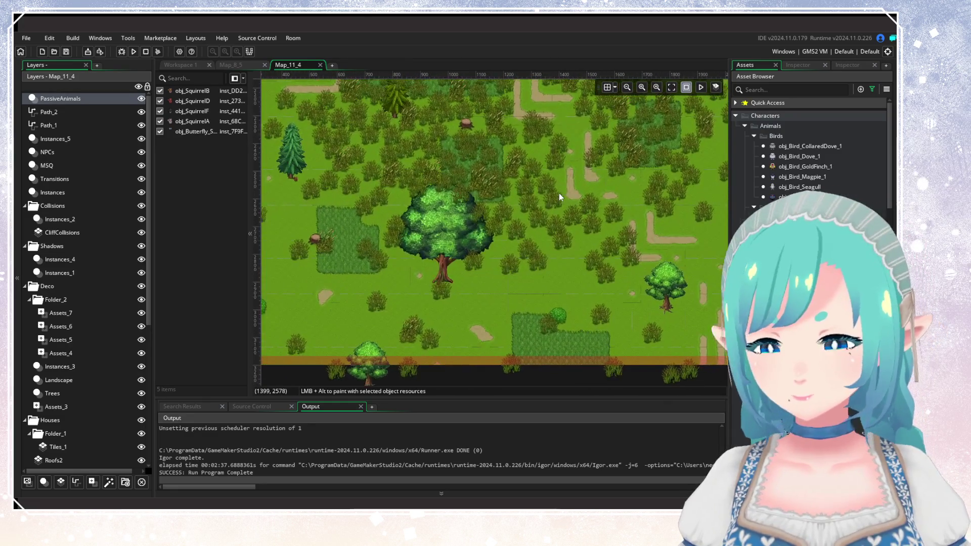
pyautogui.keyDown('ctrl'); pyautogui.scroll(-1, 559, 194); pyautogui.keyUp('ctrl')
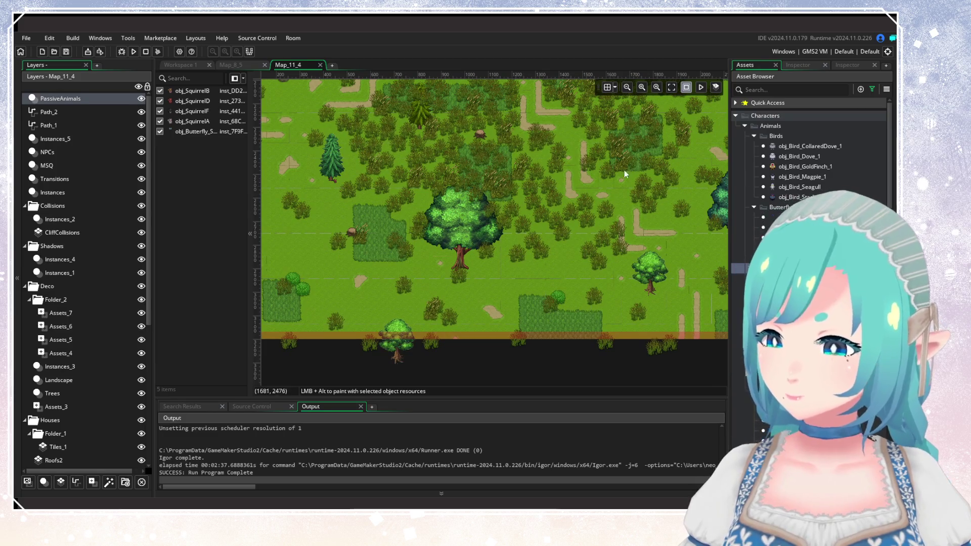
pyautogui.scroll(1, 599, 222)
pyautogui.hscroll(8, 599, 223)
pyautogui.hscroll(-1, 630, 247)
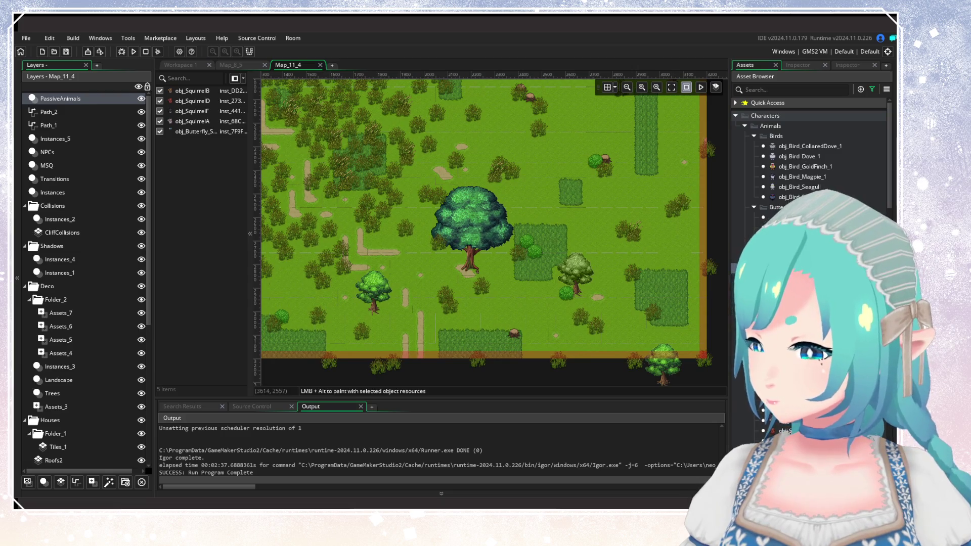
pyautogui.keyDown('ctrl'); pyautogui.scroll(1, 523, 216); pyautogui.keyUp('ctrl')
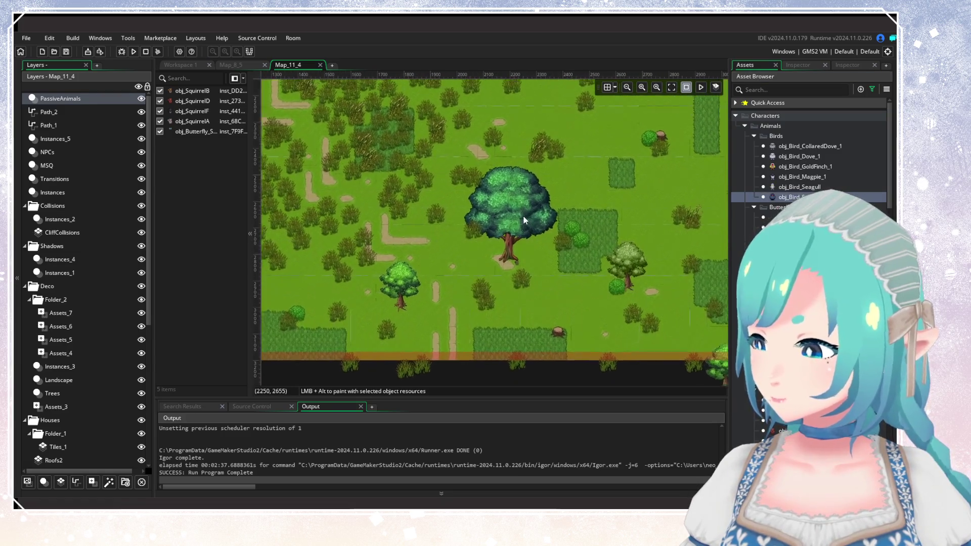
pyautogui.keyDown('ctrl'); pyautogui.scroll(1, 524, 216); pyautogui.keyUp('ctrl')
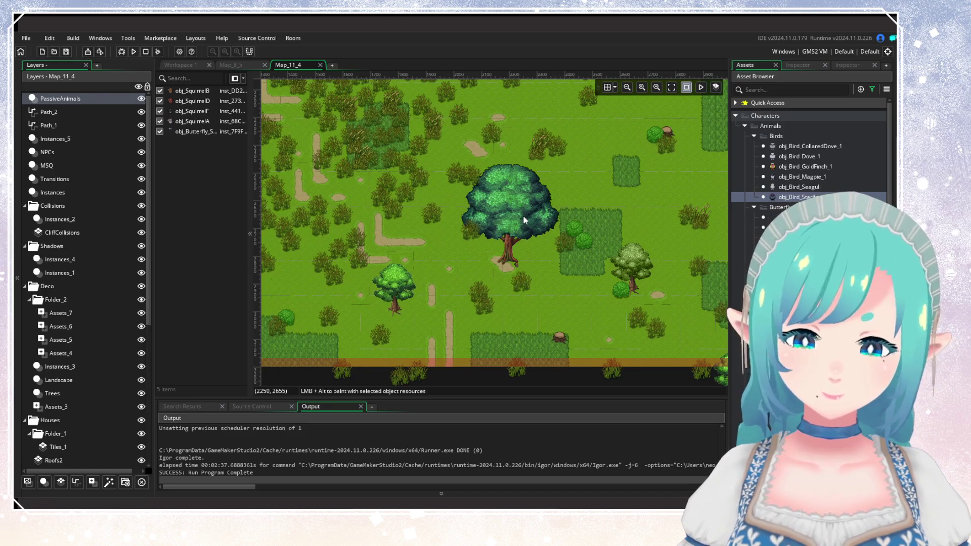
pyautogui.scroll(-1, 579, 224)
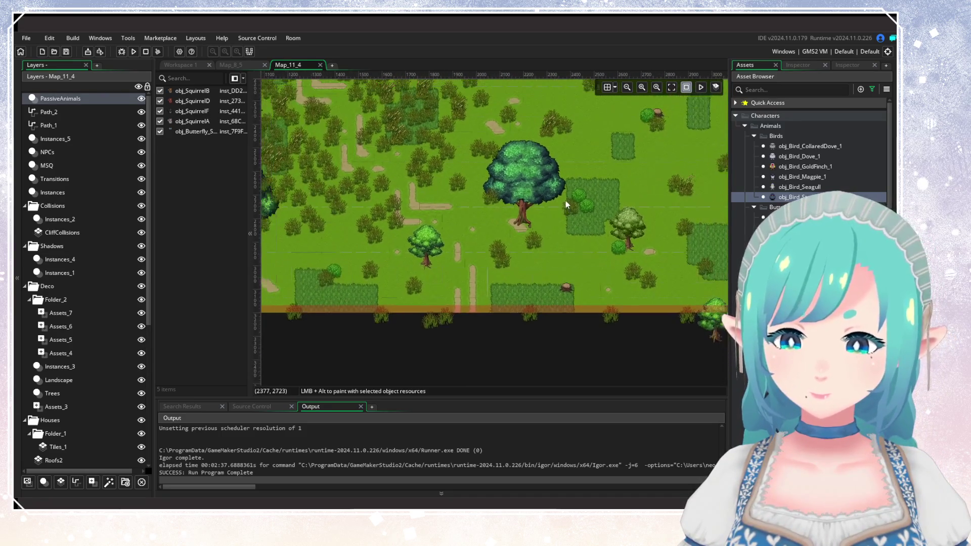
pyautogui.moveTo(565, 201); pyautogui.dragTo(535, 256)
# Step: Place eight starlings across the grassy clearing, eastern grassland and near the cliffs
pyautogui.click(536, 227)
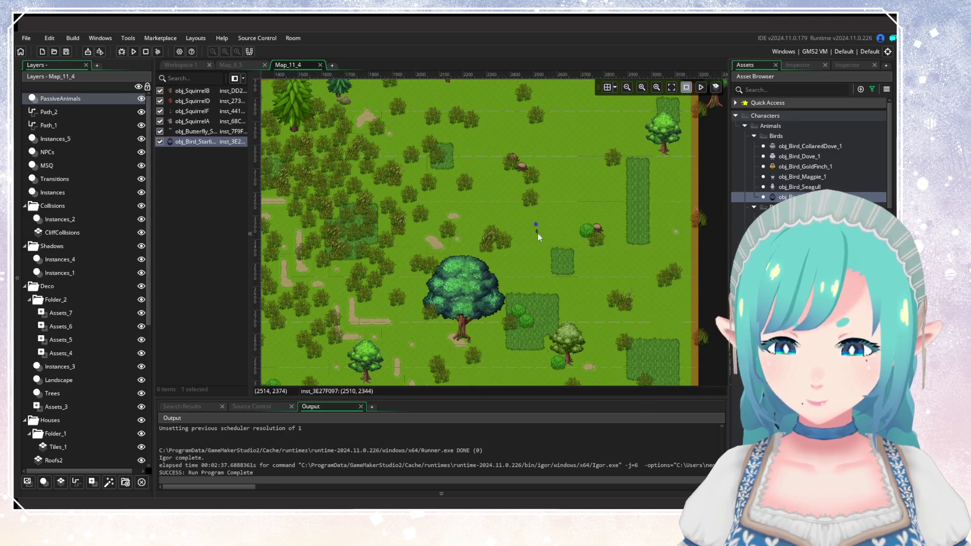
pyautogui.scroll(-2, 537, 232)
pyautogui.click(592, 238)
pyautogui.click(605, 200)
pyautogui.moveTo(604, 201)
pyautogui.mouseDown()
pyautogui.moveTo(609, 314)
pyautogui.moveTo(574, 302)
pyautogui.mouseUp()
pyautogui.click(563, 228)
pyautogui.click(617, 158)
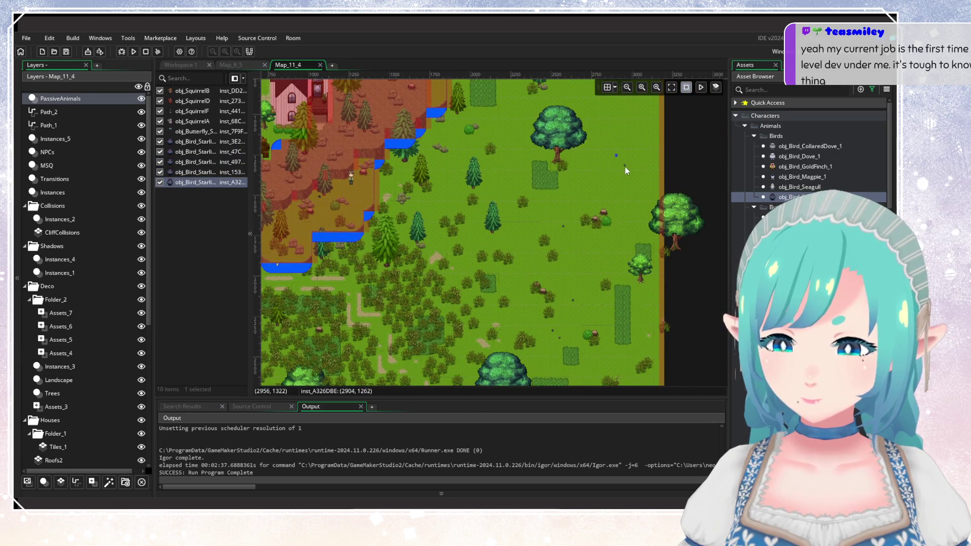
pyautogui.click(626, 168)
pyautogui.scroll(3, 620, 135)
pyautogui.click(537, 183)
pyautogui.scroll(3, 559, 172)
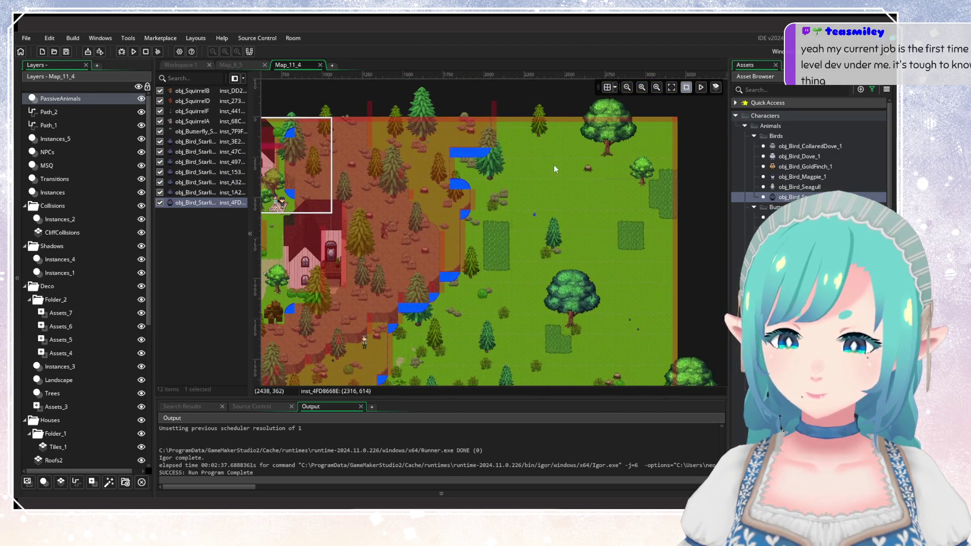
pyautogui.click(554, 166)
# Step: Place five obj_Bird_Magpie_1 magpies across the grass, forest and south edge
pyautogui.click(801, 178)
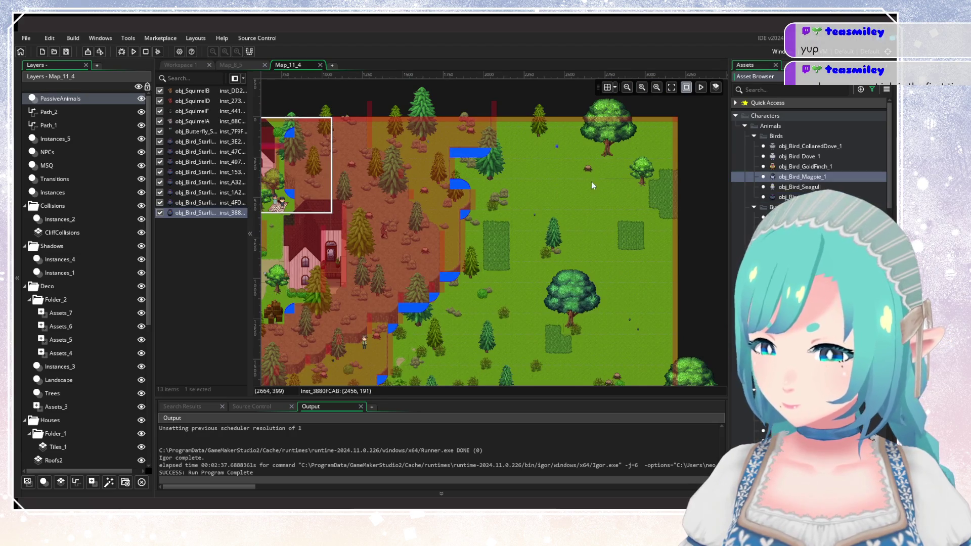
pyautogui.click(566, 151)
pyautogui.scroll(-3, 570, 275)
pyautogui.click(543, 186)
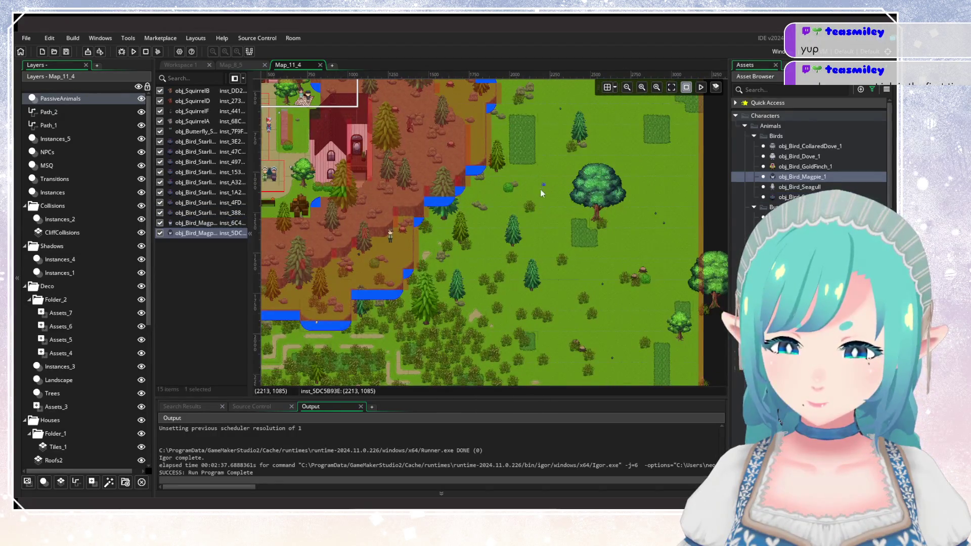
pyautogui.click(489, 234)
pyautogui.click(489, 240)
pyautogui.scroll(-5, 468, 272)
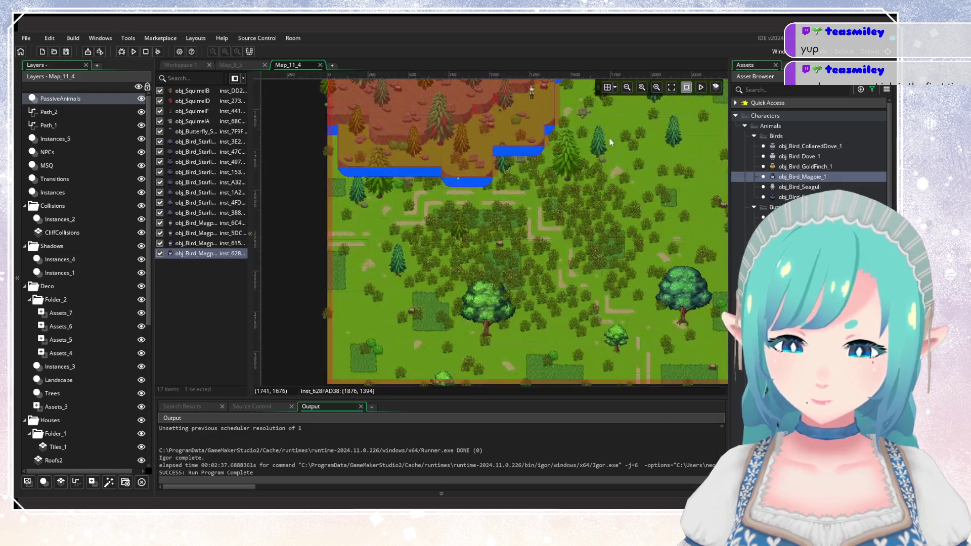
pyautogui.click(454, 254)
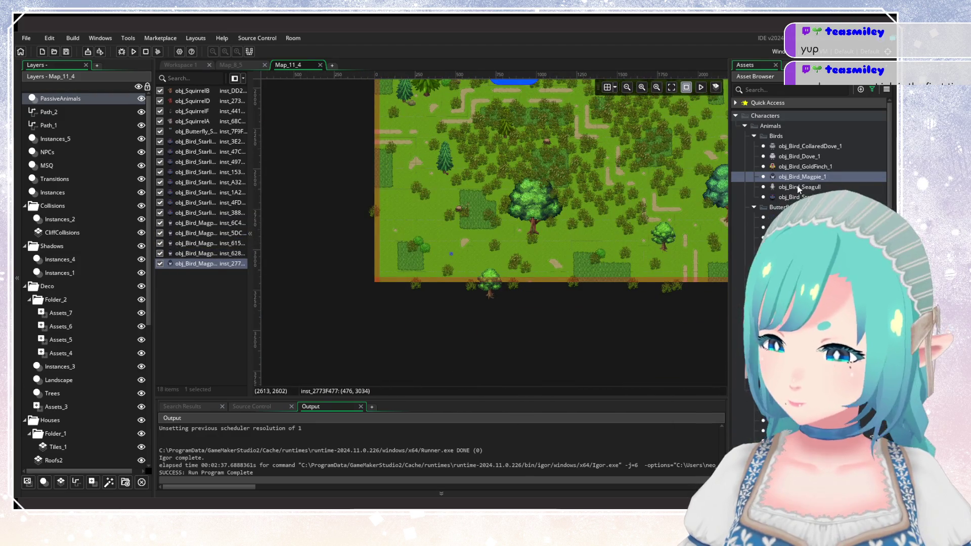
pyautogui.click(804, 166)
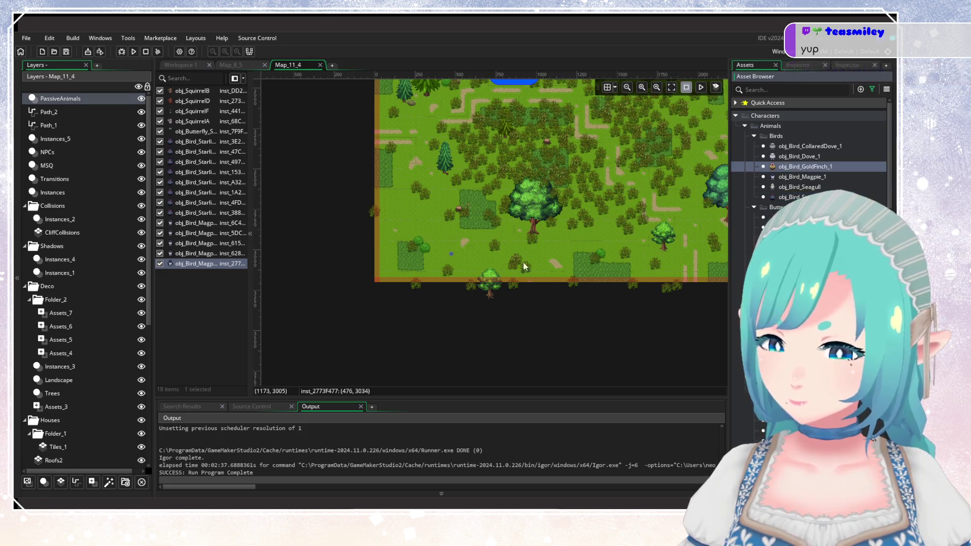
# Step: Place three goldfinches in the south-west grass, west forest and below the cliffs, deleting one extra
pyautogui.click(461, 260)
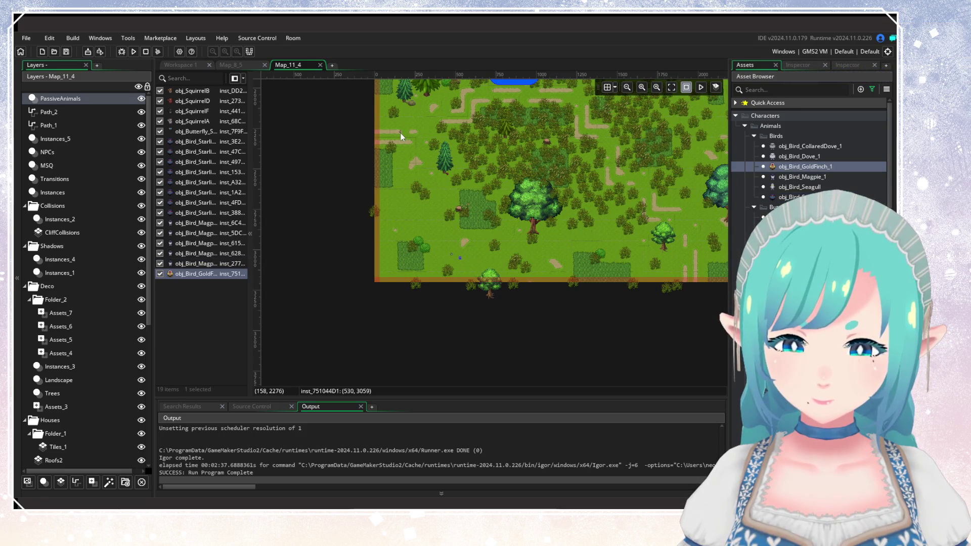
pyautogui.click(401, 133)
pyautogui.press('Delete')
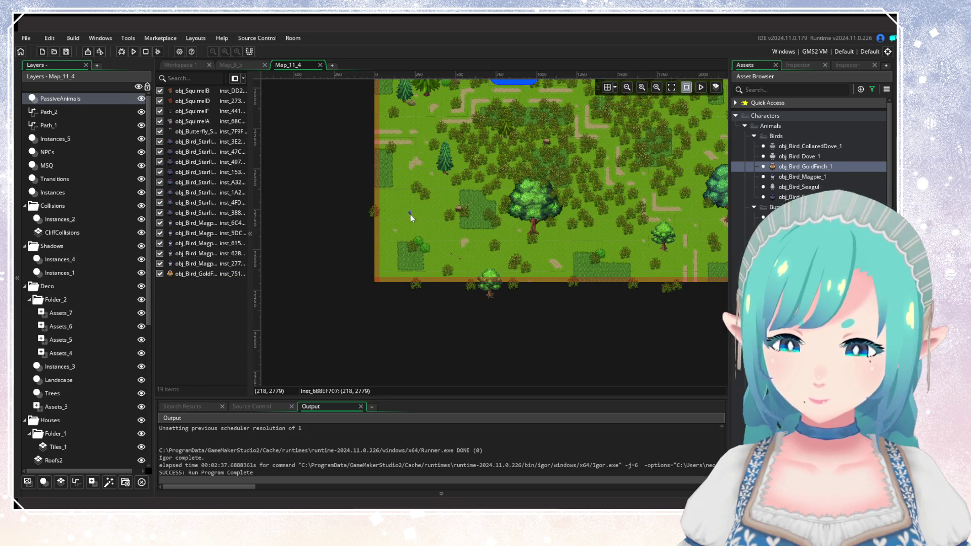
pyautogui.keyDown('alt'); pyautogui.click(411, 215); pyautogui.keyUp('alt')
pyautogui.hscroll(5, 521, 251)
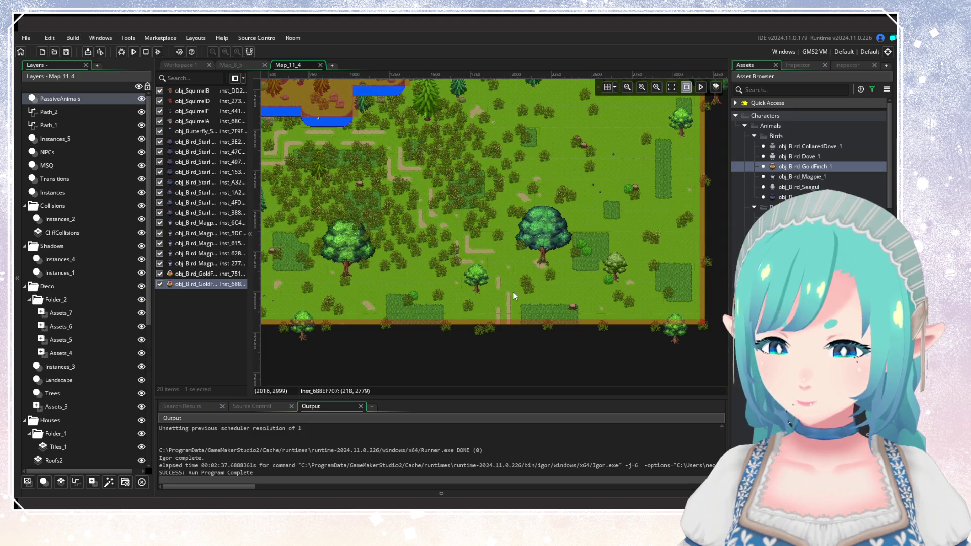
pyautogui.scroll(5, 482, 206)
pyautogui.hscroll(-3, 629, 321)
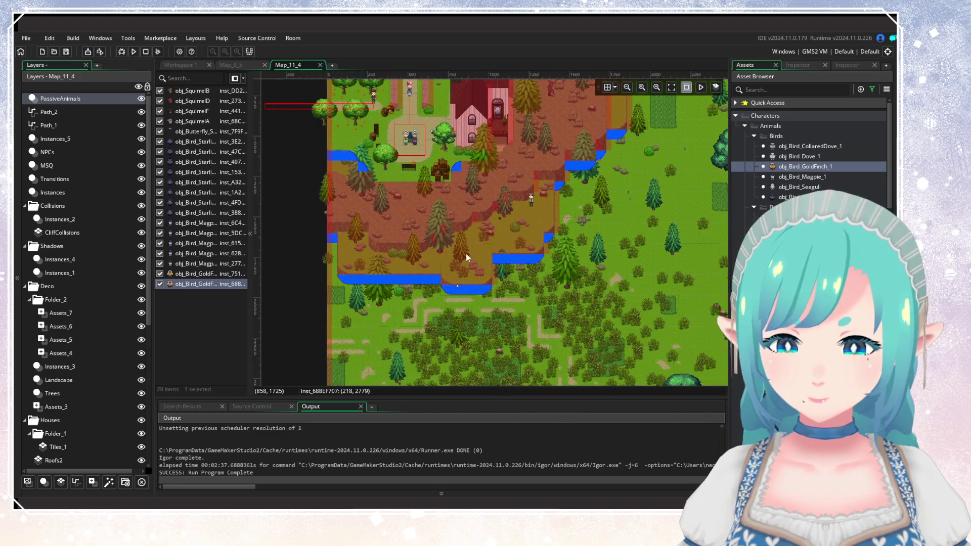
pyautogui.keyDown('alt'); pyautogui.click(474, 247); pyautogui.keyUp('alt')
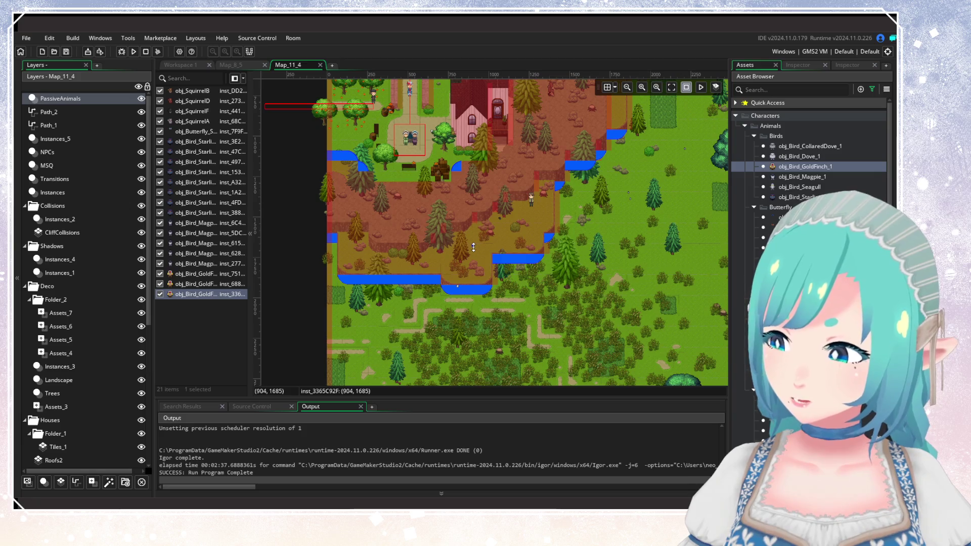
# Step: Add a fourth goldfinch in the grassland east of the cliffs
pyautogui.moveTo(536, 220)
pyautogui.mouseDown()
pyautogui.moveTo(458, 226)
pyautogui.moveTo(434, 325)
pyautogui.mouseUp()
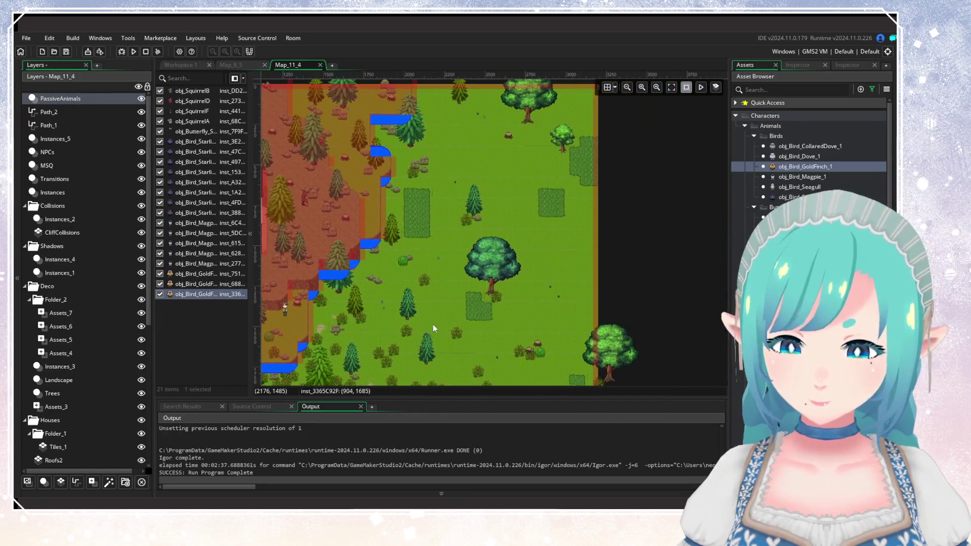
pyautogui.keyDown('alt'); pyautogui.click(568, 270); pyautogui.keyUp('alt')
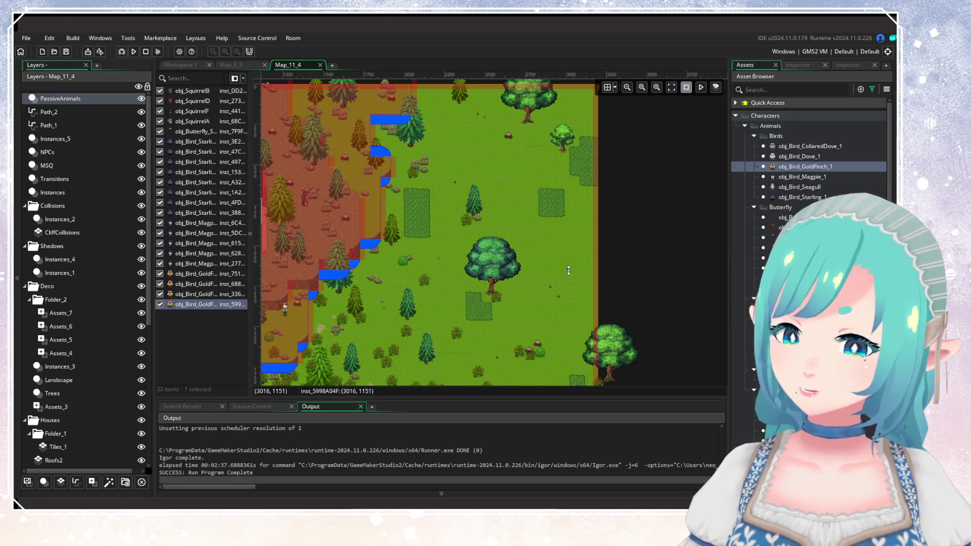
pyautogui.moveTo(434, 311)
pyautogui.mouseDown()
pyautogui.moveTo(518, 236)
pyautogui.moveTo(596, 320)
pyautogui.moveTo(637, 339)
pyautogui.mouseUp()
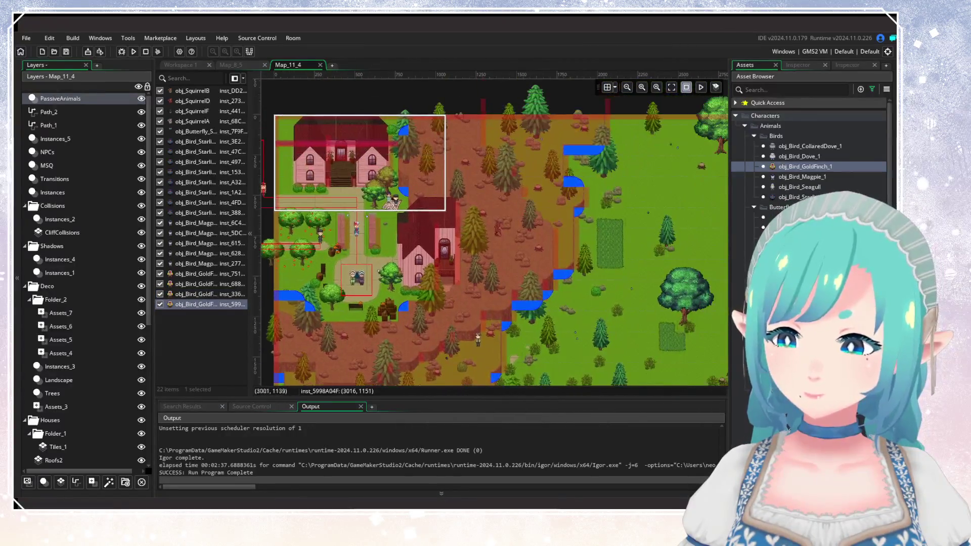
pyautogui.click(811, 157)
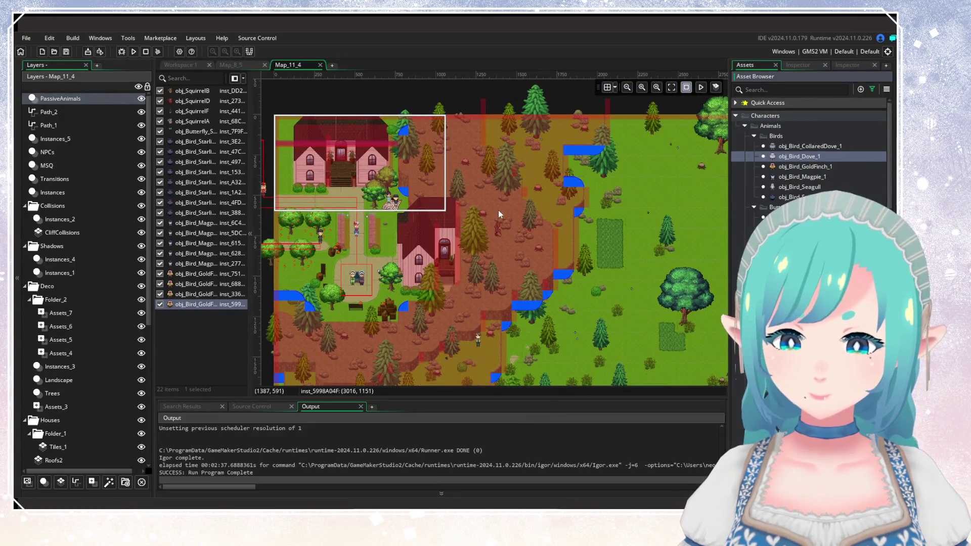
# Step: Place two doves, one in the grass east of the cliffs and one in the forest clearing
pyautogui.scroll(-10, 592, 128)
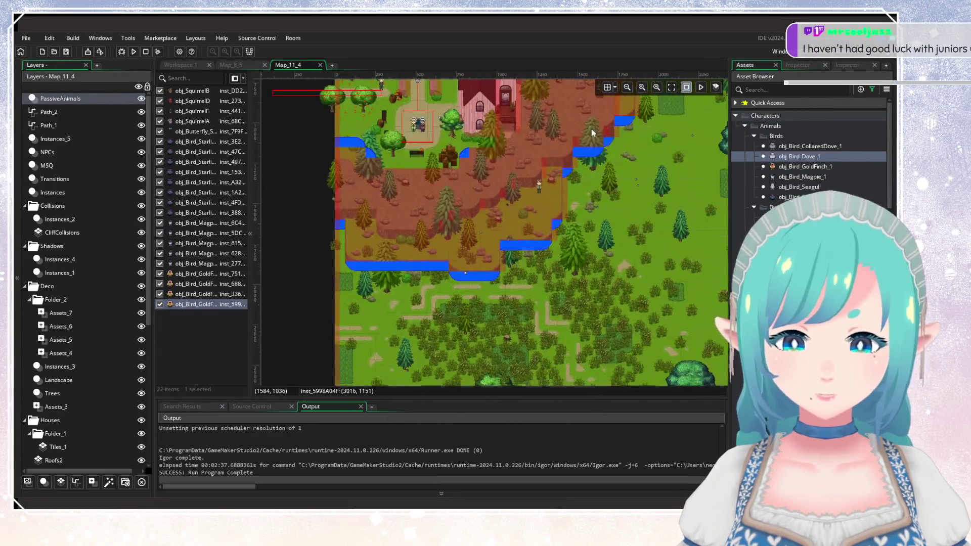
pyautogui.moveTo(614, 153)
pyautogui.mouseDown()
pyautogui.moveTo(442, 277)
pyautogui.moveTo(378, 295)
pyautogui.moveTo(553, 318)
pyautogui.mouseUp()
pyautogui.keyDown('alt'); pyautogui.click(465, 303); pyautogui.keyUp('alt')
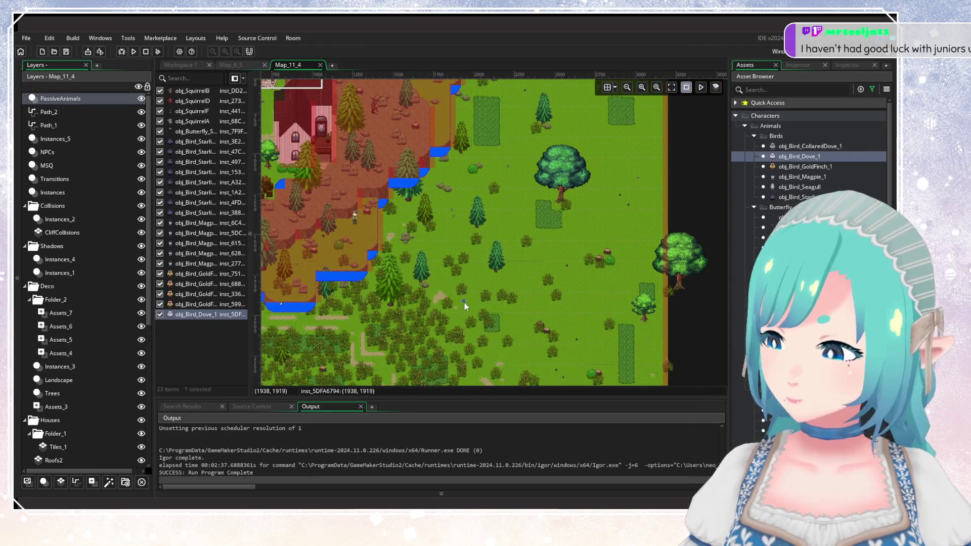
pyautogui.moveTo(455, 326)
pyautogui.mouseDown()
pyautogui.moveTo(558, 223)
pyautogui.moveTo(528, 288)
pyautogui.mouseUp()
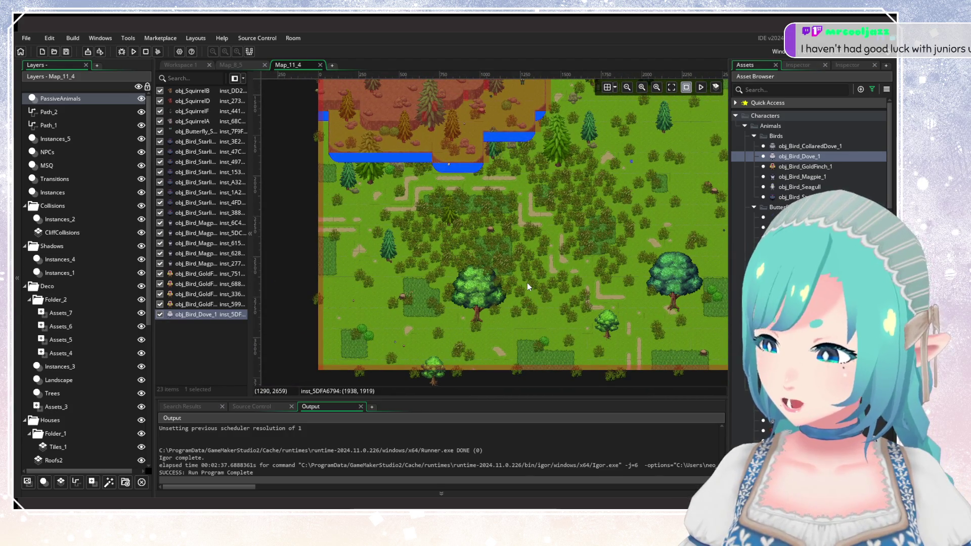
pyautogui.moveTo(352, 209); pyautogui.dragTo(430, 338)
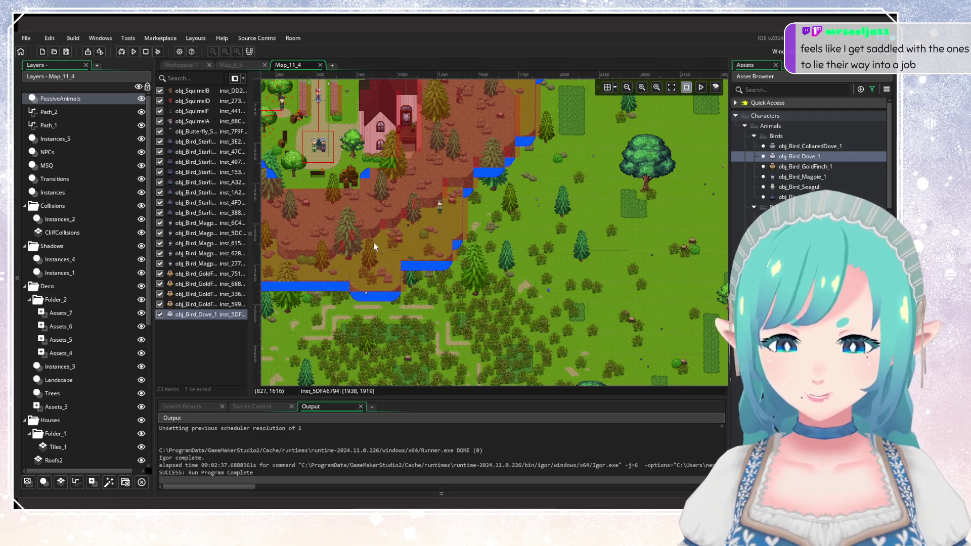
pyautogui.scroll(3, 466, 295)
pyautogui.scroll(3, 467, 294)
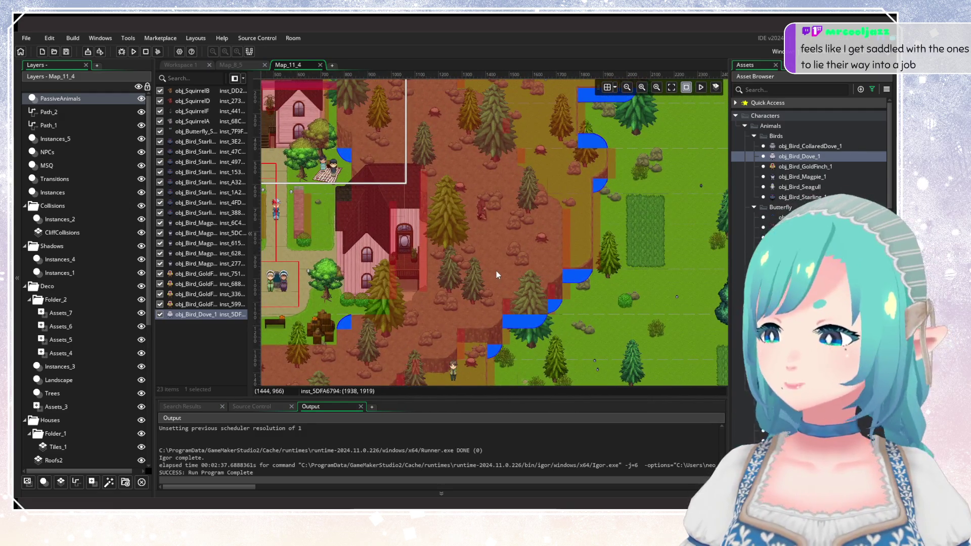
pyautogui.keyDown('alt'); pyautogui.click(491, 227); pyautogui.keyUp('alt')
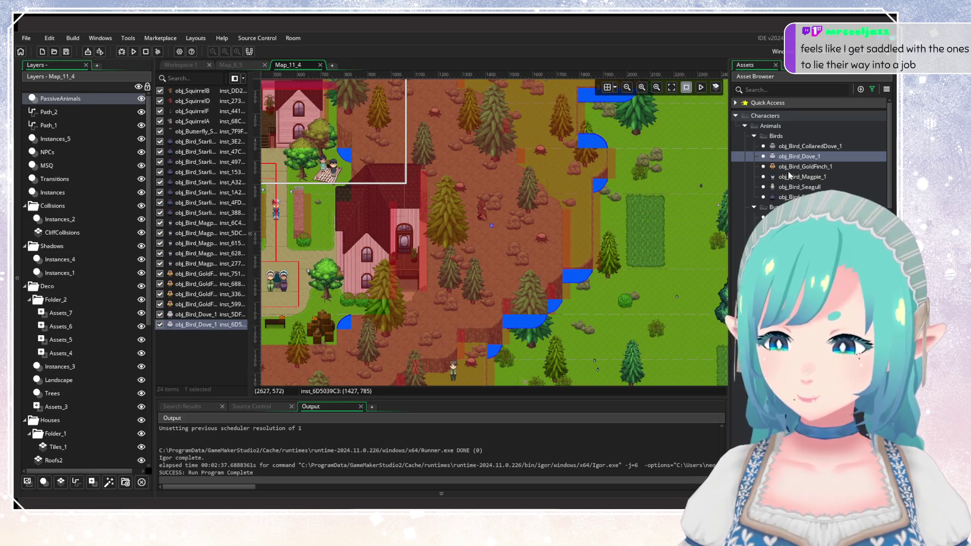
# Step: Switch to obj_Bird_CollaredDove_1 and place three collared doves among the forest trees
pyautogui.click(807, 147)
pyautogui.keyDown('alt'); pyautogui.click(501, 235); pyautogui.keyUp('alt')
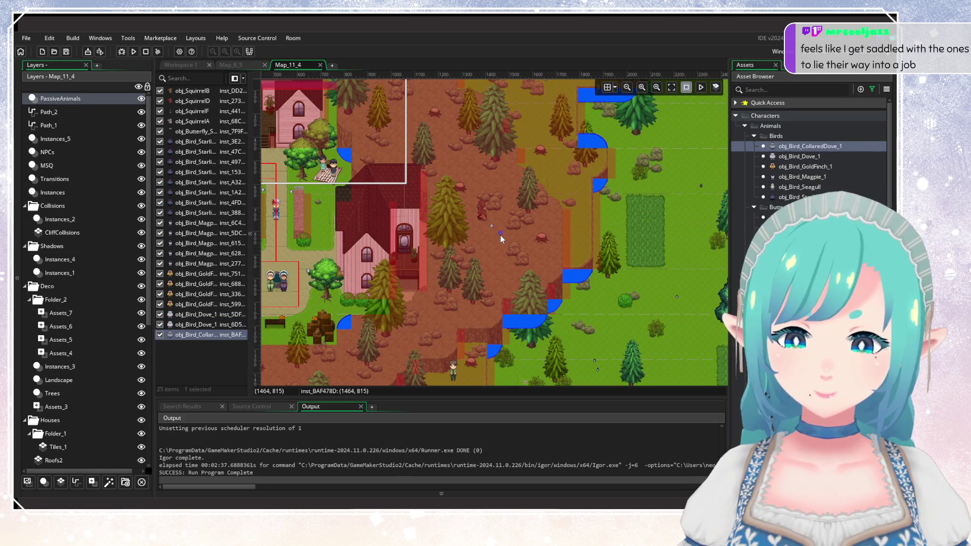
pyautogui.scroll(1, 480, 210)
pyautogui.moveTo(478, 207)
pyautogui.mouseDown()
pyautogui.moveTo(508, 250)
pyautogui.moveTo(620, 122)
pyautogui.moveTo(563, 216)
pyautogui.mouseUp()
pyautogui.keyDown('alt'); pyautogui.click(475, 231); pyautogui.keyUp('alt')
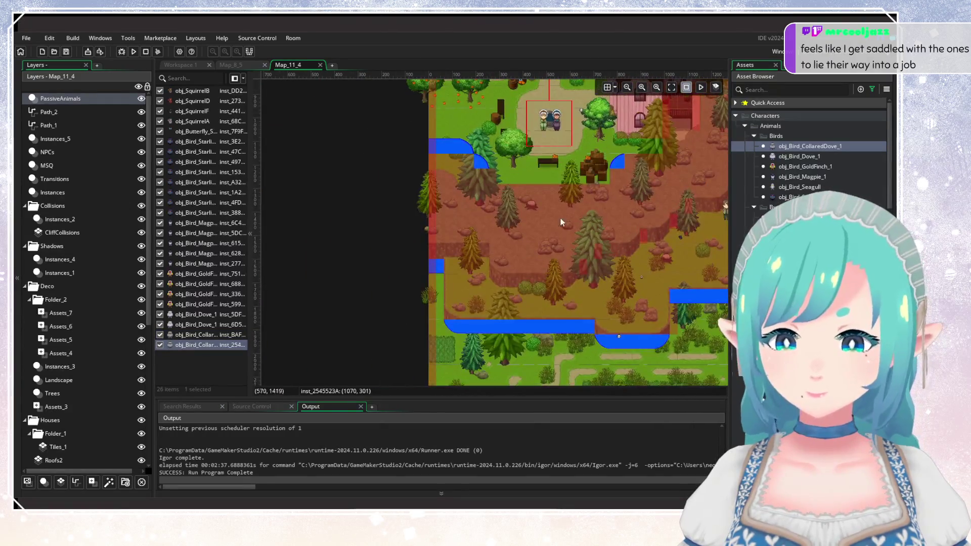
pyautogui.keyDown('alt'); pyautogui.click(537, 232); pyautogui.keyUp('alt')
# Step: Switch back to doves and place three more below the houses and in the eastern meadow
pyautogui.click(797, 156)
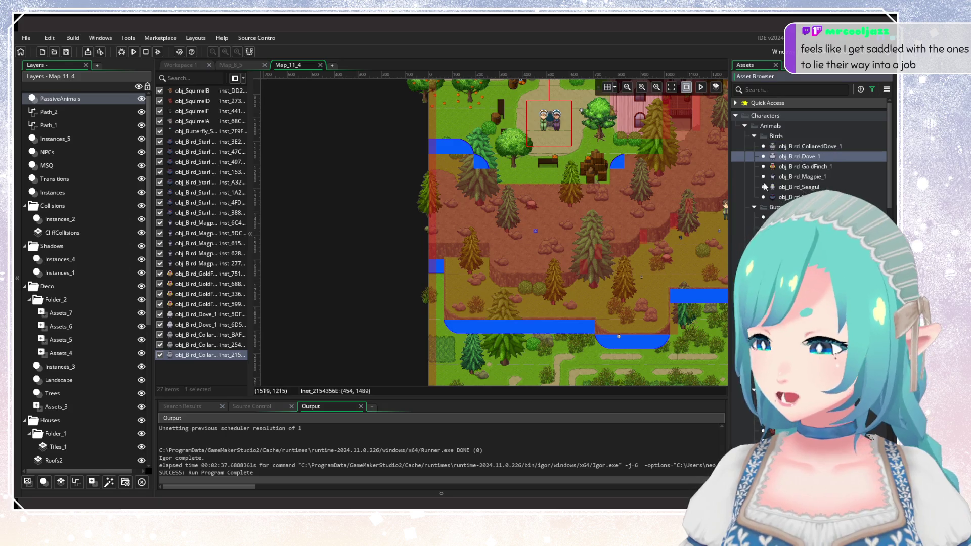
pyautogui.keyDown('alt'); pyautogui.click(530, 241); pyautogui.keyUp('alt')
pyautogui.moveTo(603, 283); pyautogui.dragTo(472, 280)
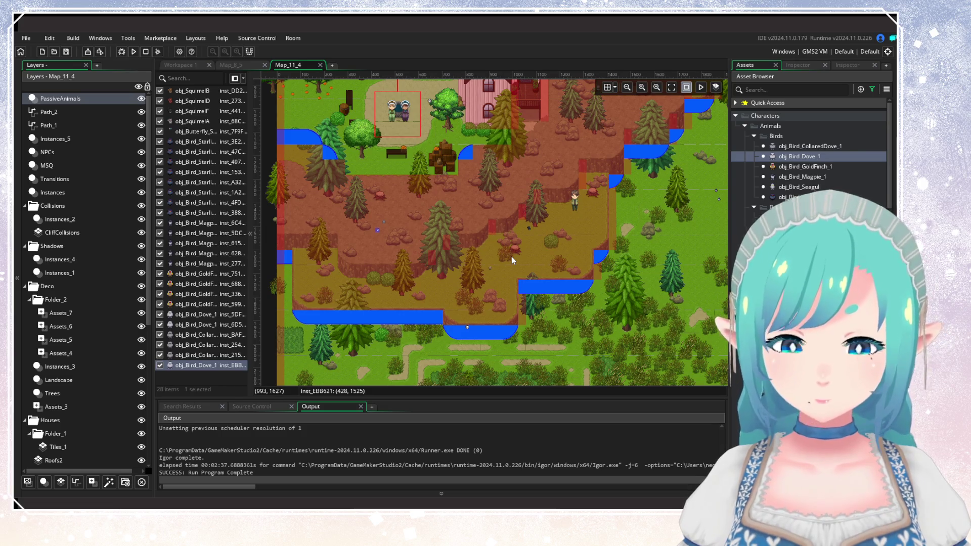
pyautogui.scroll(-5, 512, 256)
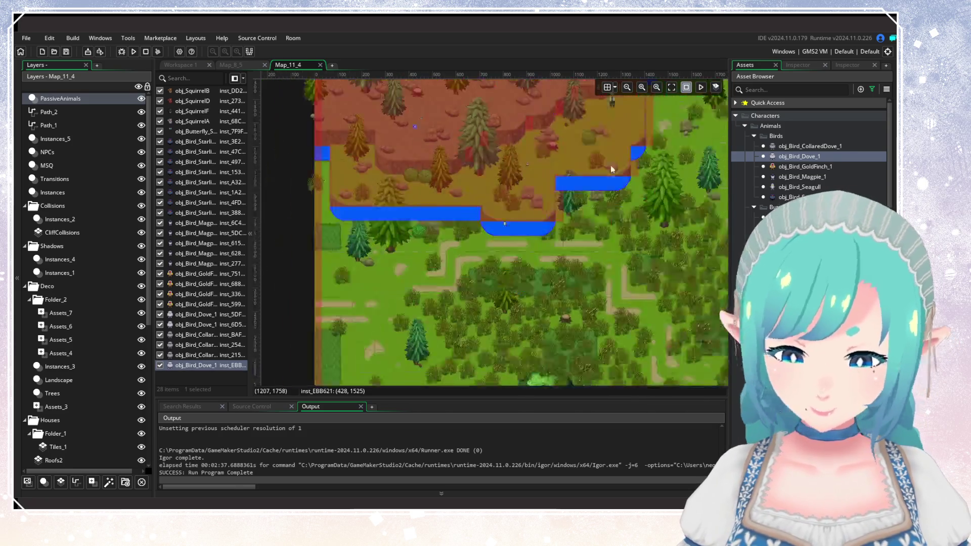
pyautogui.scroll(-3, 466, 258)
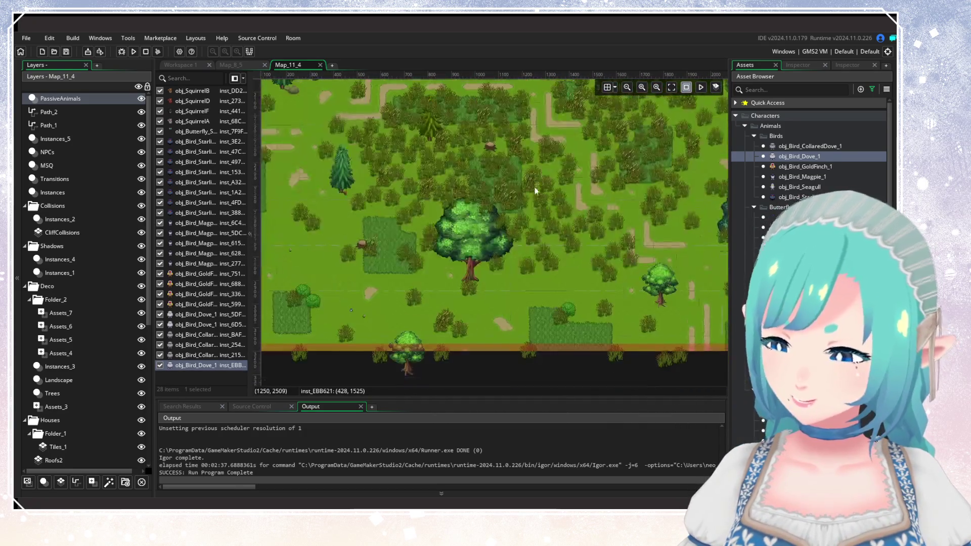
pyautogui.hscroll(5, 465, 272)
pyautogui.scroll(10, 568, 230)
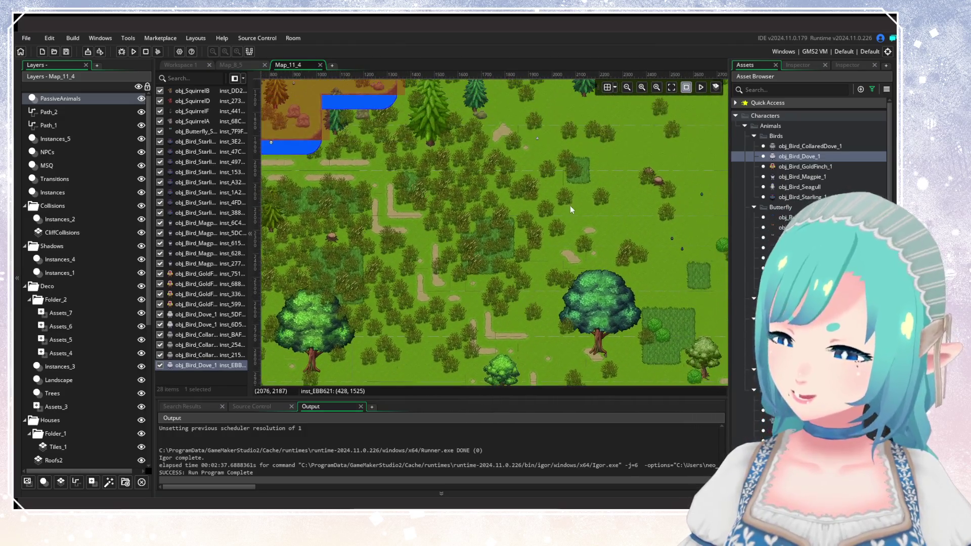
pyautogui.hscroll(5, 537, 238)
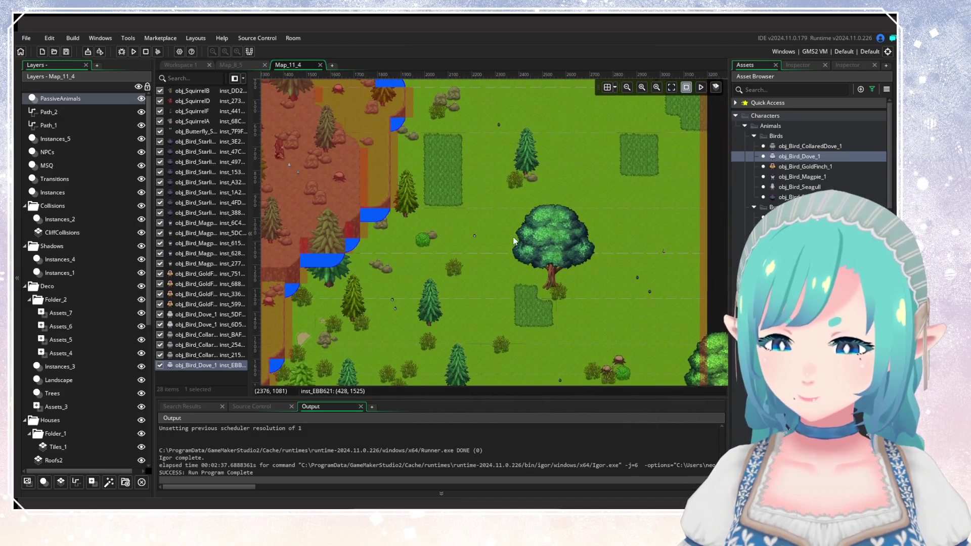
pyautogui.keyDown('alt'); pyautogui.click(500, 261); pyautogui.keyUp('alt')
pyautogui.scroll(5, 548, 304)
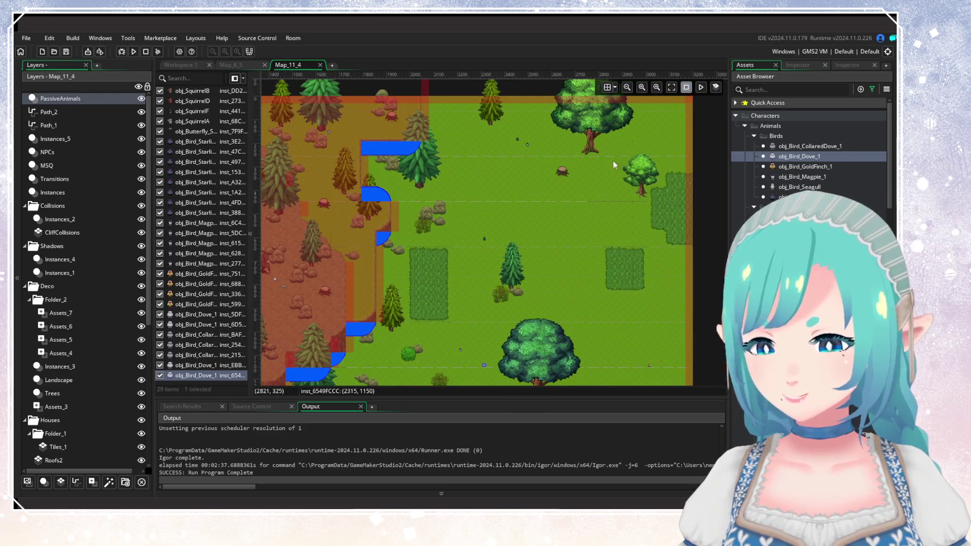
pyautogui.keyDown('alt'); pyautogui.click(649, 127); pyautogui.keyUp('alt')
pyautogui.scroll(-3, 590, 263)
pyautogui.scroll(-6, 602, 207)
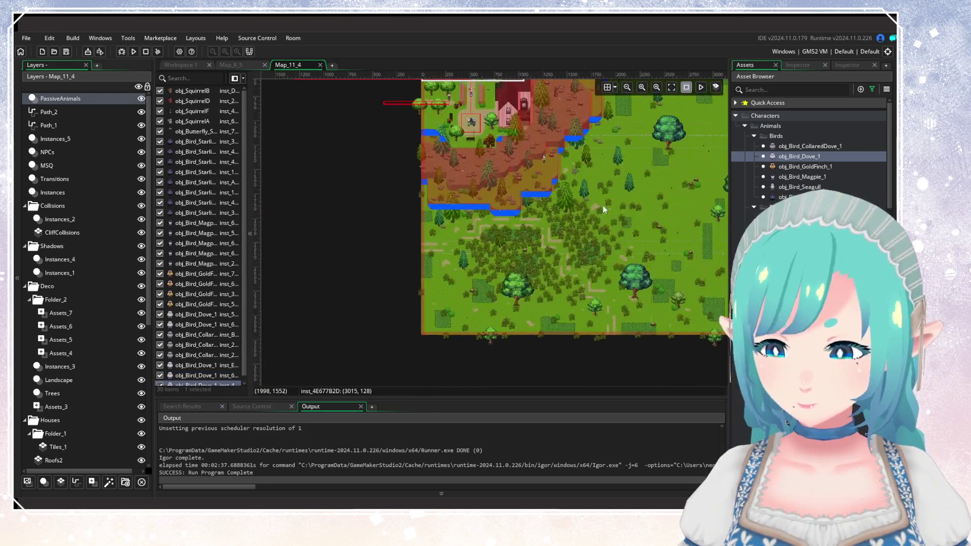
pyautogui.scroll(-5, 809, 227)
pyautogui.scroll(5, 810, 228)
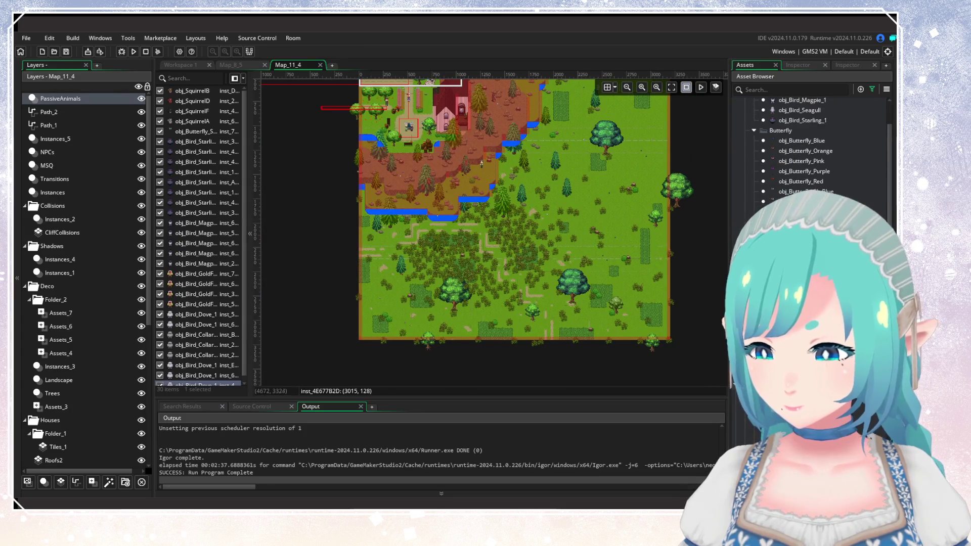
# Step: Survey Map_11_4, compare with Map_8_5's animals, then return to Map_11_4
pyautogui.scroll(2, 541, 243)
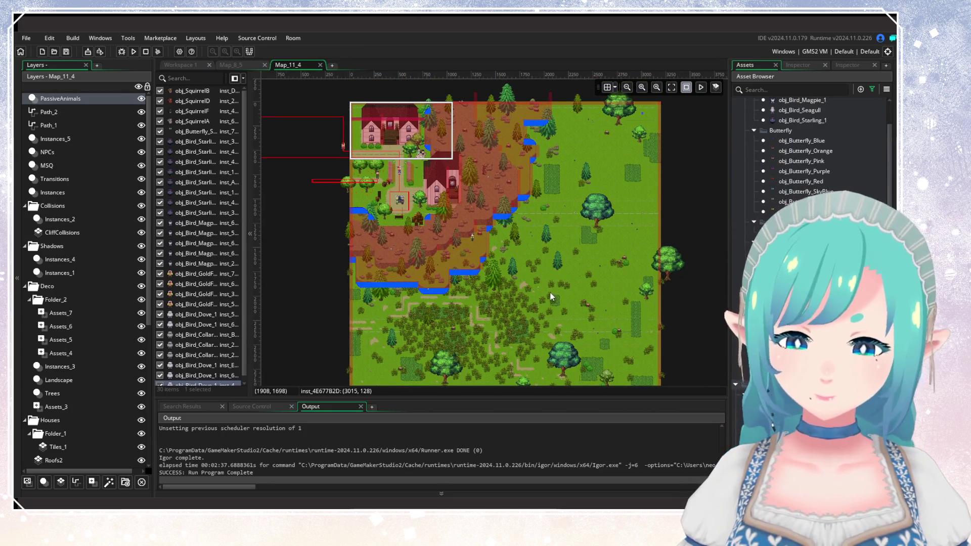
pyautogui.scroll(5, 511, 256)
pyautogui.scroll(3, 509, 202)
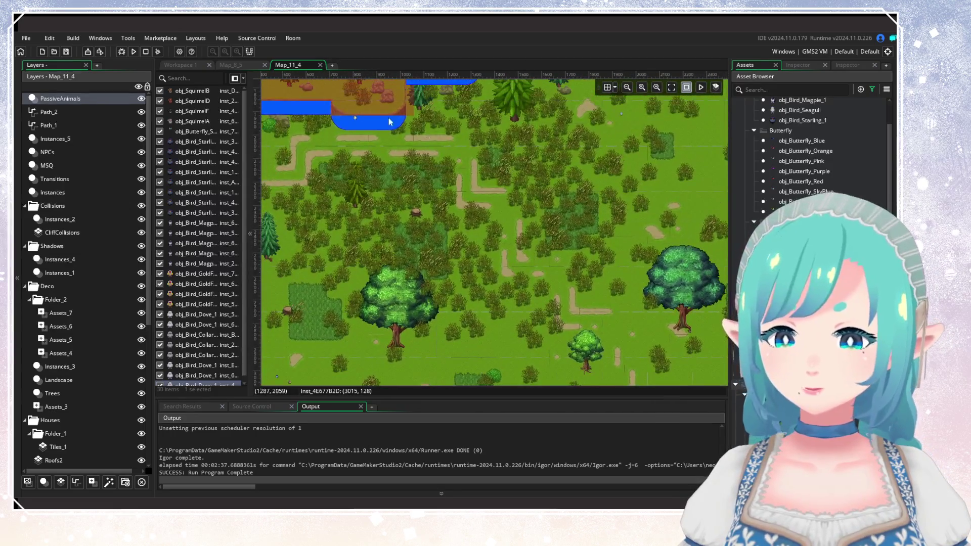
pyautogui.hscroll(-3, 377, 311)
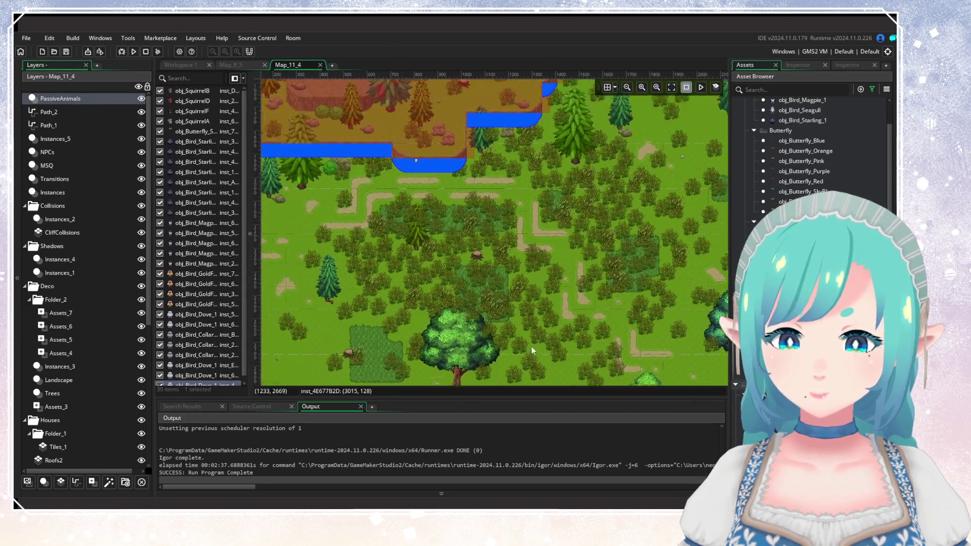
pyautogui.scroll(-3, 406, 235)
pyautogui.scroll(-2, 498, 251)
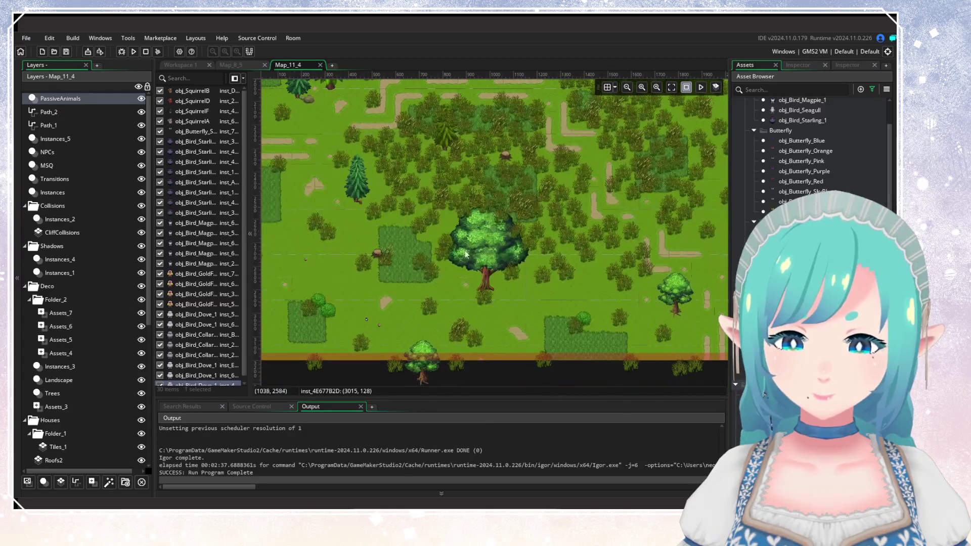
pyautogui.hscroll(3, 476, 222)
pyautogui.scroll(3, 476, 222)
pyautogui.scroll(-3, 545, 321)
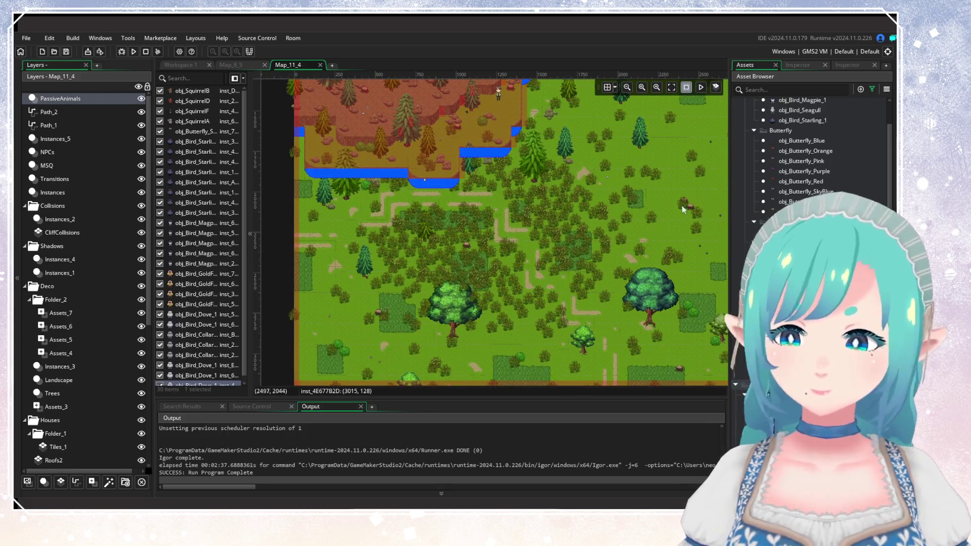
pyautogui.click(233, 65)
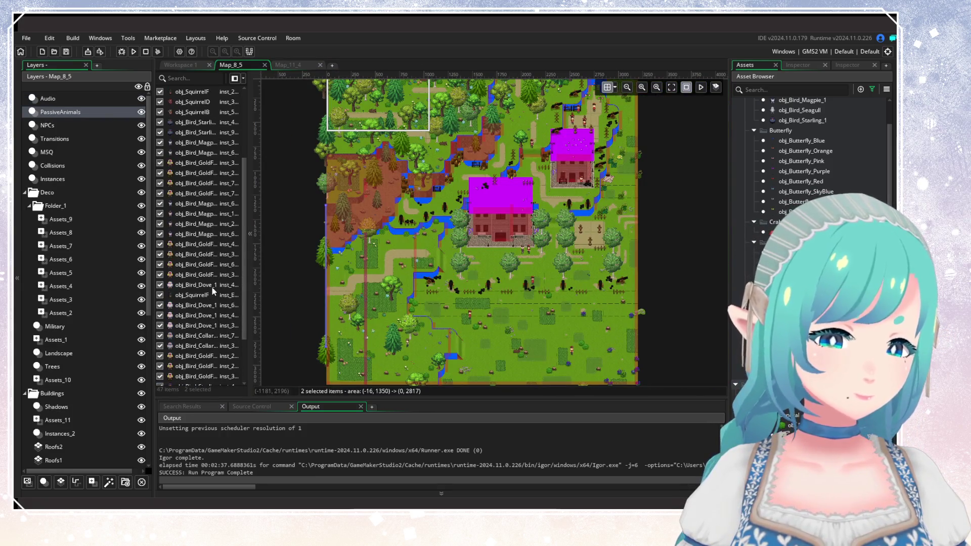
pyautogui.scroll(-5, 212, 288)
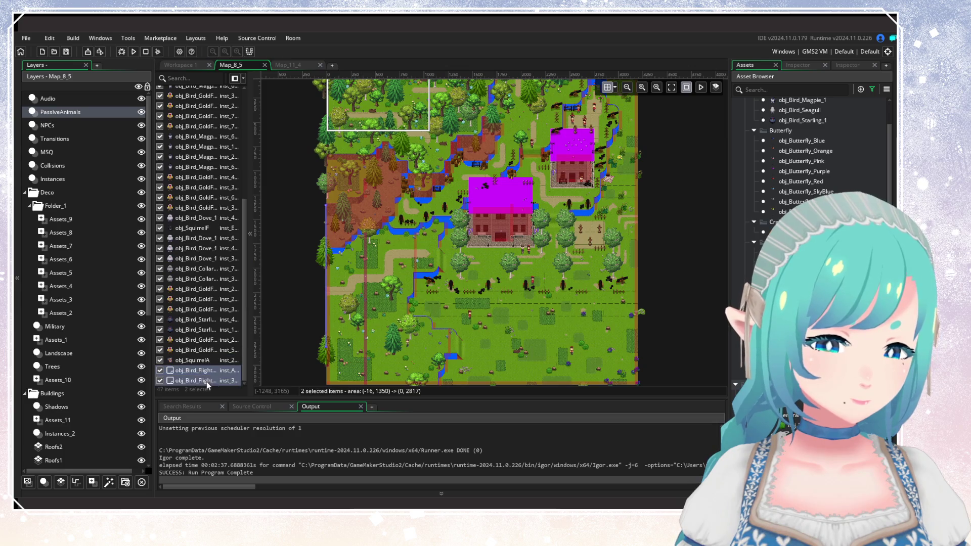
pyautogui.click(286, 65)
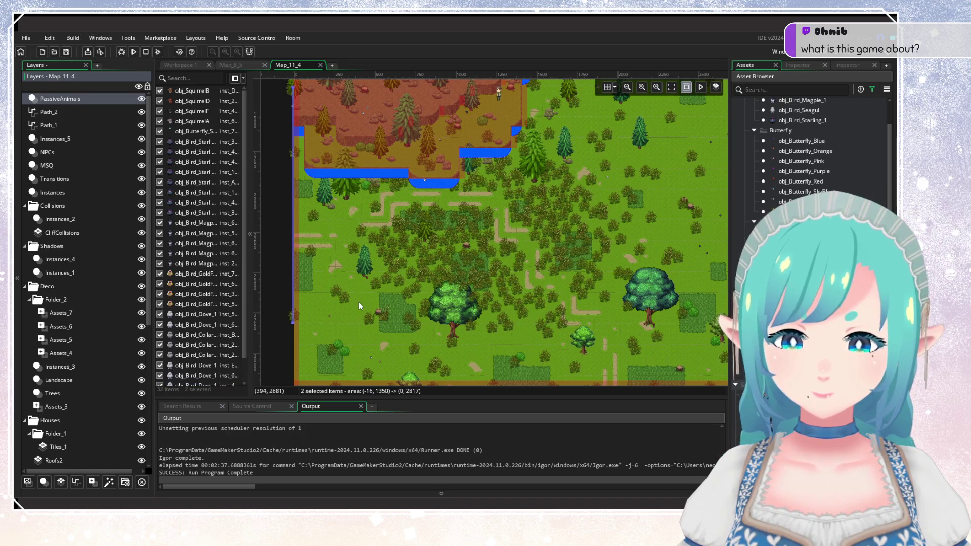
# Step: Place another bird near the village square in Map_11_4
pyautogui.scroll(5, 368, 268)
pyautogui.scroll(1, 365, 310)
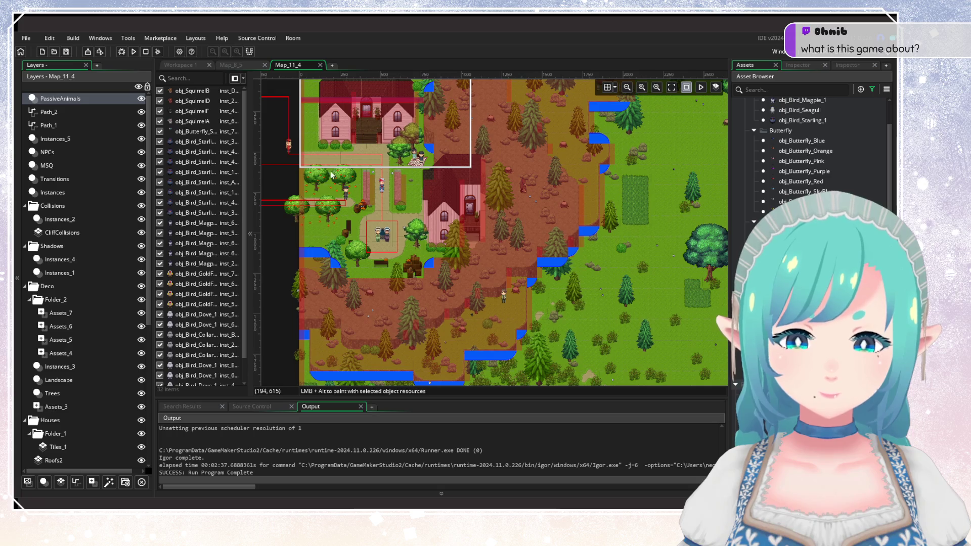
pyautogui.scroll(1, 393, 319)
pyautogui.scroll(3, 332, 303)
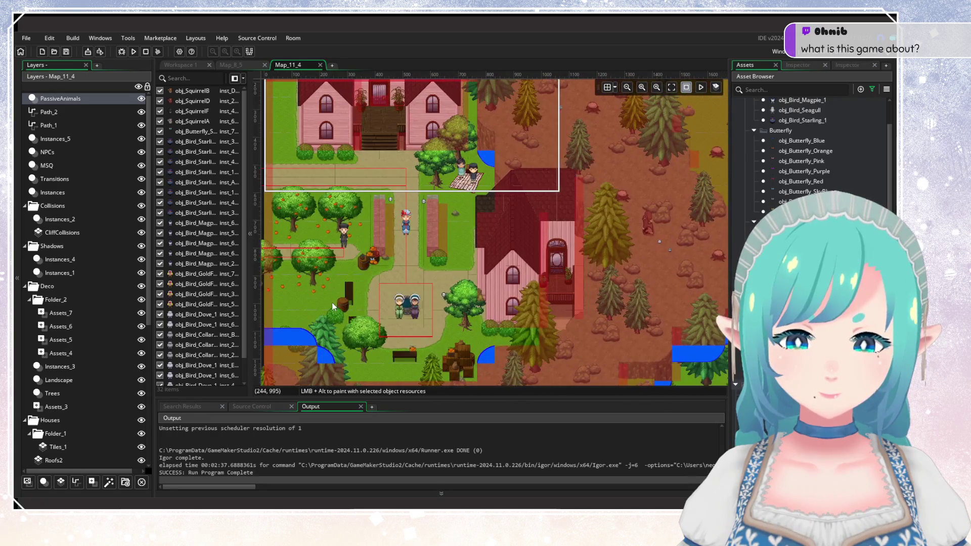
pyautogui.scroll(-3, 450, 320)
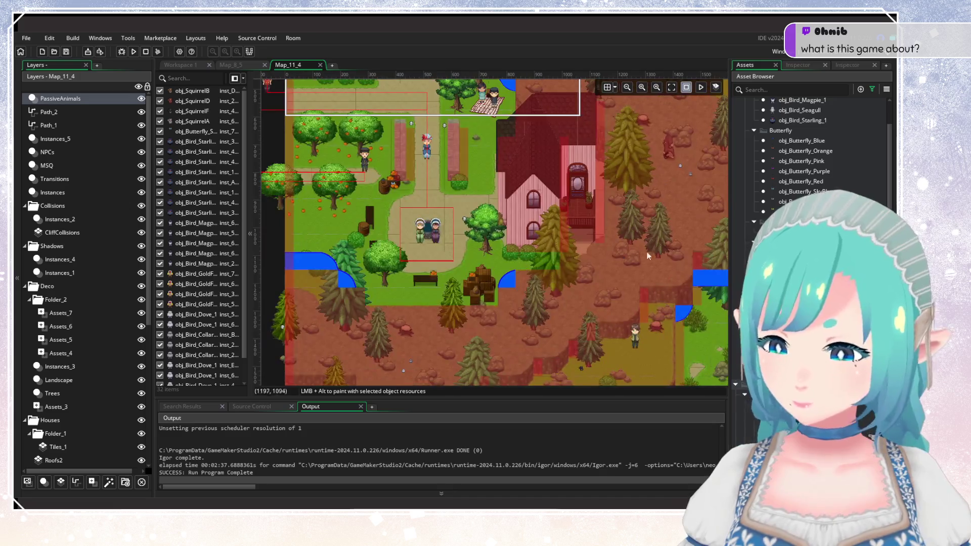
pyautogui.scroll(3, 809, 152)
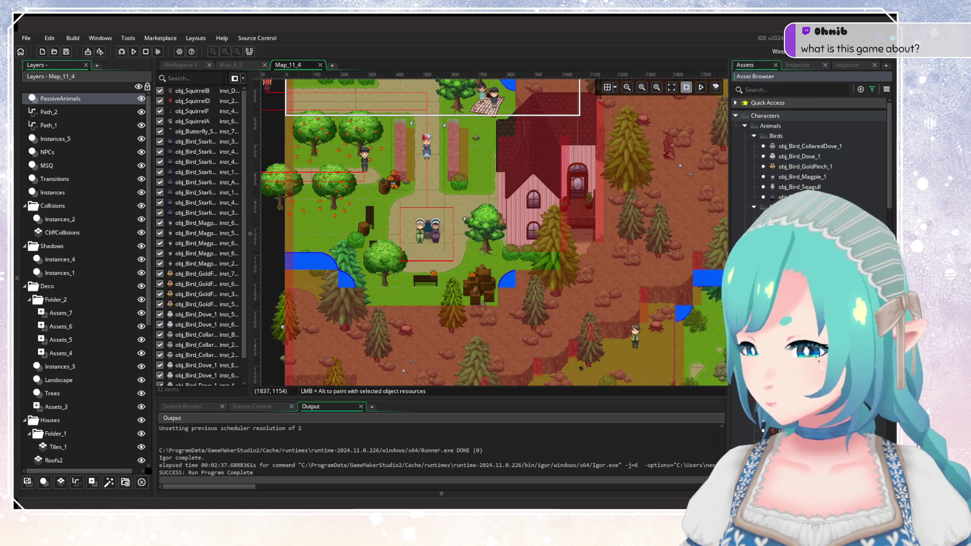
pyautogui.keyDown('alt'); pyautogui.click(523, 263); pyautogui.keyUp('alt')
pyautogui.scroll(5, 399, 280)
pyautogui.hscroll(-2, 399, 281)
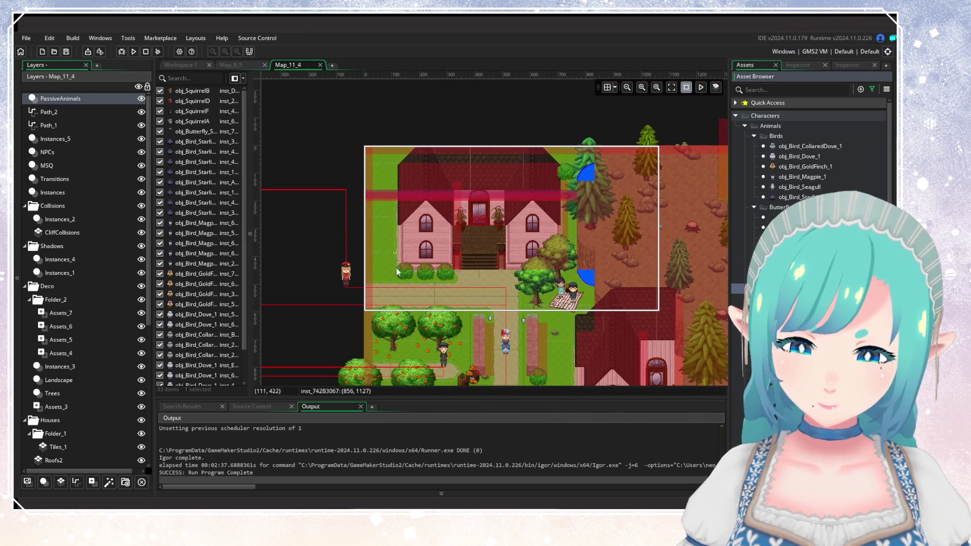
# Step: Place one more animal instance in Map_11_4 and pan toward the eastern forest
pyautogui.keyDown('alt'); pyautogui.click(403, 281); pyautogui.keyUp('alt')
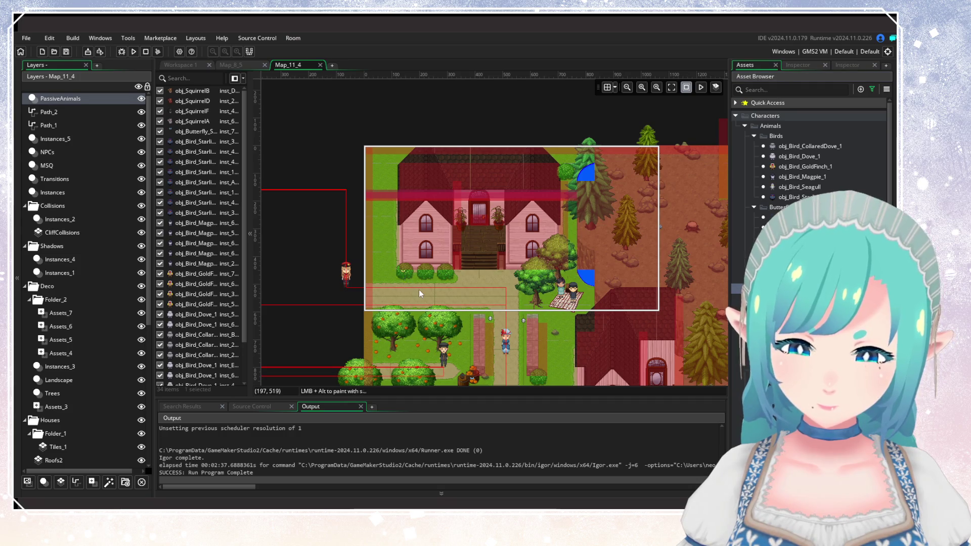
pyautogui.scroll(-5, 387, 124)
pyautogui.scroll(-3, 437, 250)
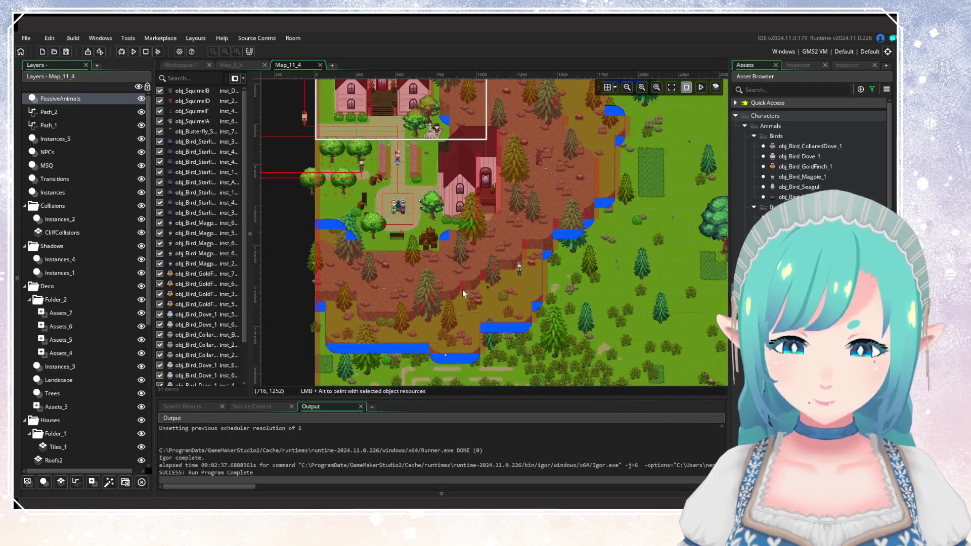
pyautogui.moveTo(484, 236); pyautogui.dragTo(441, 201)
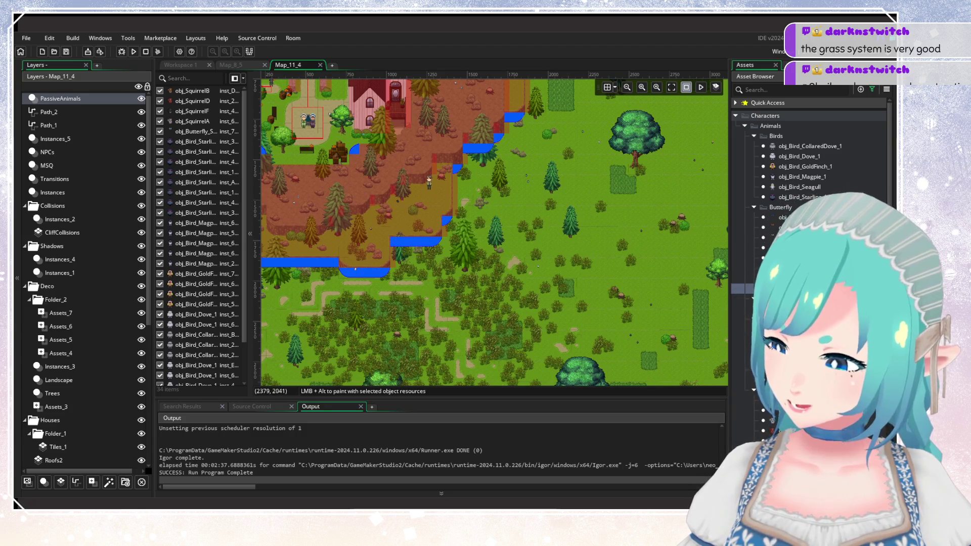
# Step: Survey the southern forest and cliffs, then bring up the scr_ContinueGame script
pyautogui.moveTo(536, 291); pyautogui.dragTo(585, 195)
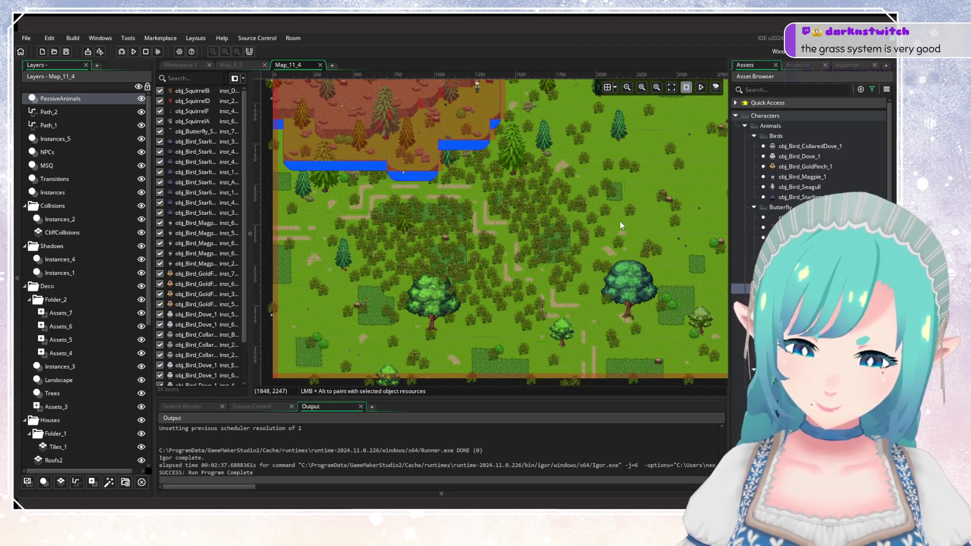
pyautogui.moveTo(617, 226)
pyautogui.mouseDown()
pyautogui.moveTo(619, 176)
pyautogui.moveTo(593, 256)
pyautogui.moveTo(594, 208)
pyautogui.moveTo(581, 240)
pyautogui.moveTo(526, 257)
pyautogui.mouseUp()
pyautogui.scroll(-5, 593, 255)
pyautogui.scroll(5, 593, 254)
pyautogui.scroll(-5, 530, 244)
pyautogui.scroll(5, 529, 243)
pyautogui.moveTo(531, 191); pyautogui.dragTo(562, 286)
pyautogui.moveTo(537, 186)
pyautogui.mouseDown()
pyautogui.moveTo(562, 221)
pyautogui.moveTo(544, 277)
pyautogui.moveTo(489, 277)
pyautogui.mouseUp()
pyautogui.scroll(-5, 540, 253)
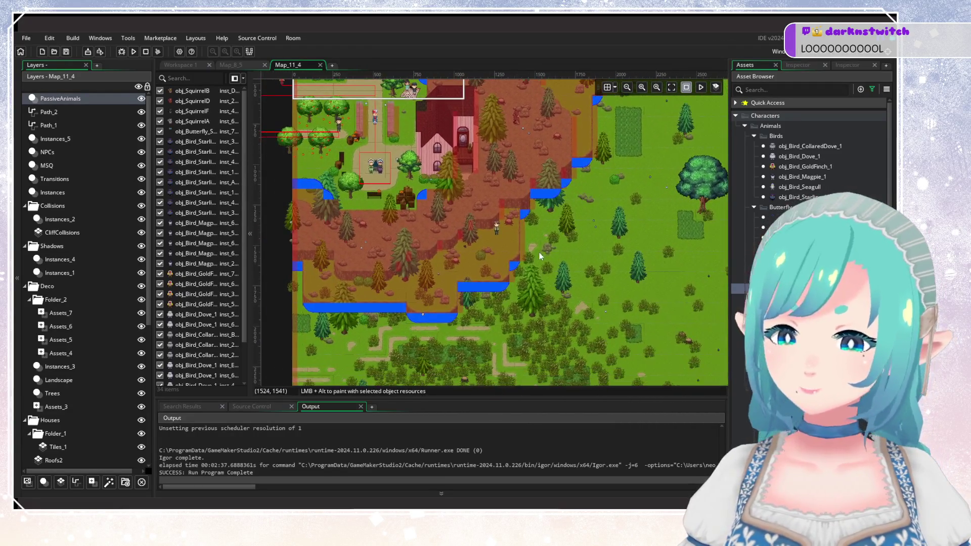
pyautogui.scroll(5, 540, 253)
pyautogui.moveTo(544, 318); pyautogui.dragTo(551, 176)
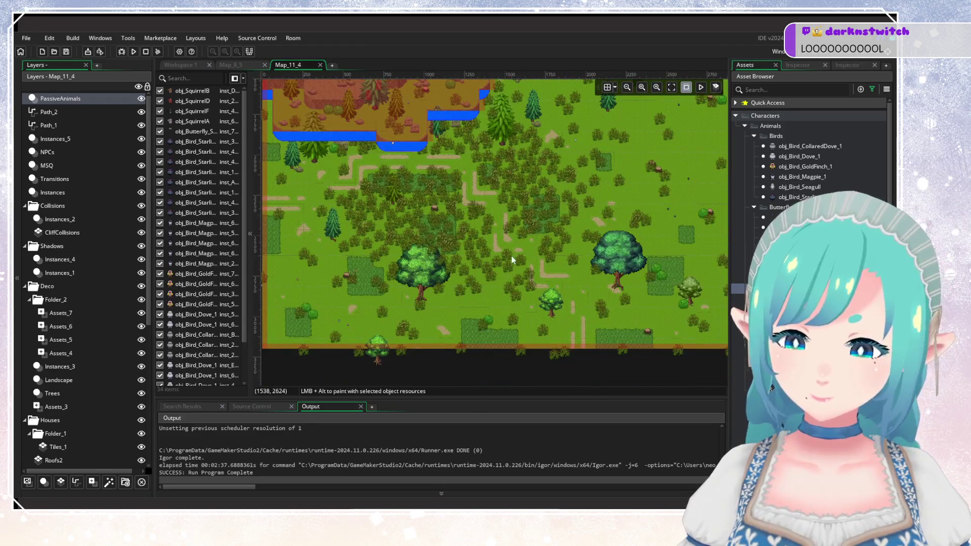
pyautogui.moveTo(590, 244); pyautogui.dragTo(552, 274)
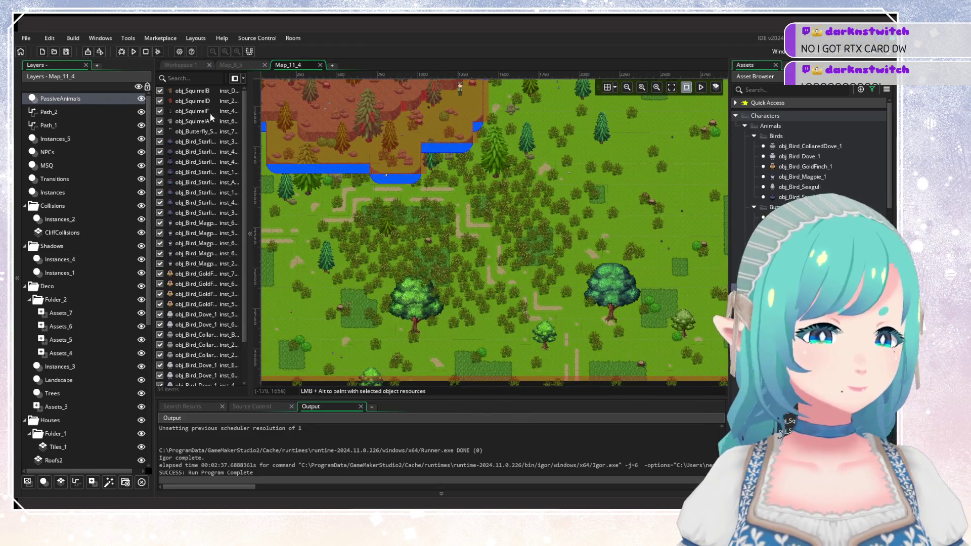
pyautogui.click(179, 65)
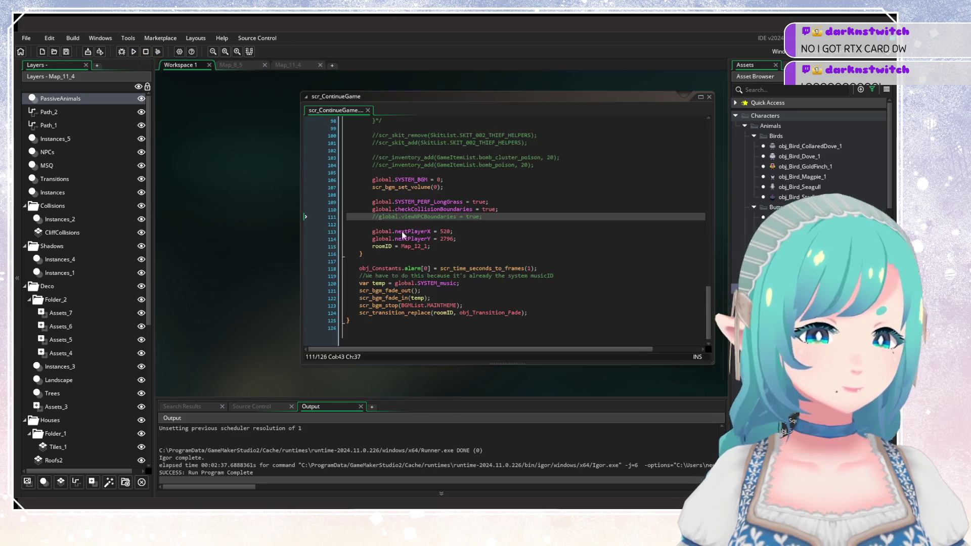
# Step: Correct the starting room in scr_ContinueGame to Map_11_4 and save the script
pyautogui.click(419, 246)
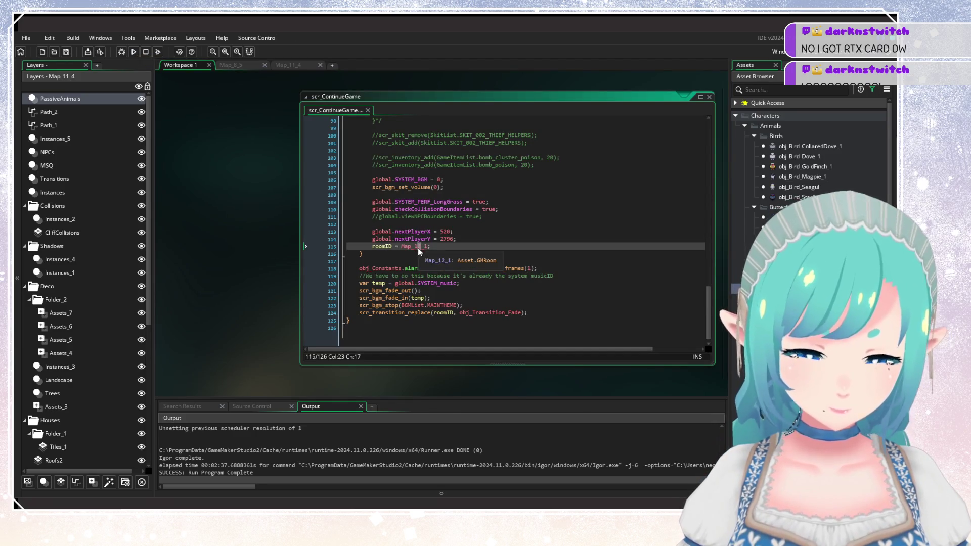
pyautogui.press('Delete')
pyautogui.write('1')
pyautogui.click(426, 247)
pyautogui.press('BackSpace')
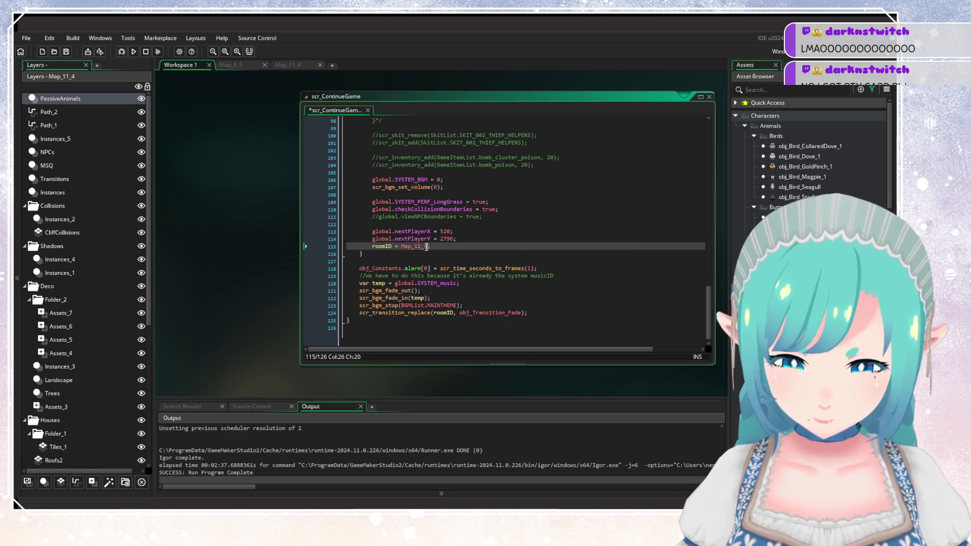
pyautogui.write('4')
pyautogui.click(485, 225)
pyautogui.click(477, 235)
pyautogui.hotkey('ctrl', 's')
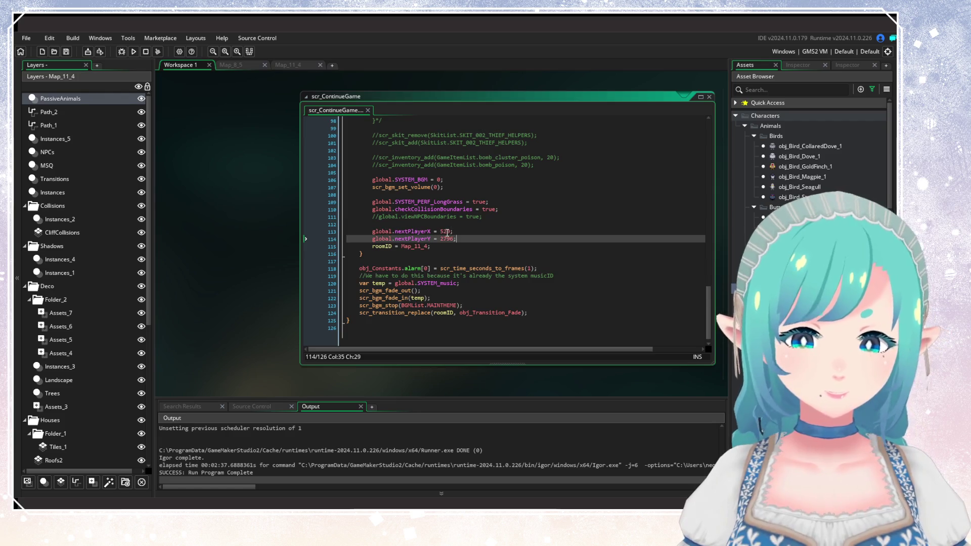
# Step: Set the player start to X 1987, Y 3011 and launch a test build
pyautogui.click(287, 65)
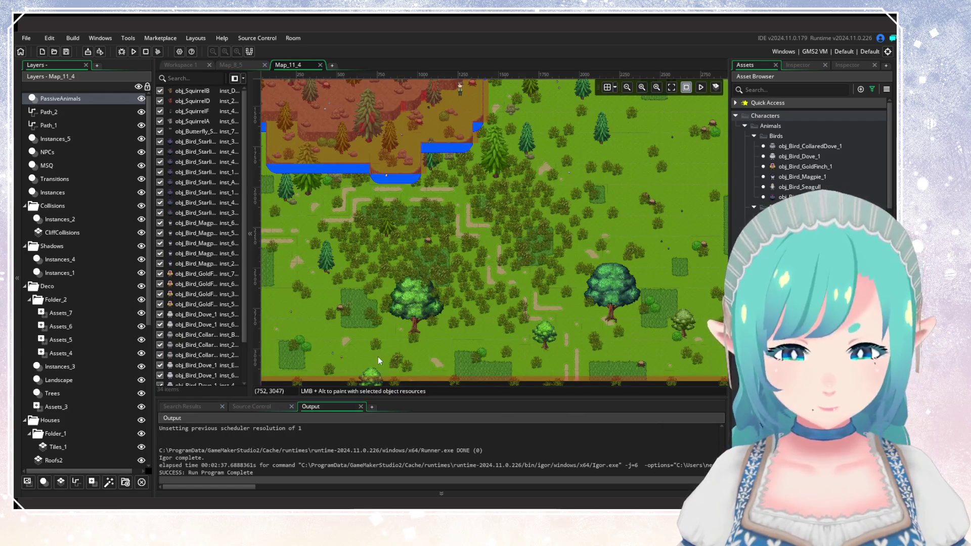
pyautogui.hscroll(5, 589, 318)
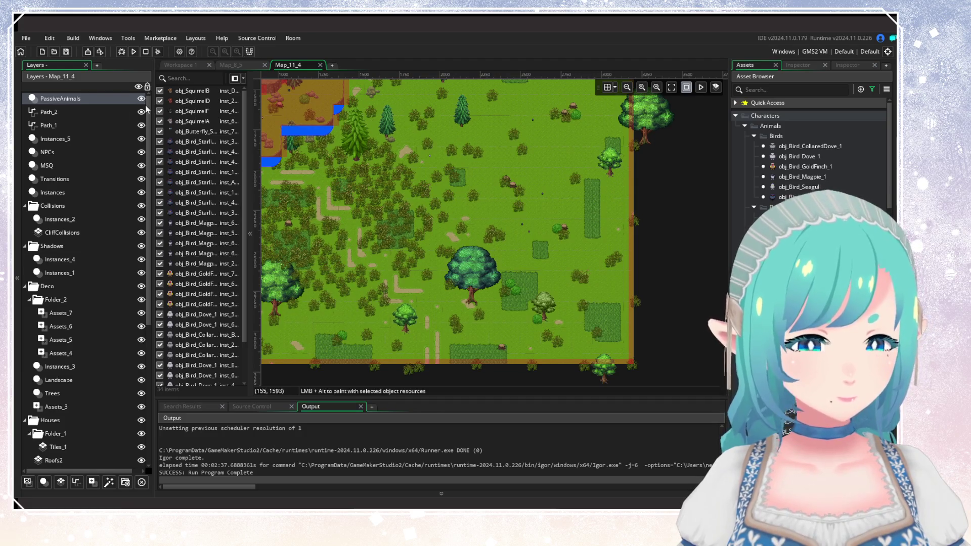
pyautogui.hotkey('ctrl', 'Tab')
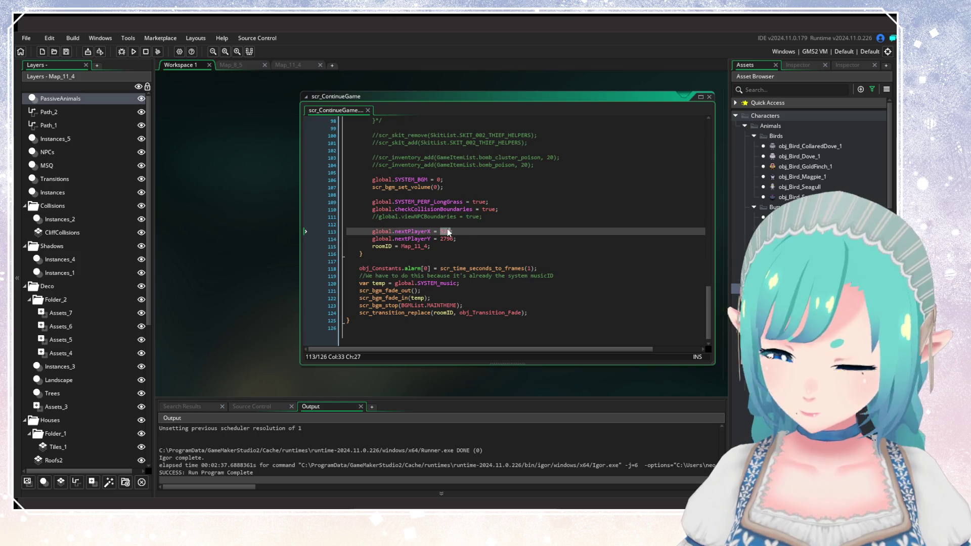
pyautogui.write('1987')
pyautogui.doubleClick(448, 239)
pyautogui.write('3011')
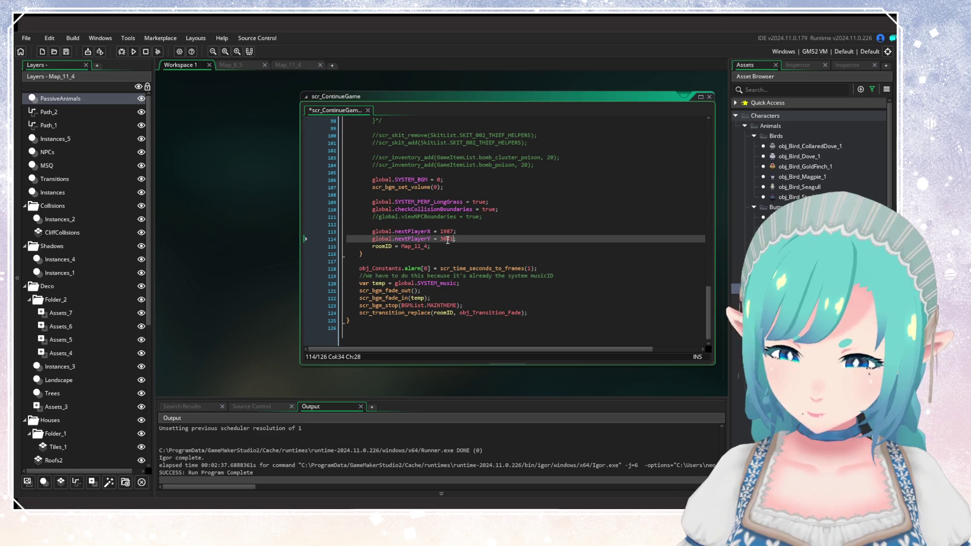
pyautogui.click(472, 233)
pyautogui.press('F5')
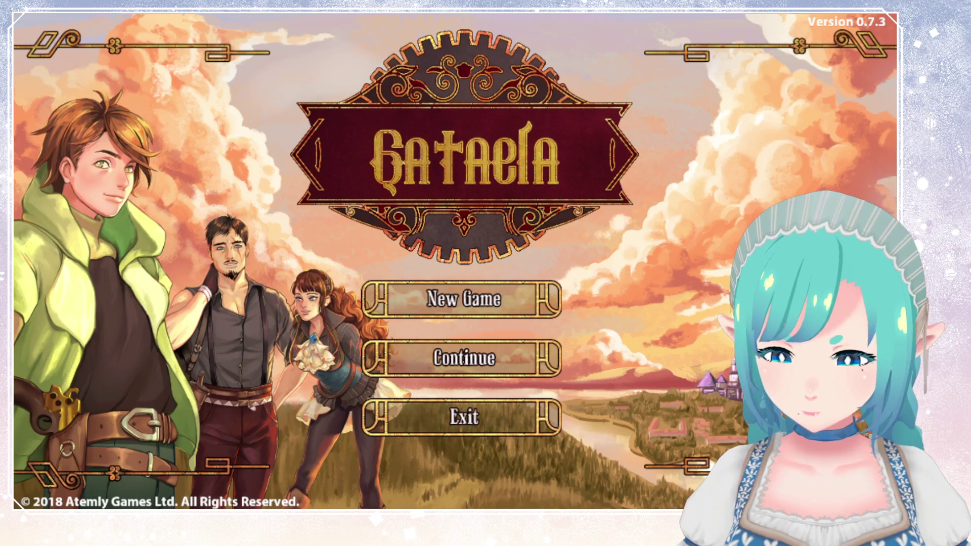
# Step: Continue from save slot 1, check the forest spawn point, and close the game
pyautogui.click(464, 359)
pyautogui.click(243, 413)
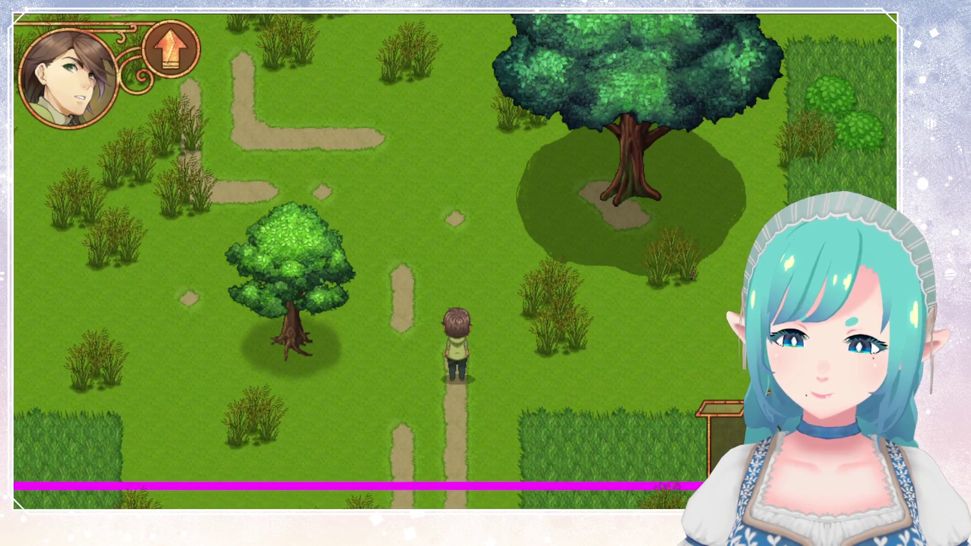
pyautogui.hotkey('alt', 'F4')
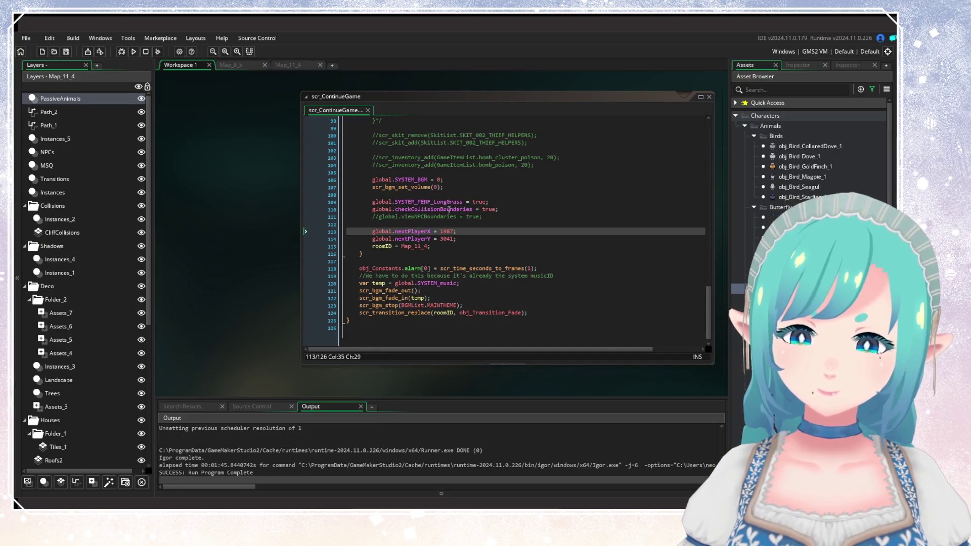
# Step: Change checkCollisionBoundaries on line 110 from true to false, save, and run the game again
pyautogui.doubleClick(489, 209)
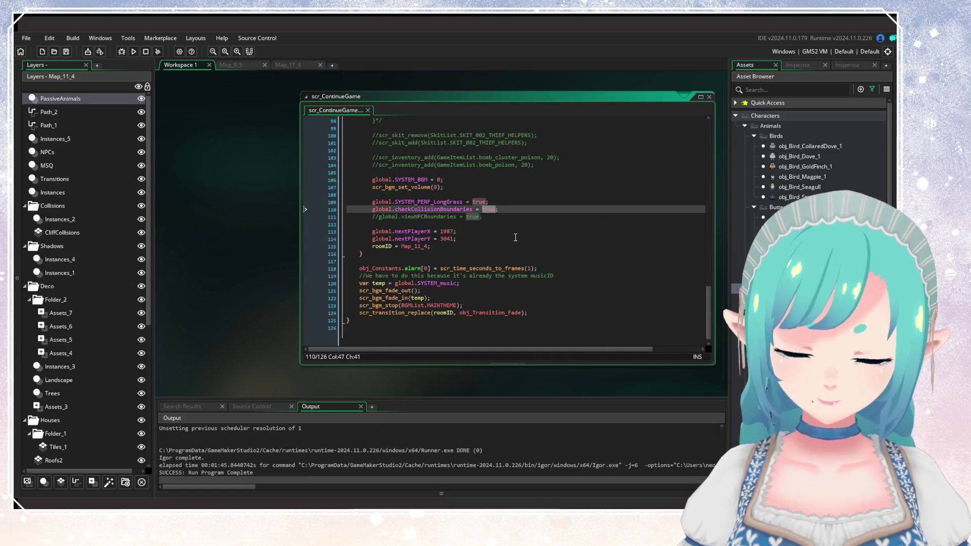
pyautogui.write('fal')
pyautogui.press('Return')
pyautogui.click(498, 183)
pyautogui.hotkey('ctrl', 's')
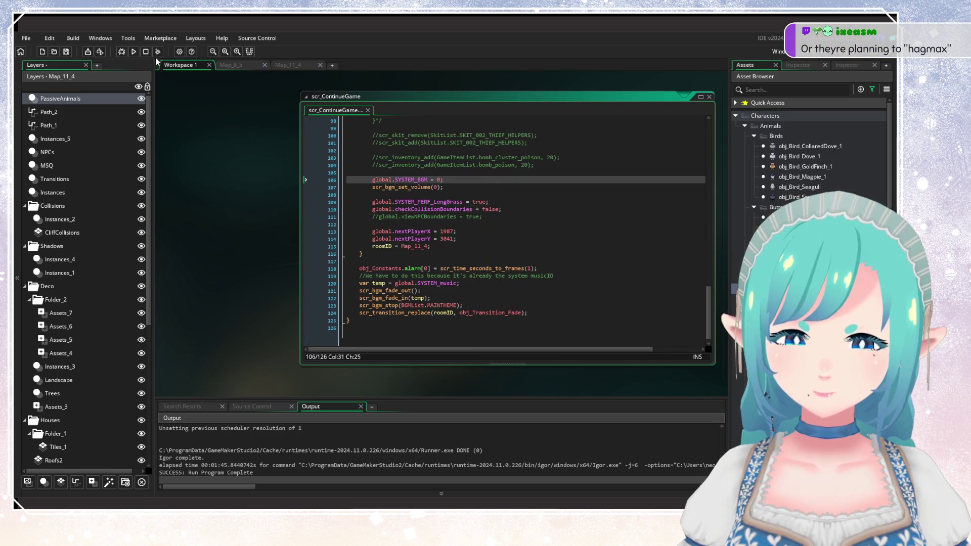
pyautogui.click(135, 50)
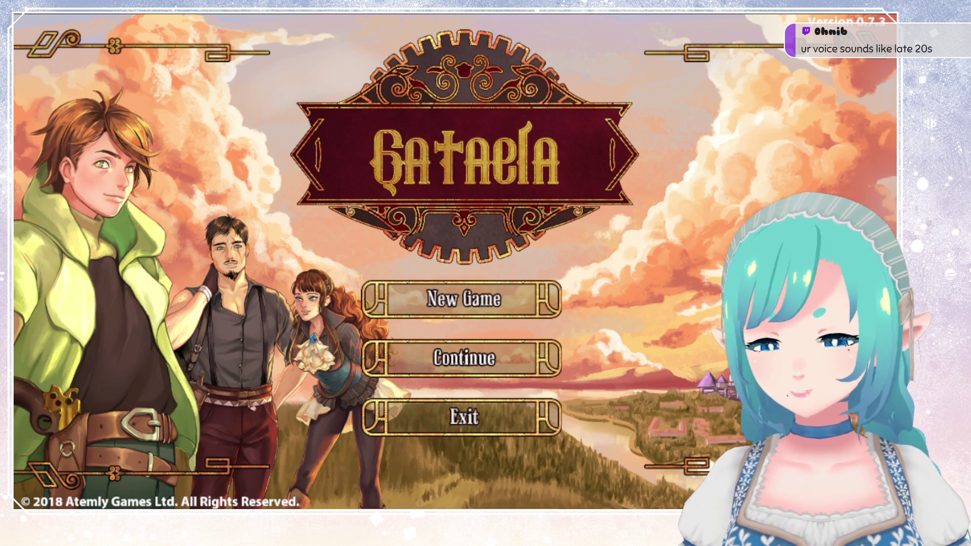
# Step: Choose Continue on the Gataela title screen to load the saved game
pyautogui.press('Return')
pyautogui.press('Return')
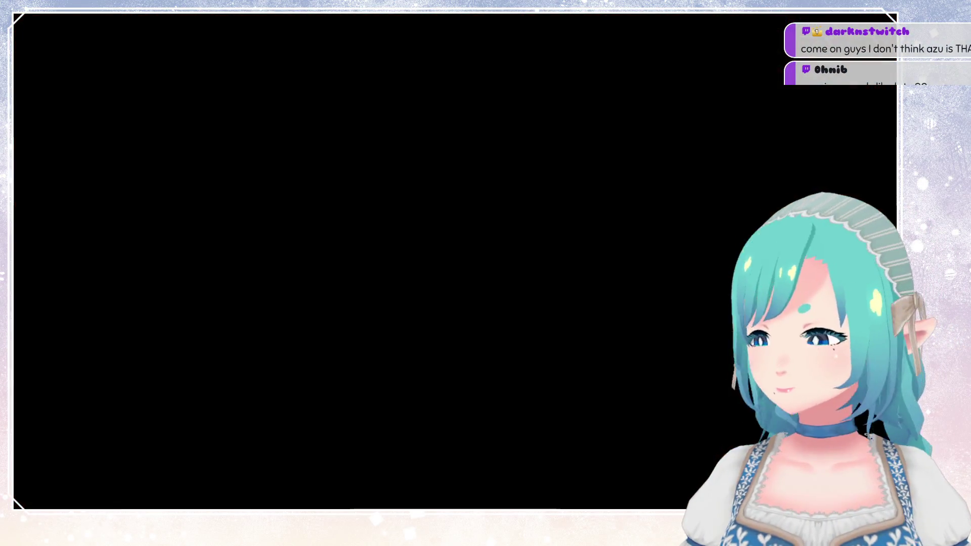
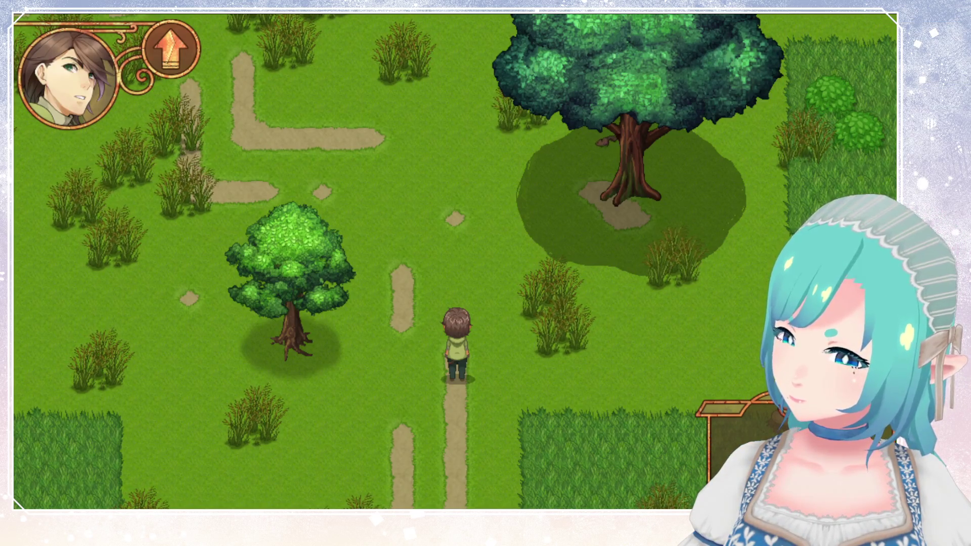
# Step: Walk the player north along the dirt path, then a little west and north again
pyautogui.press('Up')
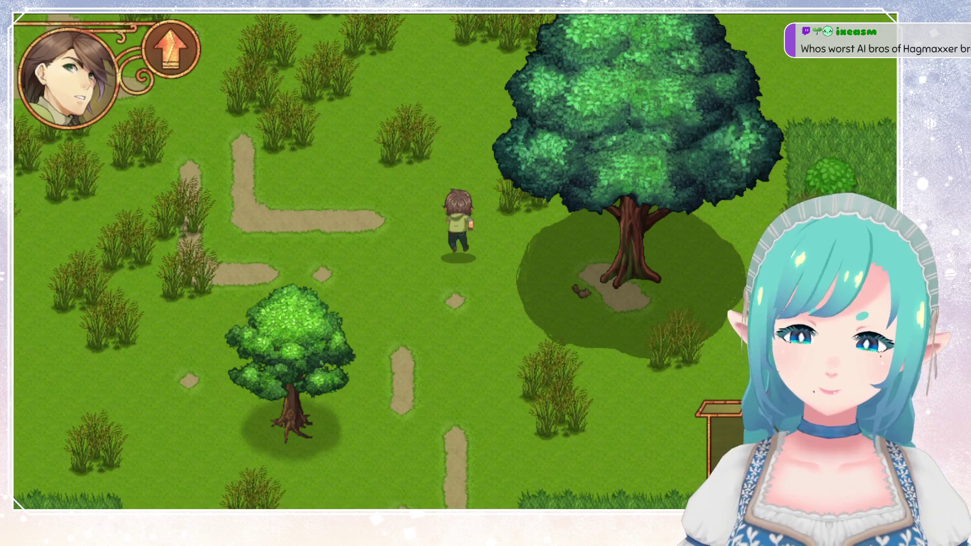
pyautogui.press('Up')
pyautogui.press('Left')
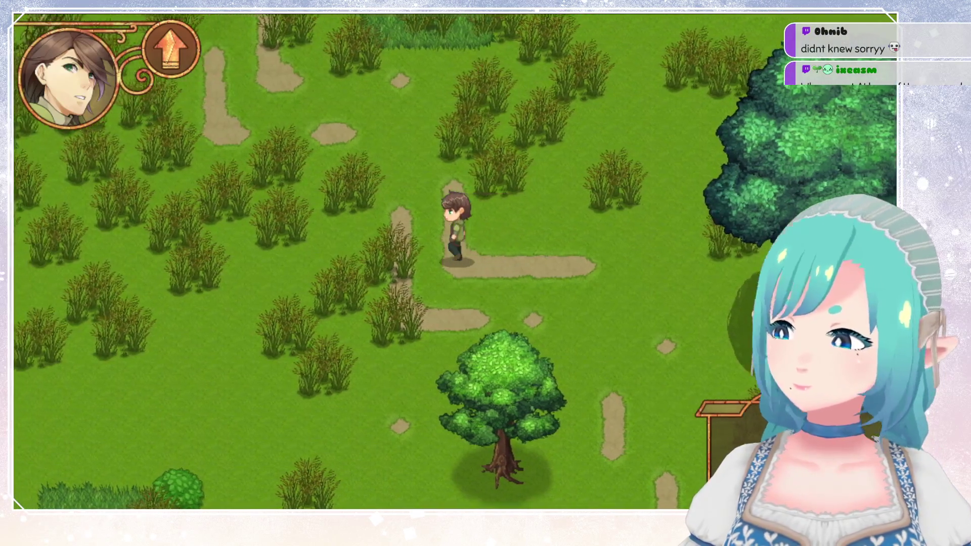
pyautogui.press('Left')
pyautogui.press('Up')
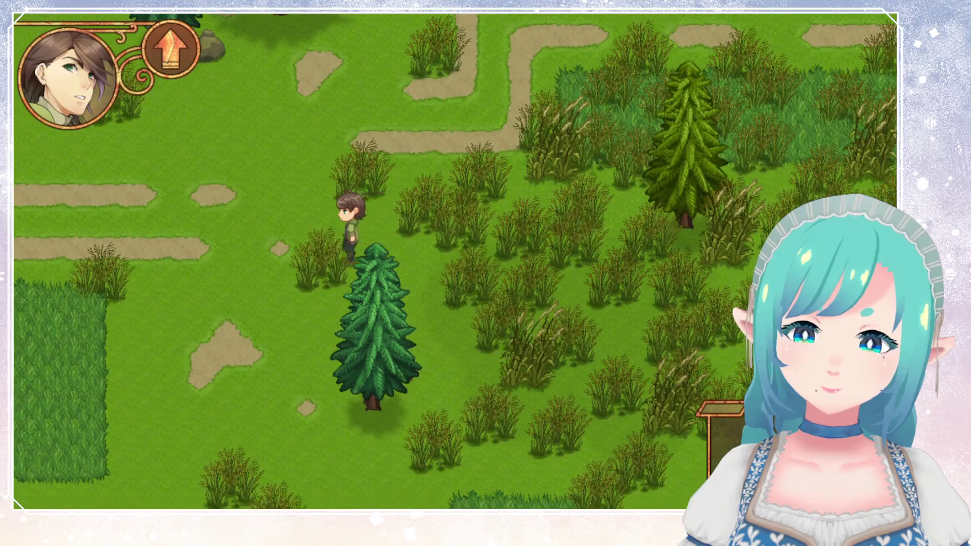
# Step: Step south past the tree, east into the tall grass, then north toward the pines
pyautogui.press('Down')
pyautogui.press('Right')
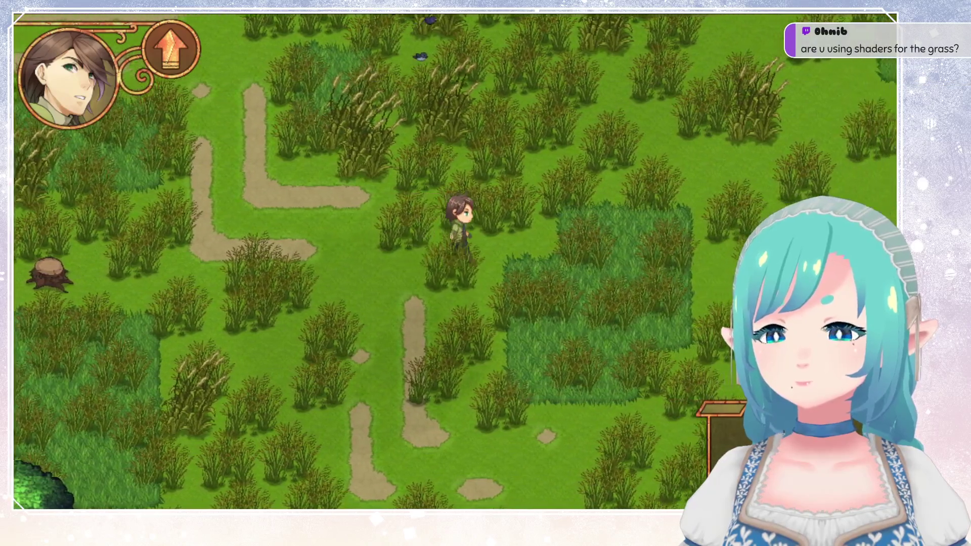
pyautogui.press('Right')
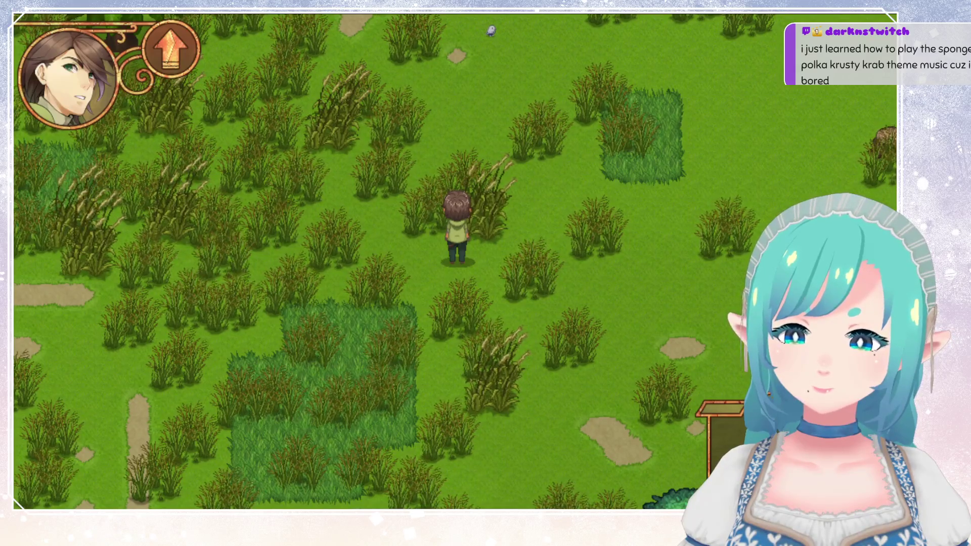
pyautogui.press('Up')
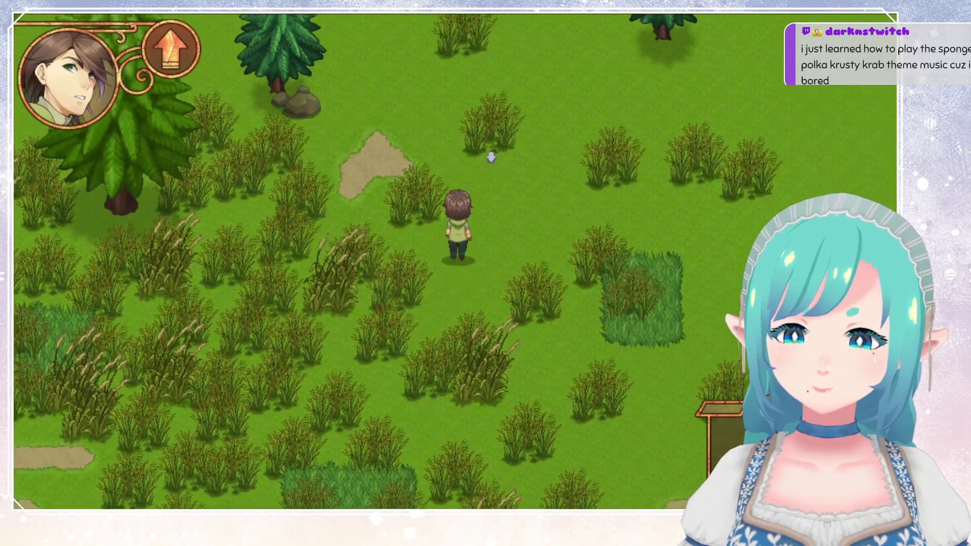
pyautogui.press('Up')
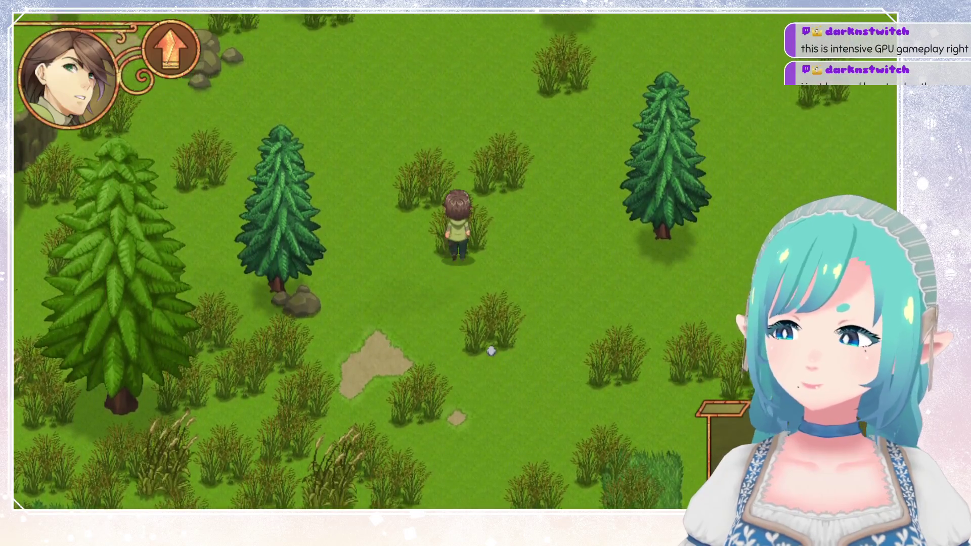
# Step: Walk north past the trees and rocks into the pine clearing, circling behind the pine
pyautogui.press('Up')
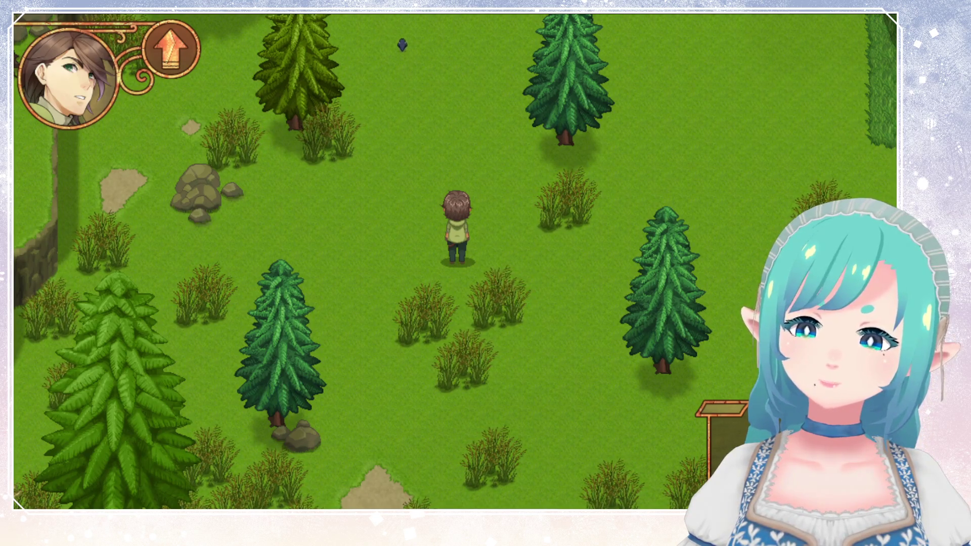
pyautogui.press('Up')
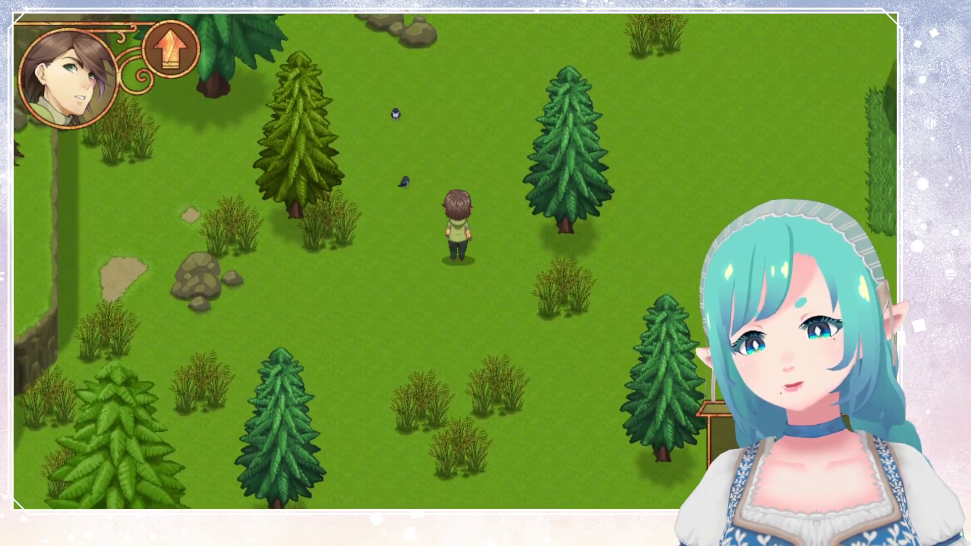
pyautogui.press('Right')
pyautogui.press('Right')
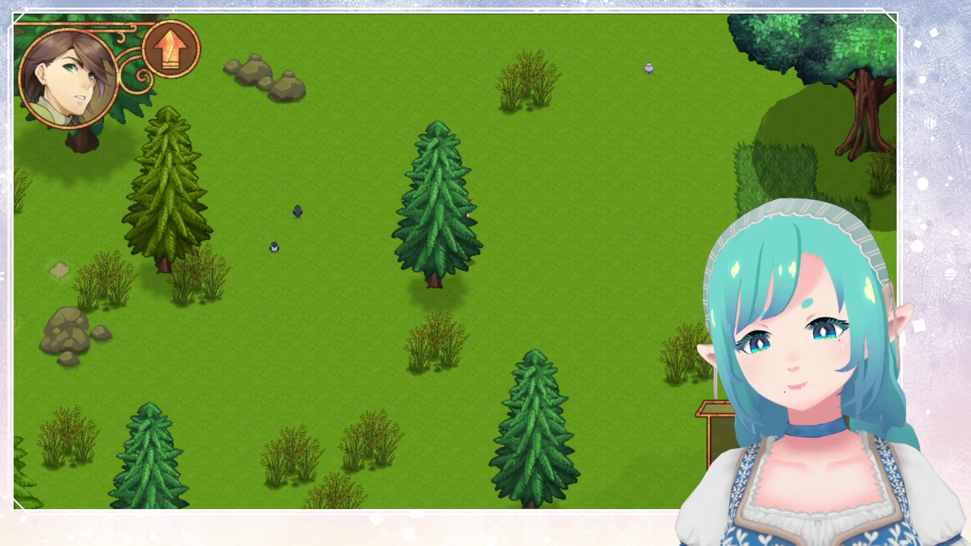
pyautogui.press('Right')
pyautogui.press('Down')
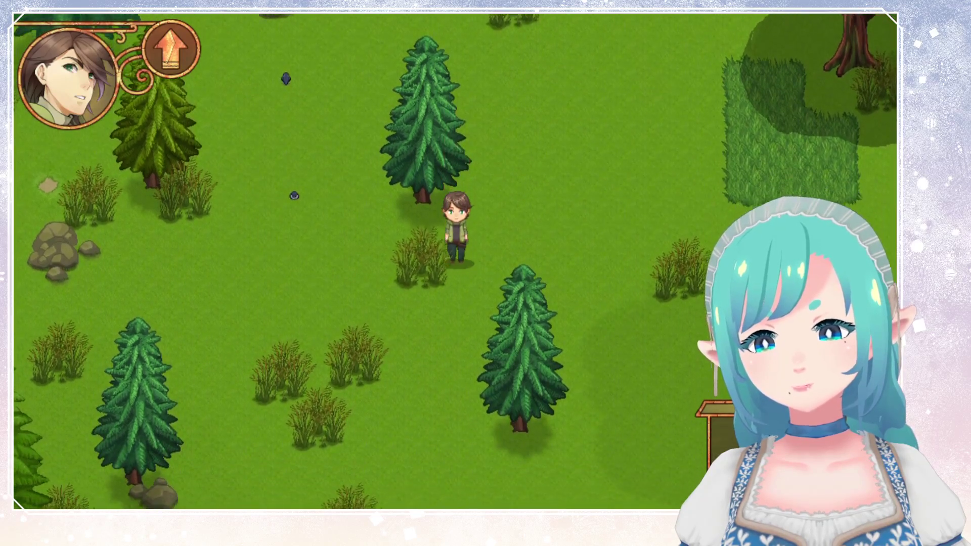
pyautogui.press('Down')
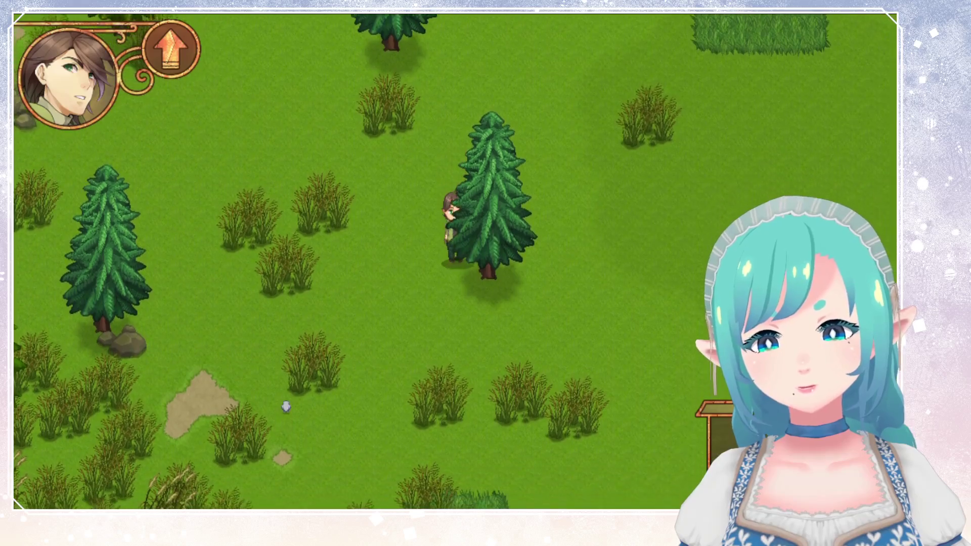
pyautogui.press('Up')
pyautogui.press('Up')
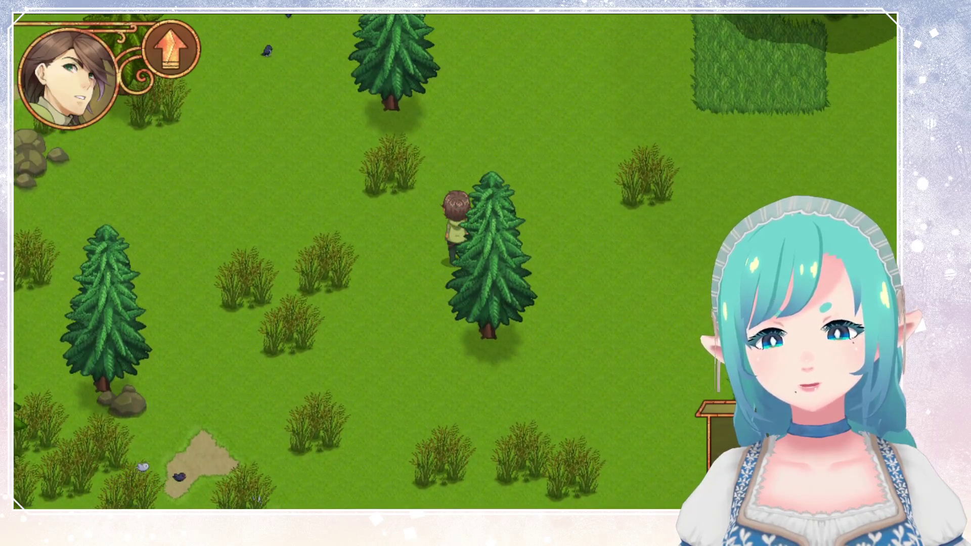
pyautogui.press('Down')
pyautogui.press('Up')
# Step: Head north and east past the large oak up to the pine tree
pyautogui.press('Up')
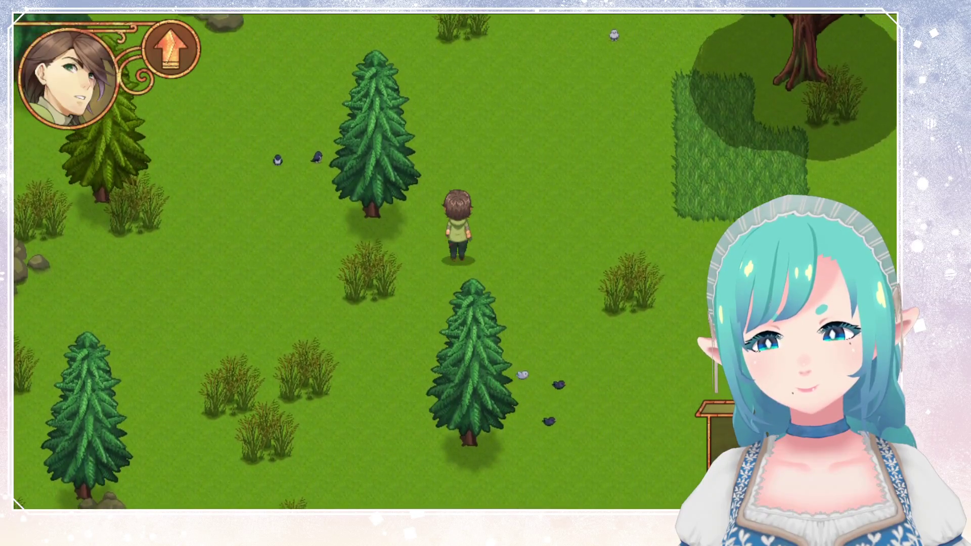
pyautogui.press('Up')
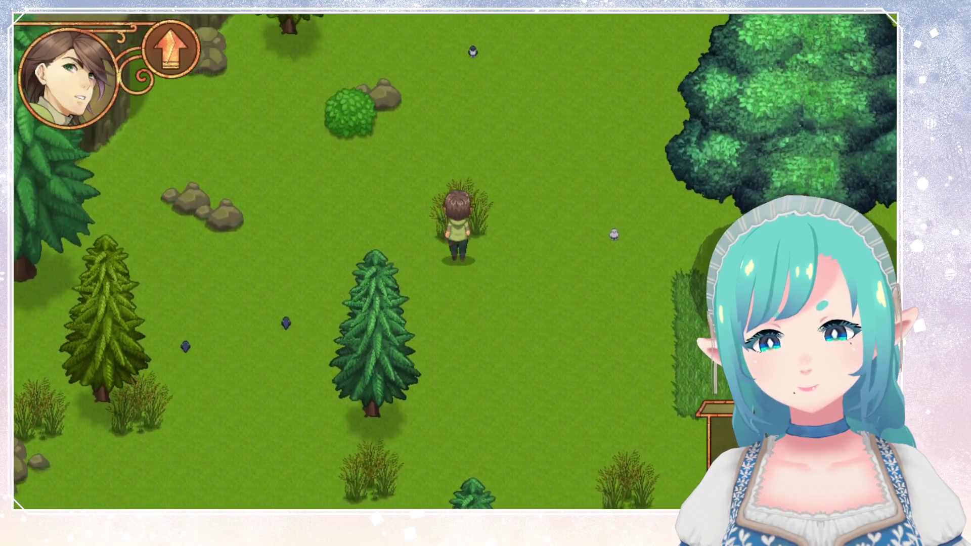
pyautogui.press('Right')
pyautogui.press('Right')
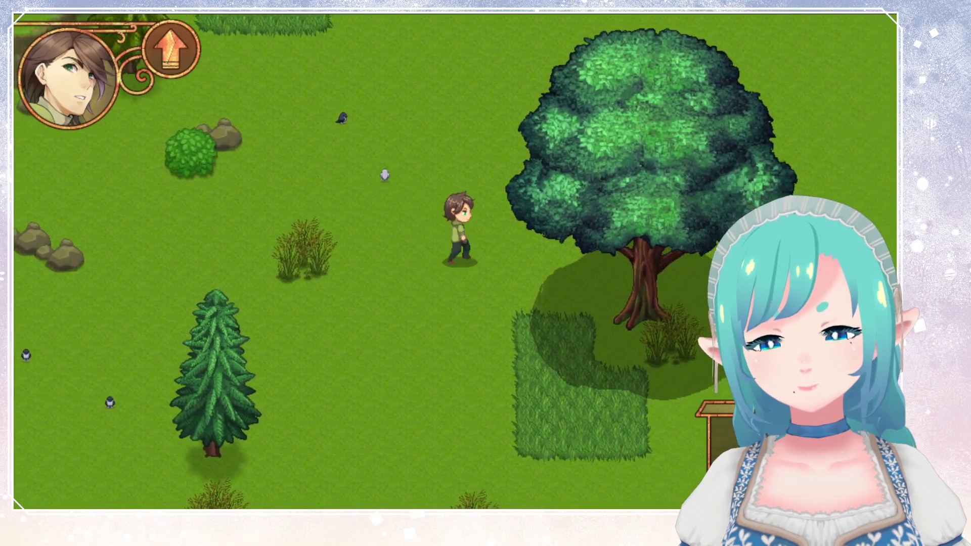
pyautogui.press('Up')
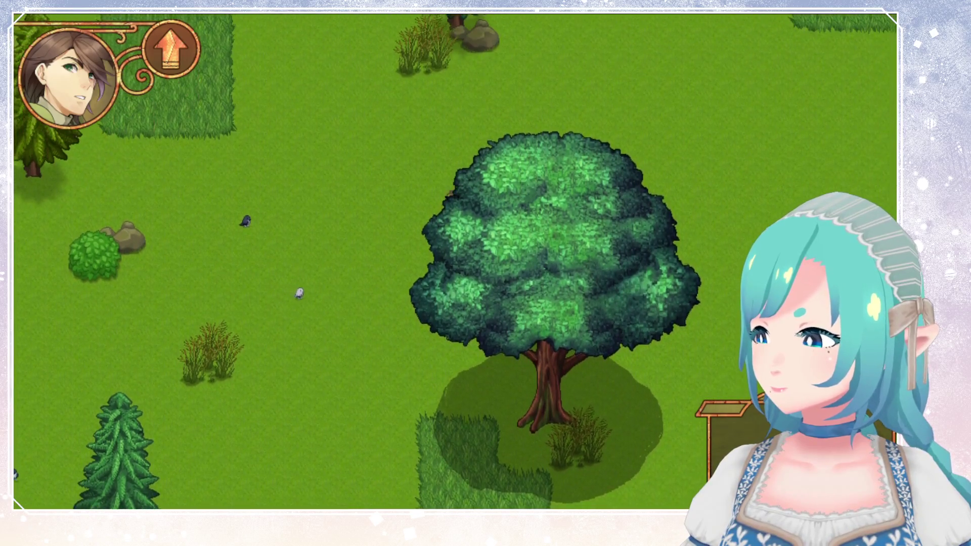
pyautogui.press('Up')
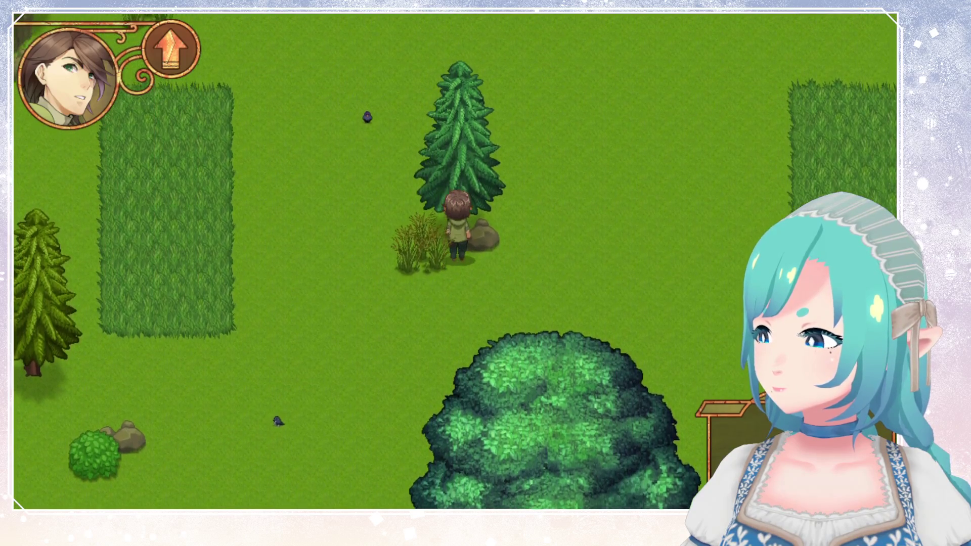
pyautogui.press('Right')
pyautogui.press('Right')
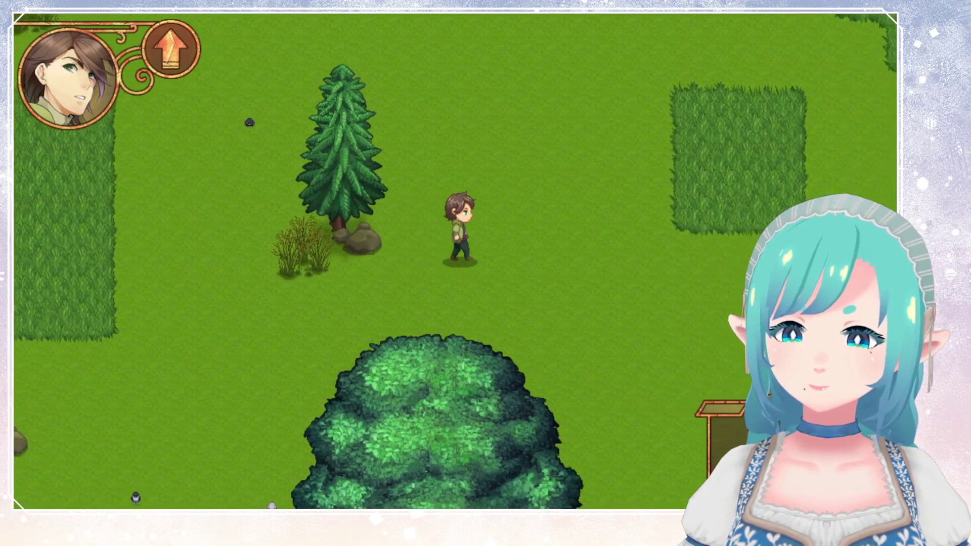
# Step: Turn back south below the oak, past the tree stumps and across the clearing
pyautogui.press('Down')
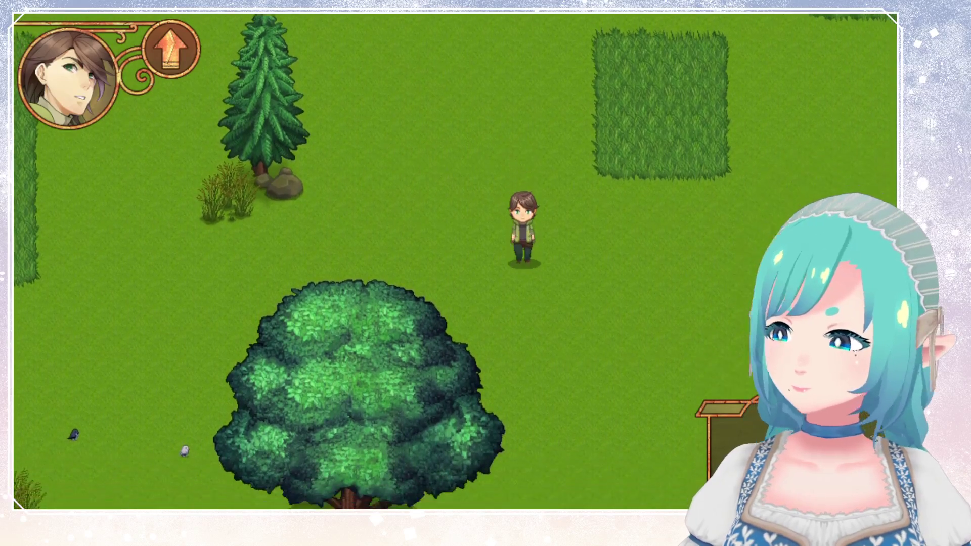
pyautogui.press('Down')
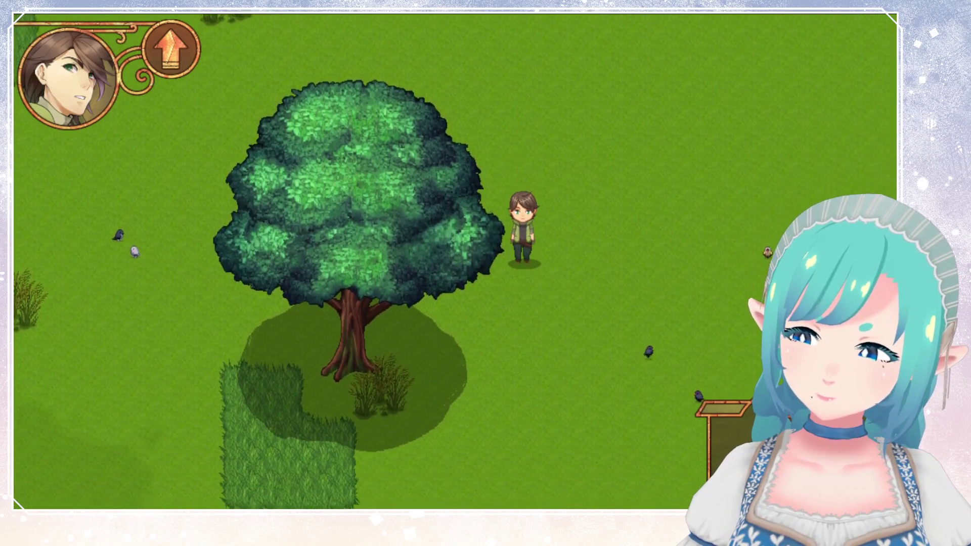
pyautogui.press('Down')
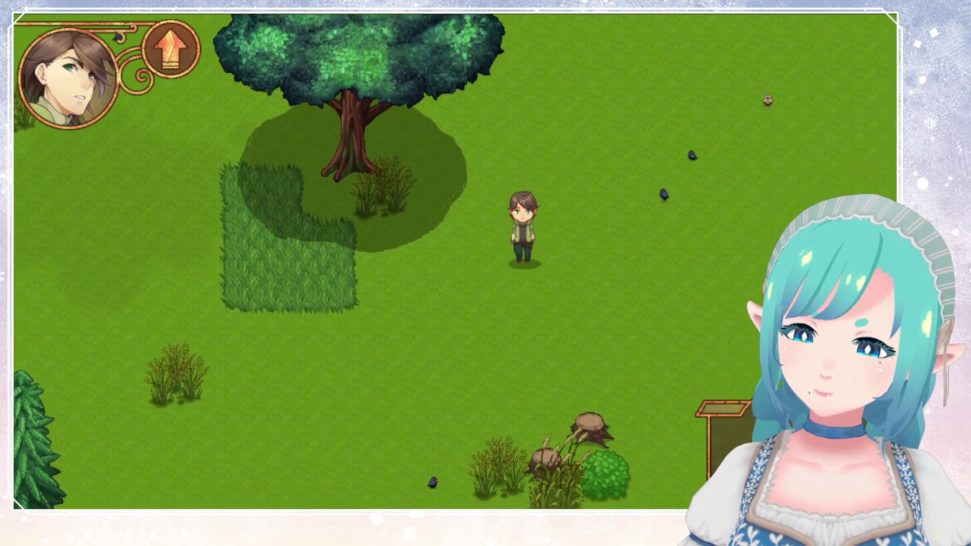
pyautogui.press('Down')
pyautogui.press('Left')
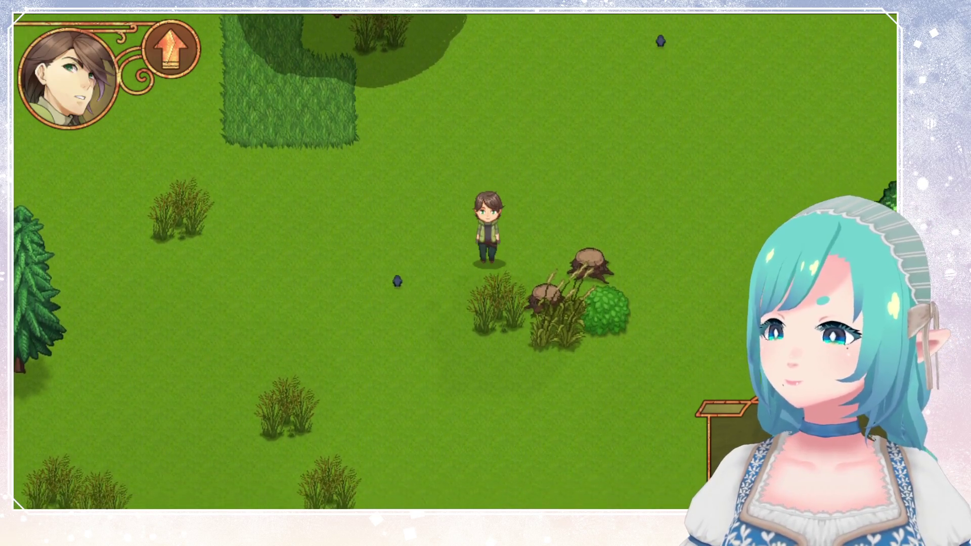
pyautogui.press('Down')
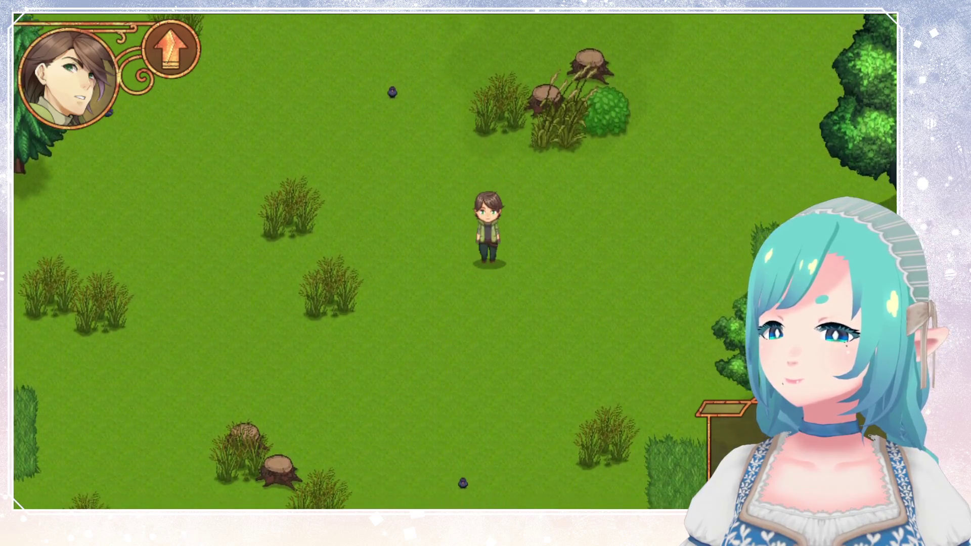
pyautogui.press('Down')
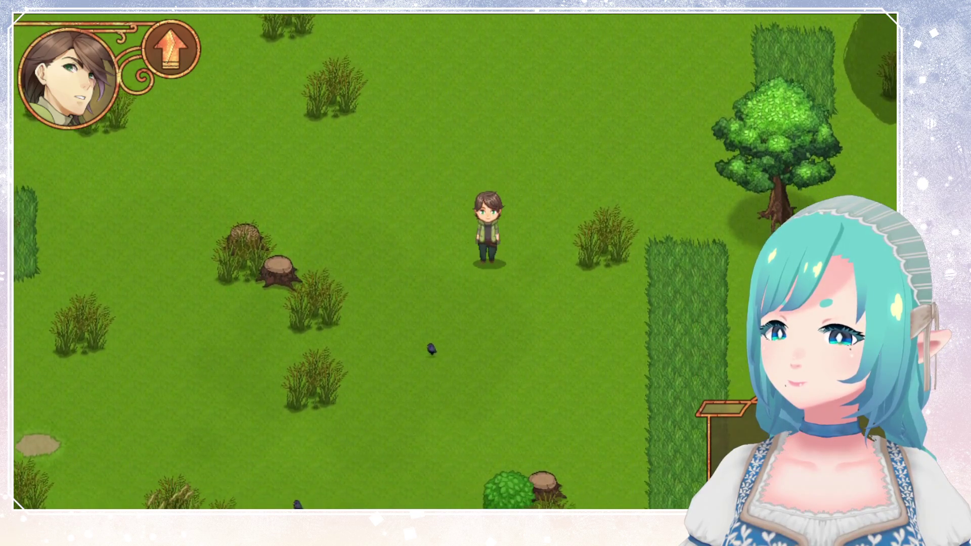
# Step: Keep walking south, then turn west toward the large oak
pyautogui.press('Down')
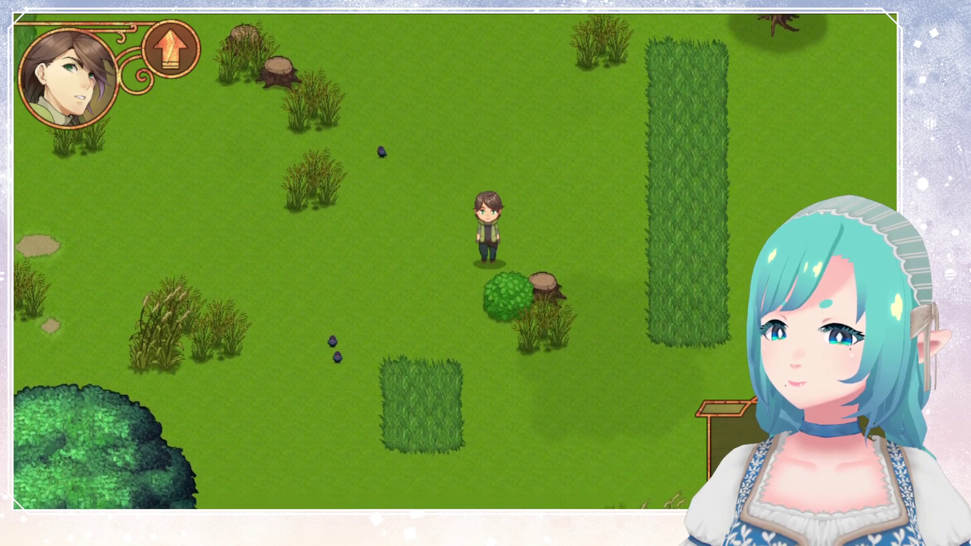
pyautogui.press('Left')
pyautogui.press('Down')
pyautogui.press('Down')
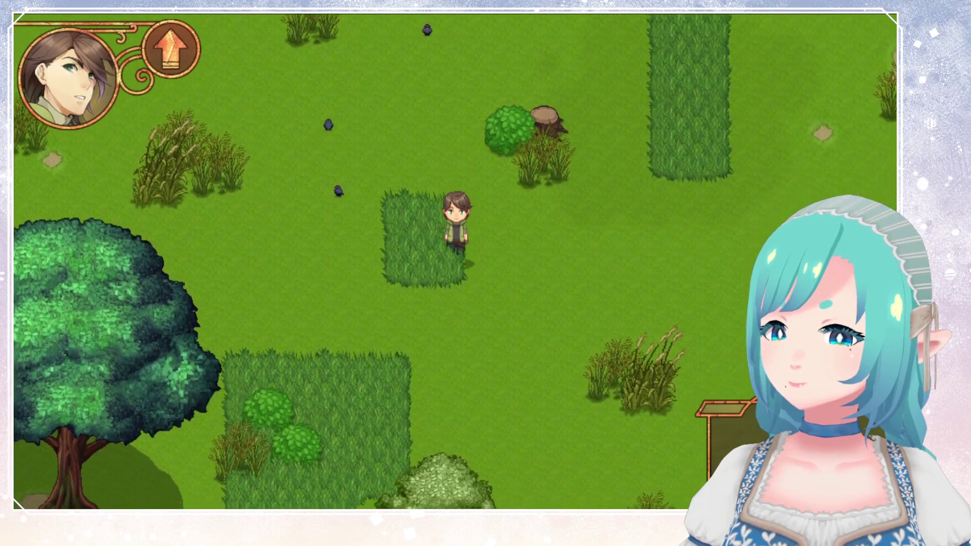
pyautogui.press('Down')
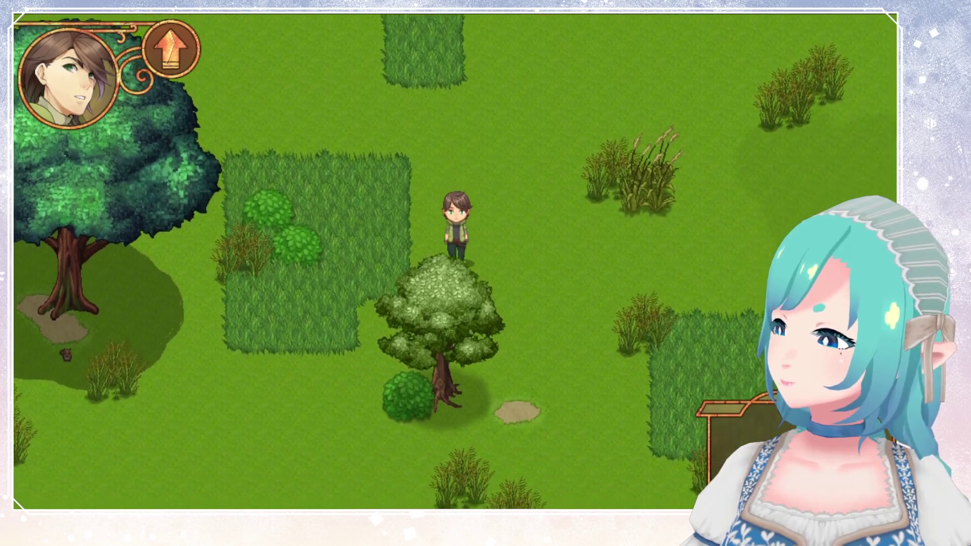
pyautogui.press('Left')
pyautogui.press('Left')
pyautogui.press('Down')
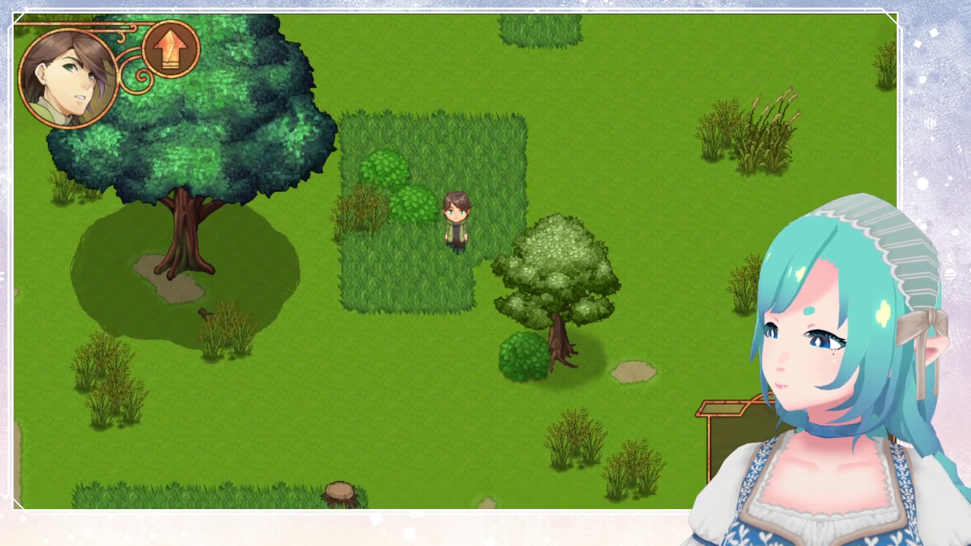
pyautogui.press('Left')
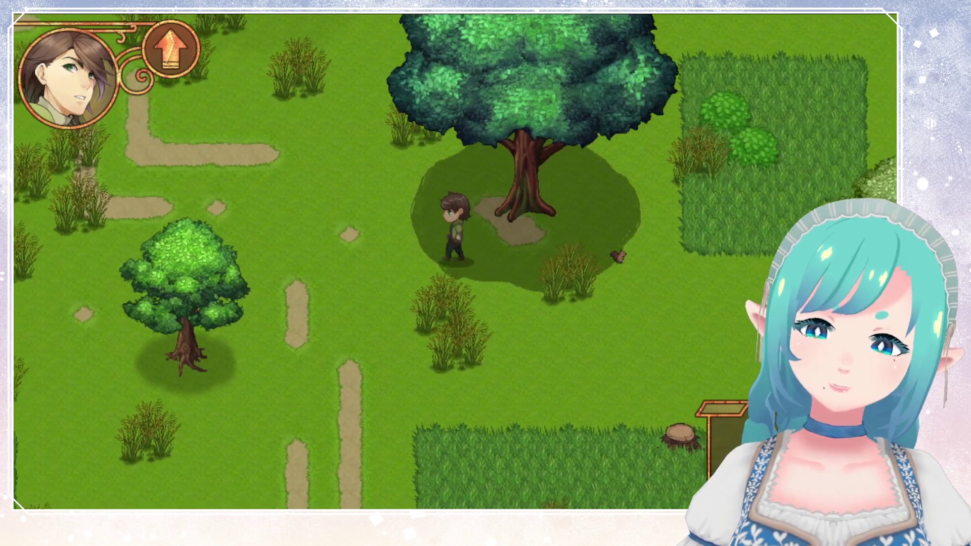
# Step: Walk the hero west through the forest away from the oak
pyautogui.press('Left')
pyautogui.press('Up')
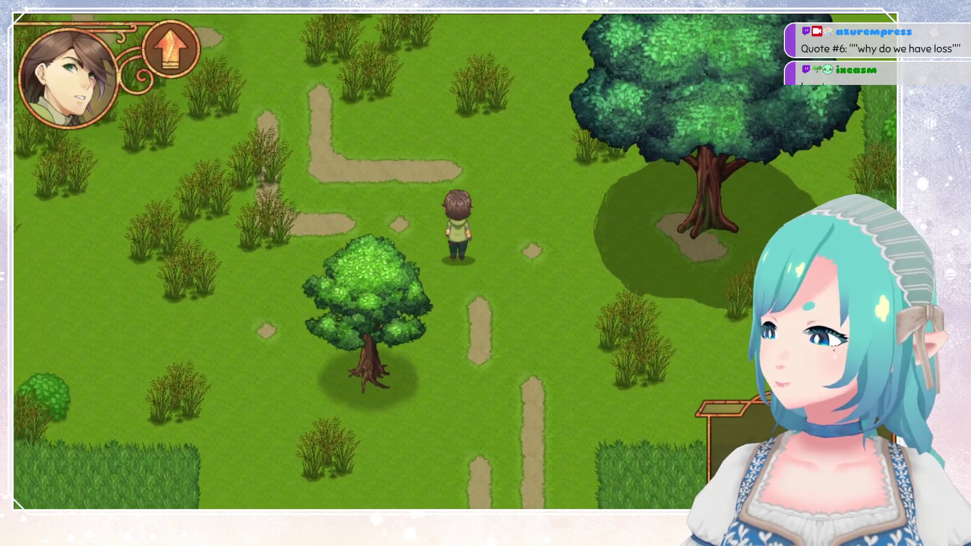
pyautogui.press('Left')
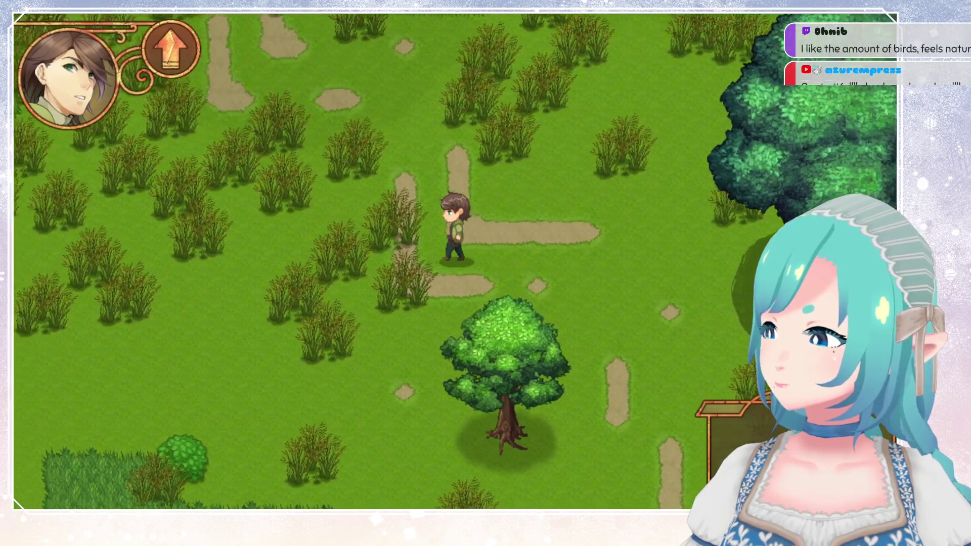
pyautogui.press('Left')
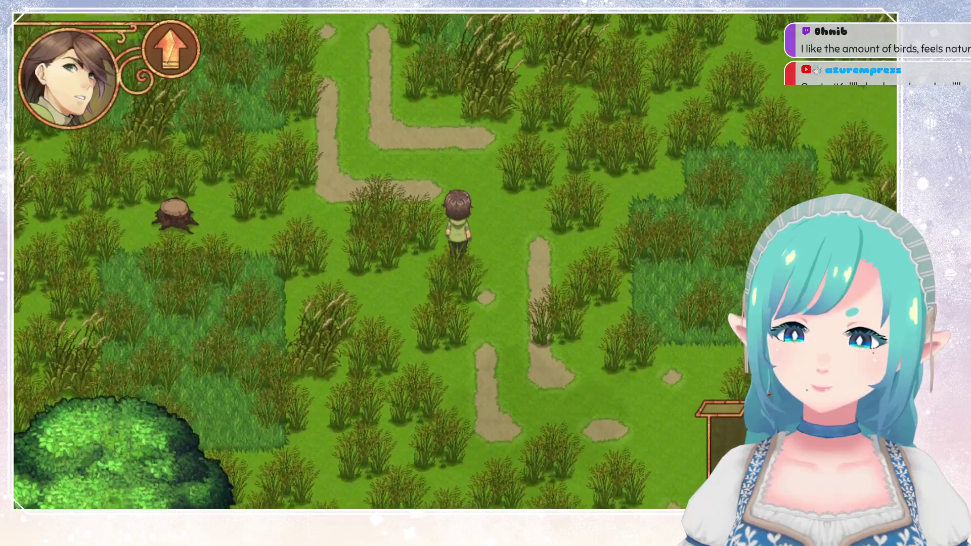
# Step: Walk north and west toward the cliff, then quit the game with Alt+F4
pyautogui.press('Up')
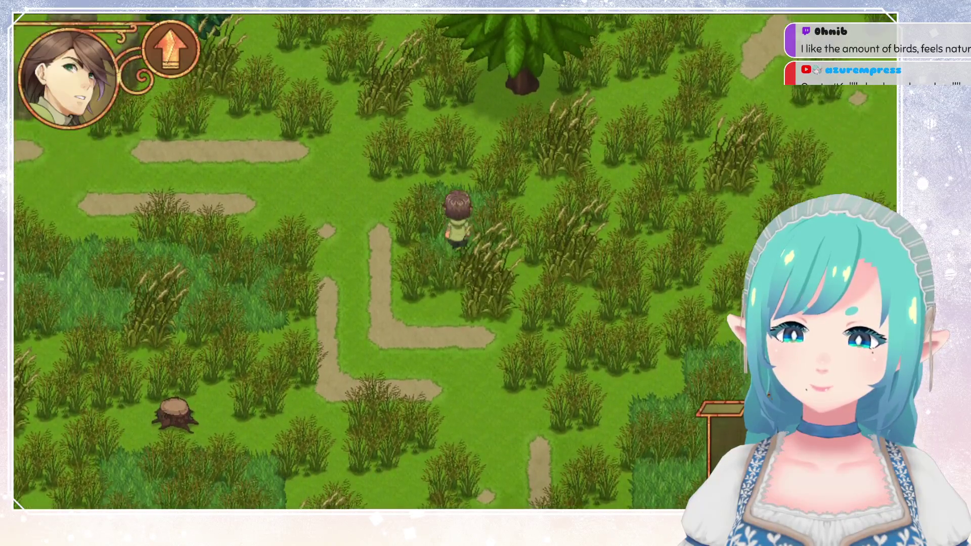
pyautogui.press('Left')
pyautogui.press('Left')
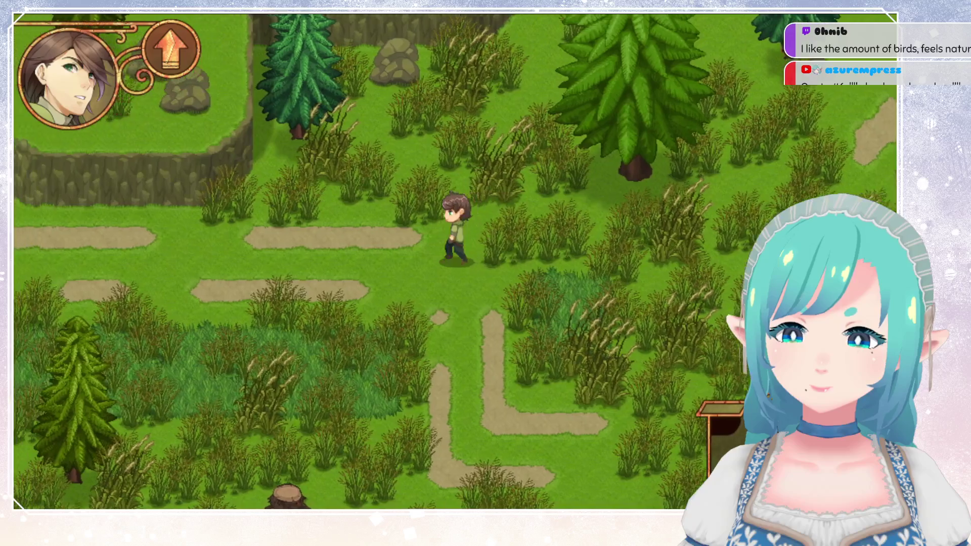
pyautogui.press('Left')
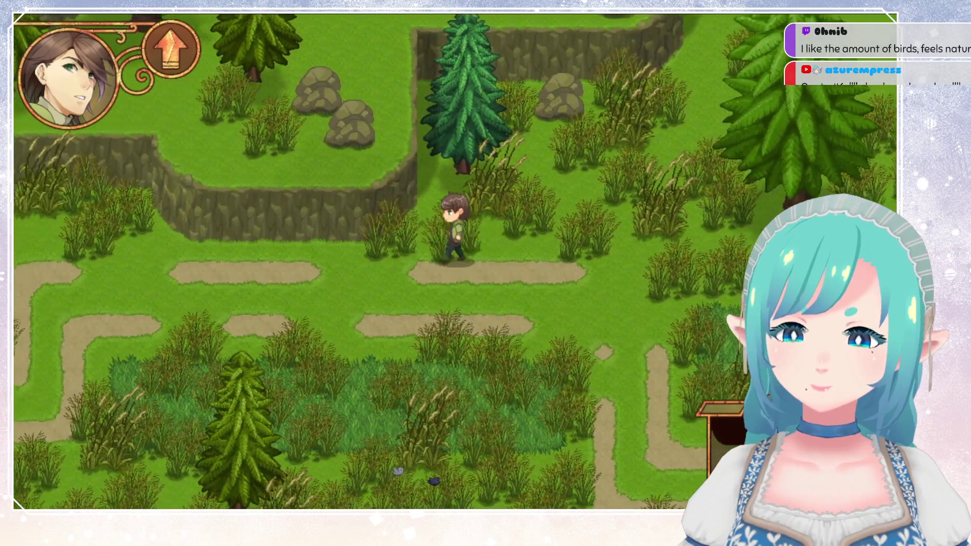
pyautogui.press('Left')
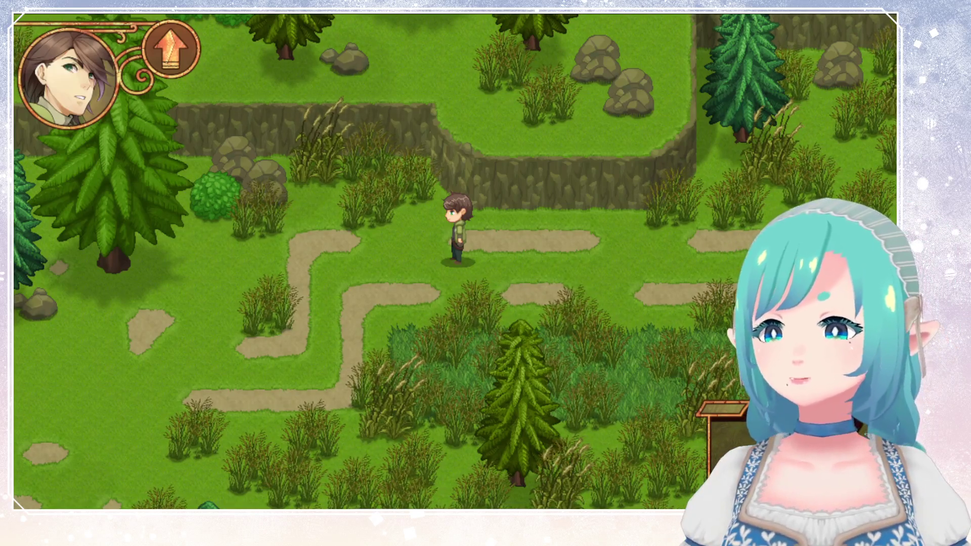
pyautogui.hotkey('alt', 'F4')
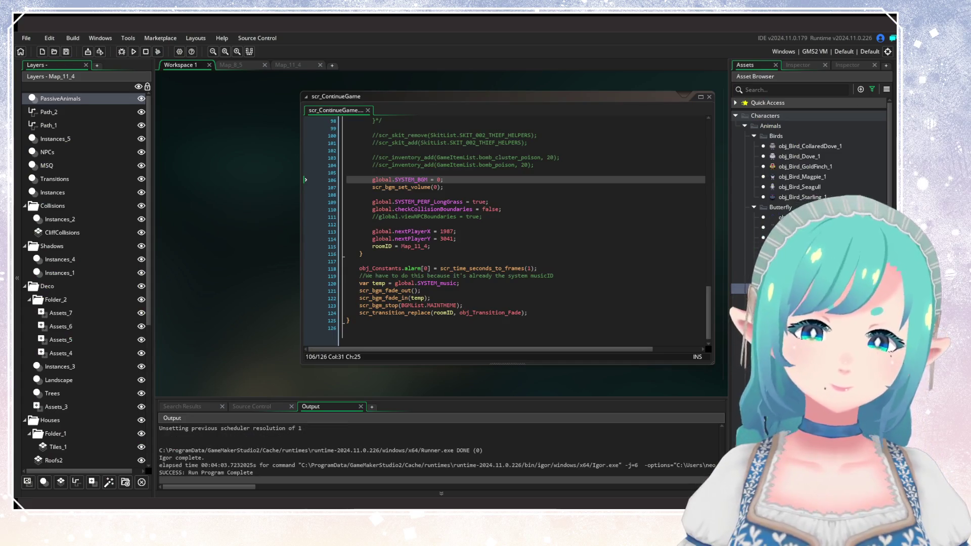
# Step: Switch to the Map_11_4 room and pan around from the pink-roofed house through the forest
pyautogui.click(300, 68)
pyautogui.scroll(5, 519, 174)
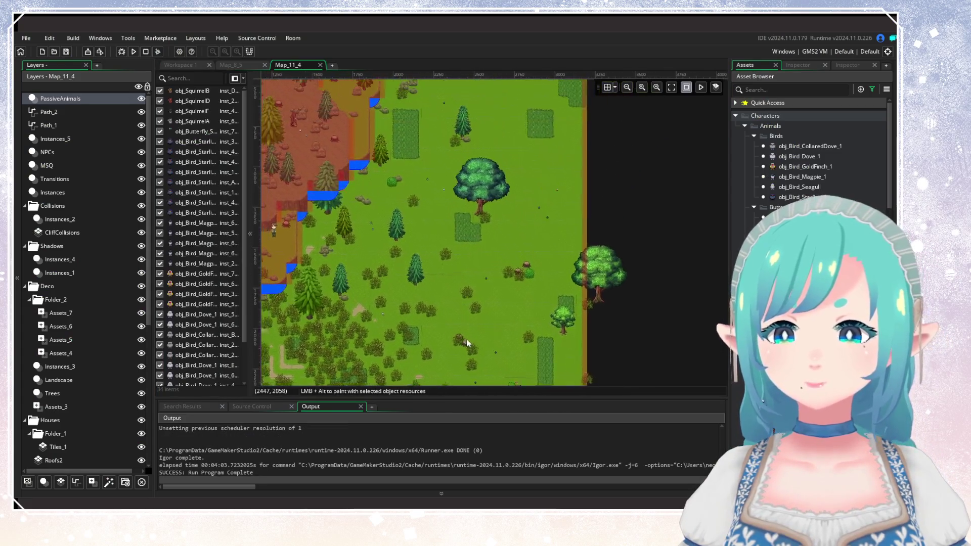
pyautogui.scroll(4, 460, 205)
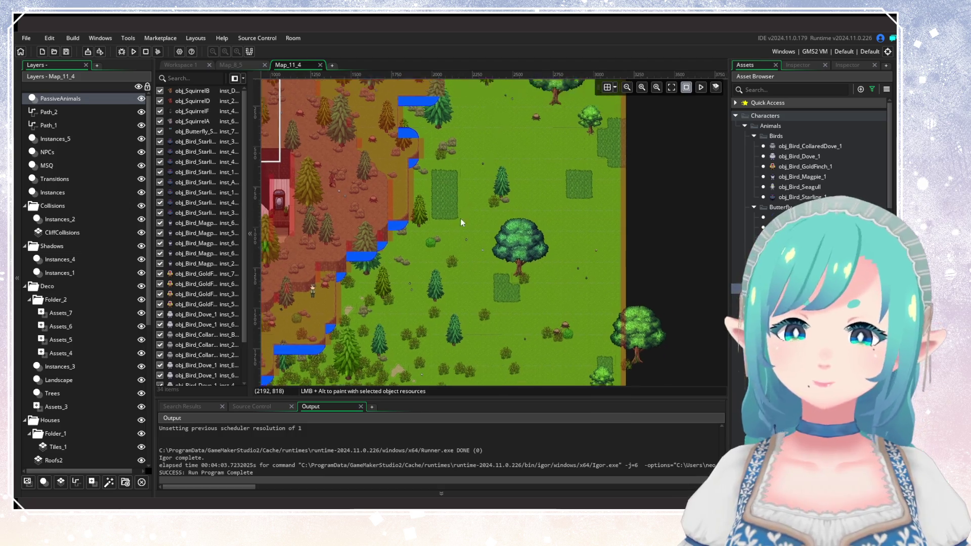
pyautogui.moveTo(456, 365); pyautogui.dragTo(538, 208)
pyautogui.moveTo(559, 240)
pyautogui.mouseDown()
pyautogui.moveTo(636, 168)
pyautogui.moveTo(511, 264)
pyautogui.moveTo(481, 262)
pyautogui.mouseUp()
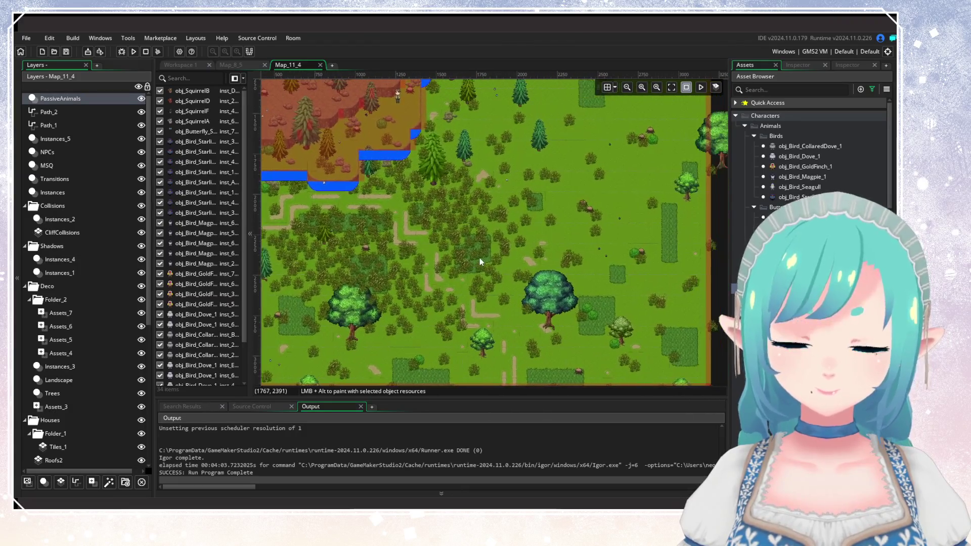
pyautogui.moveTo(430, 156); pyautogui.dragTo(517, 330)
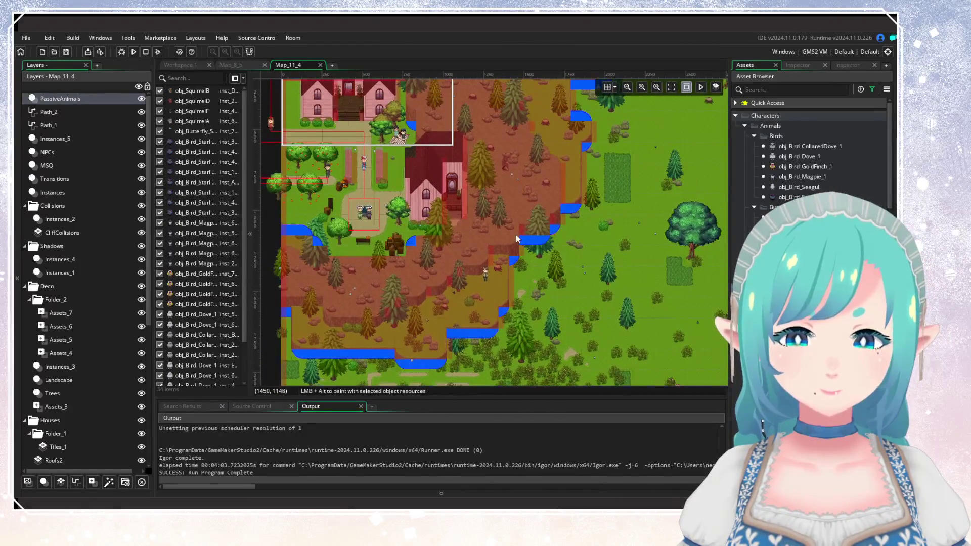
pyautogui.moveTo(517, 329)
pyautogui.mouseDown()
pyautogui.moveTo(477, 188)
pyautogui.moveTo(452, 172)
pyautogui.mouseUp()
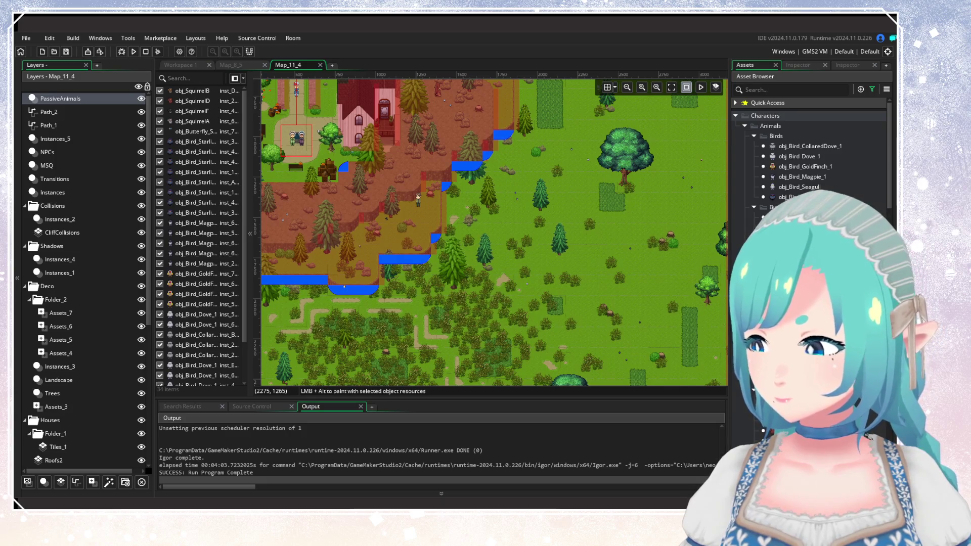
pyautogui.moveTo(533, 275); pyautogui.dragTo(488, 228)
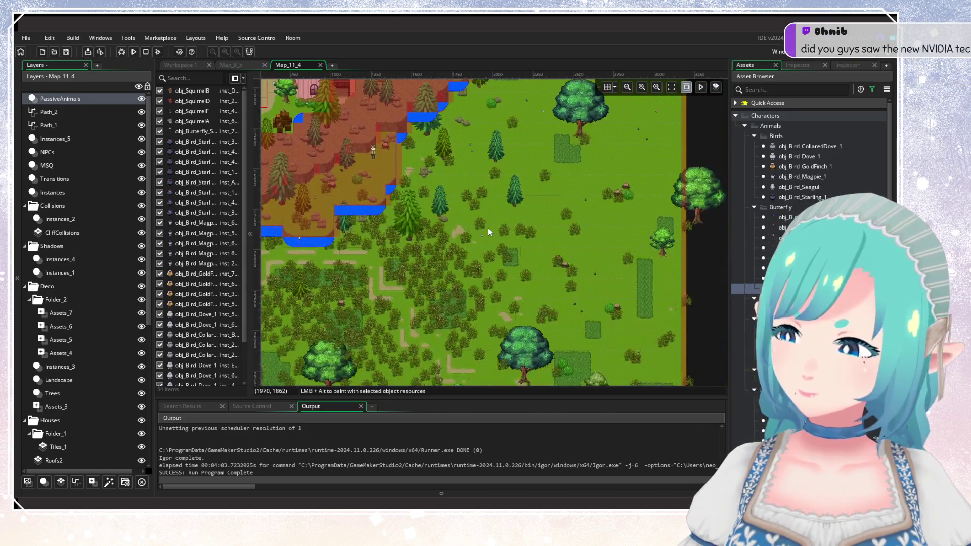
pyautogui.scroll(-4, 488, 227)
pyautogui.scroll(2, 542, 200)
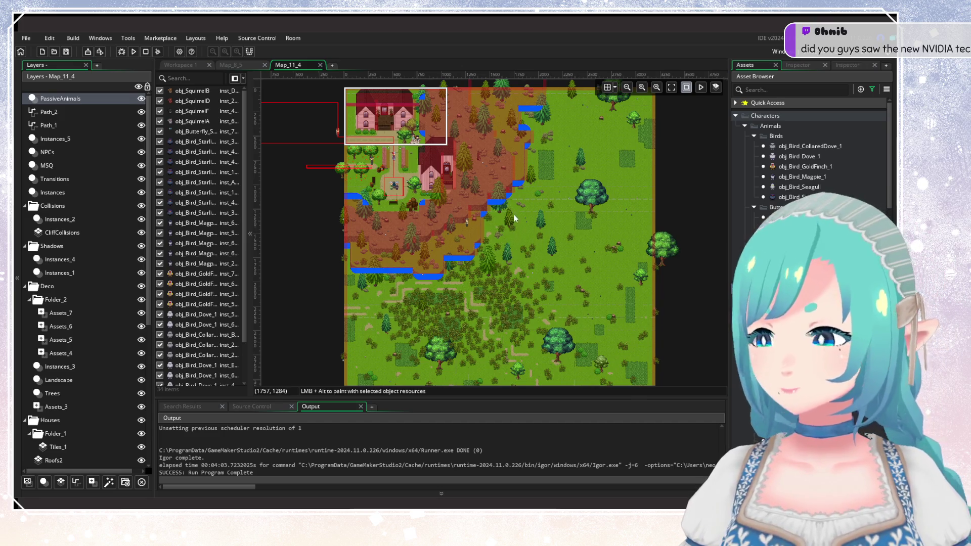
# Step: Collapse the Characters, Bear and Birds folders and widen the Assets panel
pyautogui.scroll(2, 515, 216)
pyautogui.scroll(1, 471, 272)
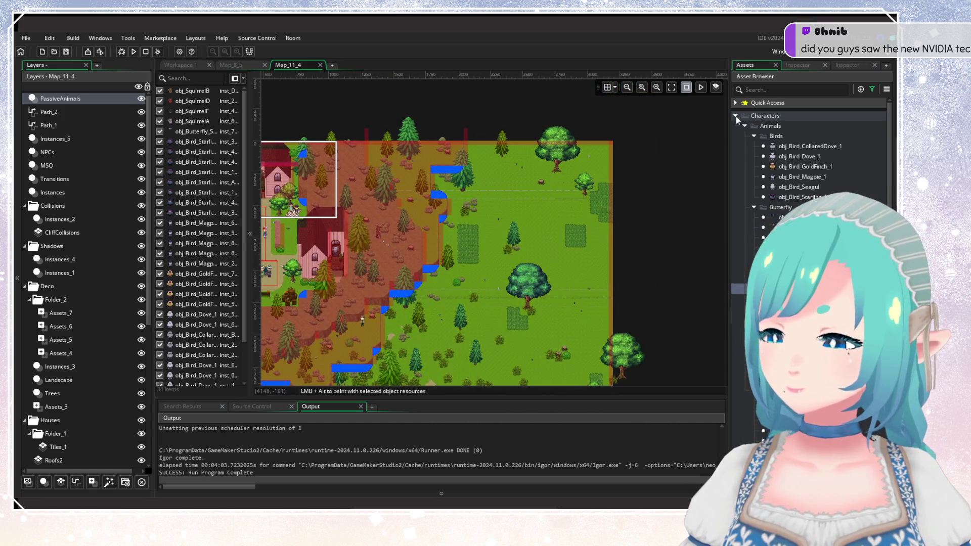
pyautogui.click(736, 116)
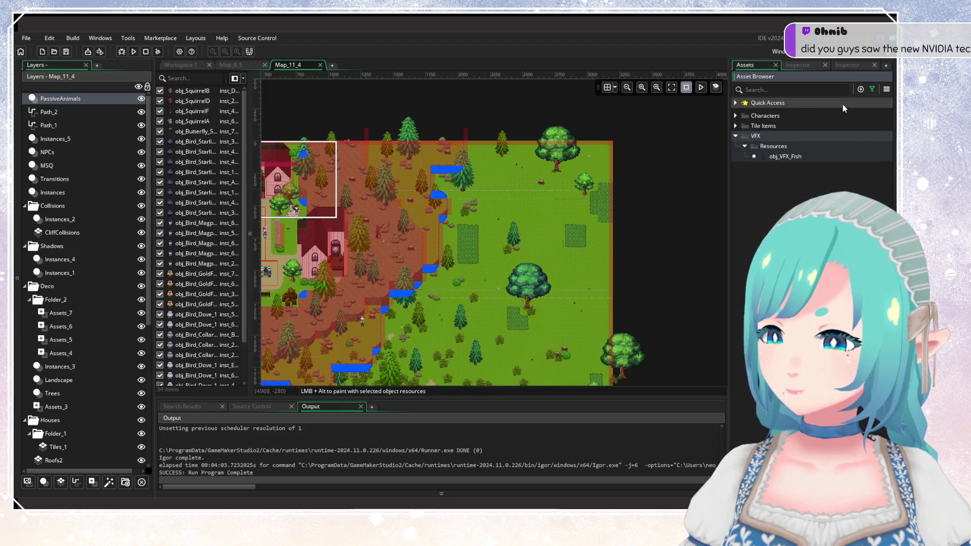
pyautogui.click(872, 89)
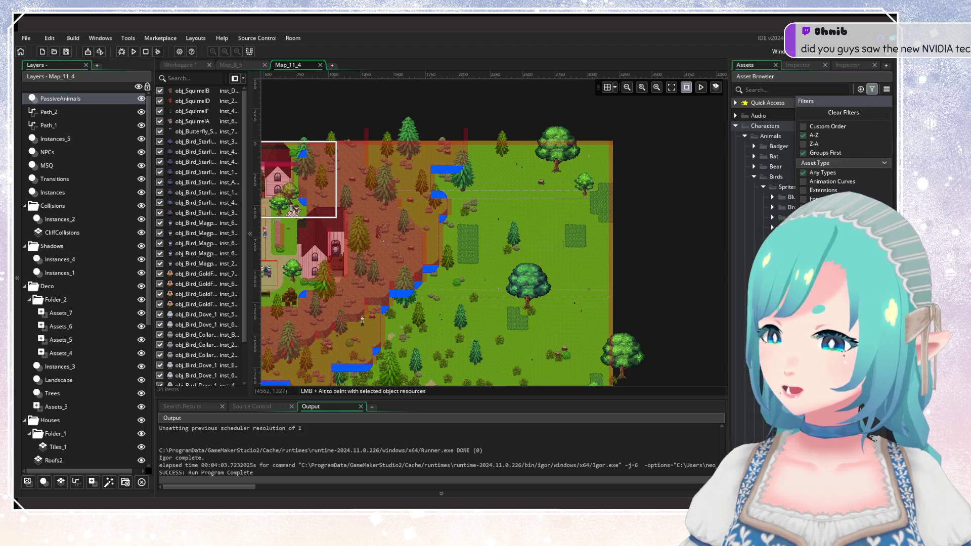
pyautogui.click(754, 166)
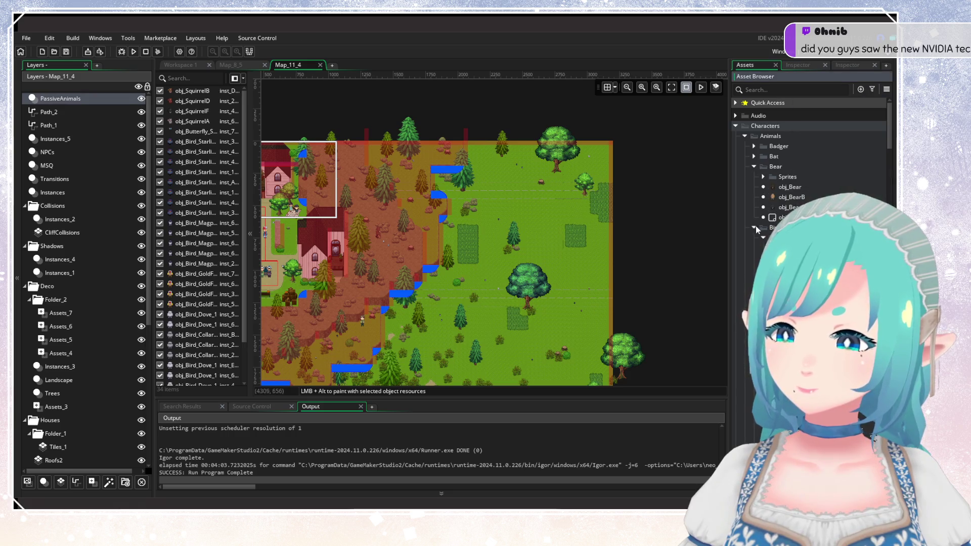
pyautogui.click(757, 227)
pyautogui.click(754, 167)
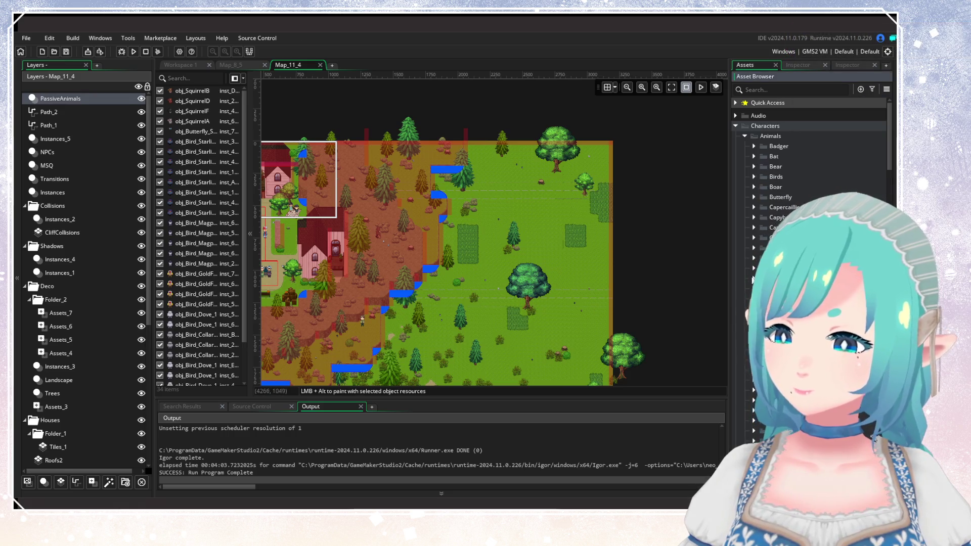
pyautogui.moveTo(729, 264)
pyautogui.mouseDown()
pyautogui.moveTo(645, 258)
pyautogui.moveTo(632, 248)
pyautogui.mouseUp()
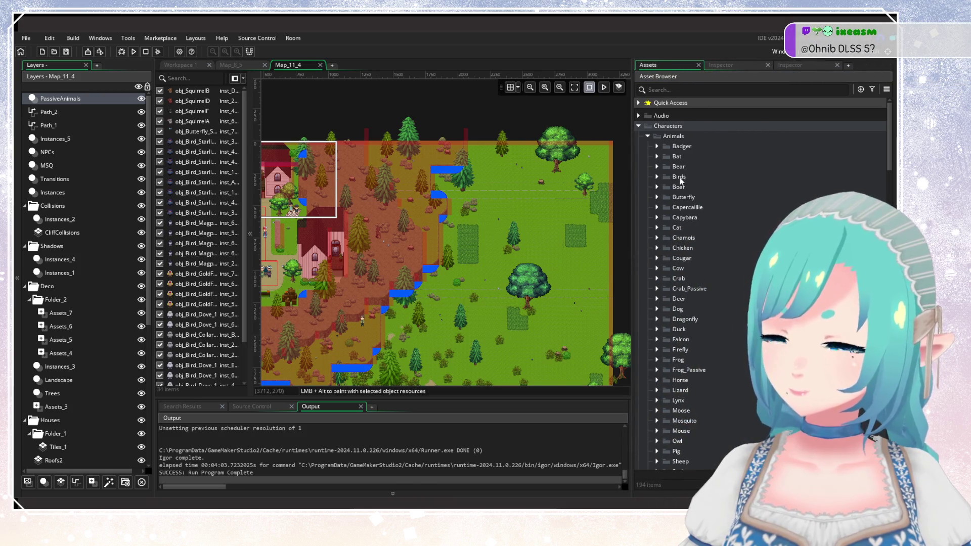
# Step: Expand the Badger folder, zoom into open grass and add a new instance layer
pyautogui.click(682, 147)
pyautogui.click(658, 146)
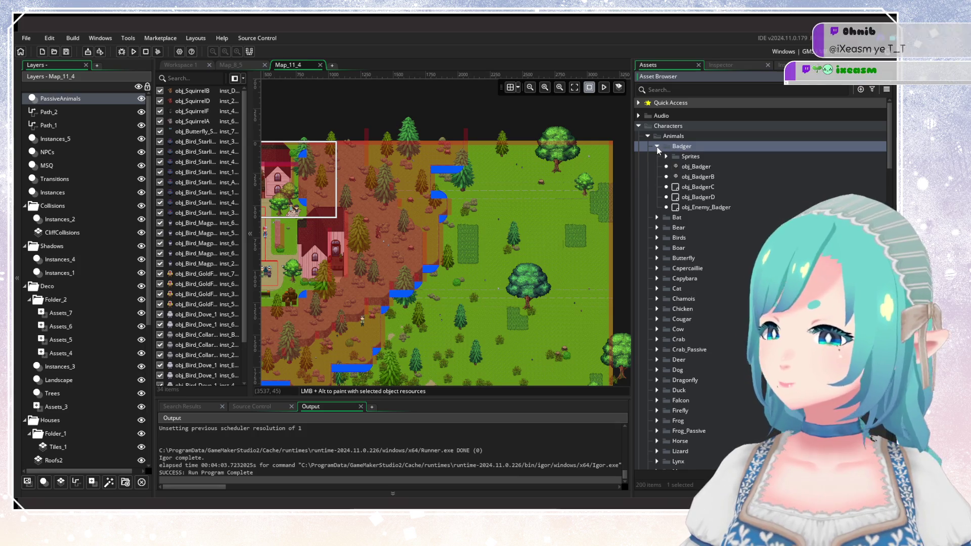
pyautogui.scroll(3, 544, 187)
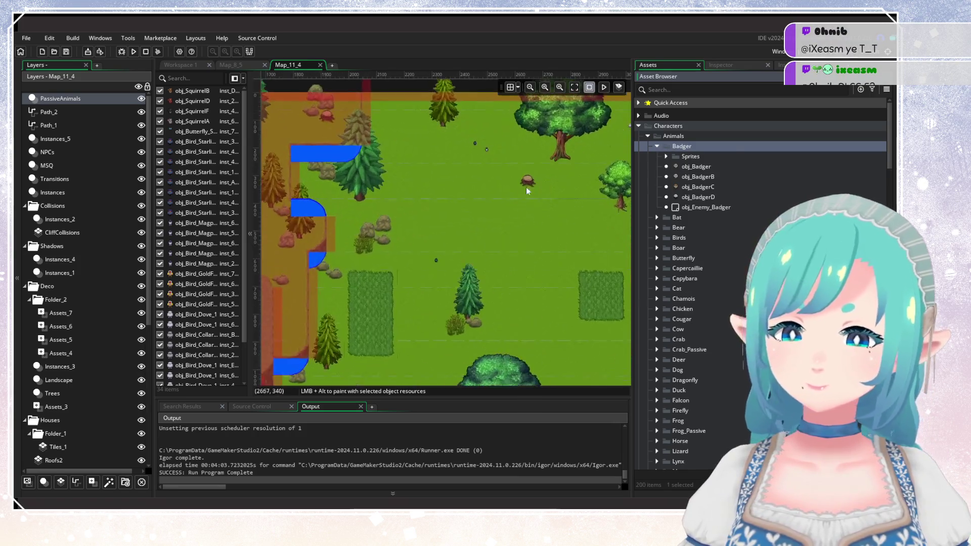
pyautogui.scroll(2, 531, 187)
pyautogui.scroll(1, 385, 198)
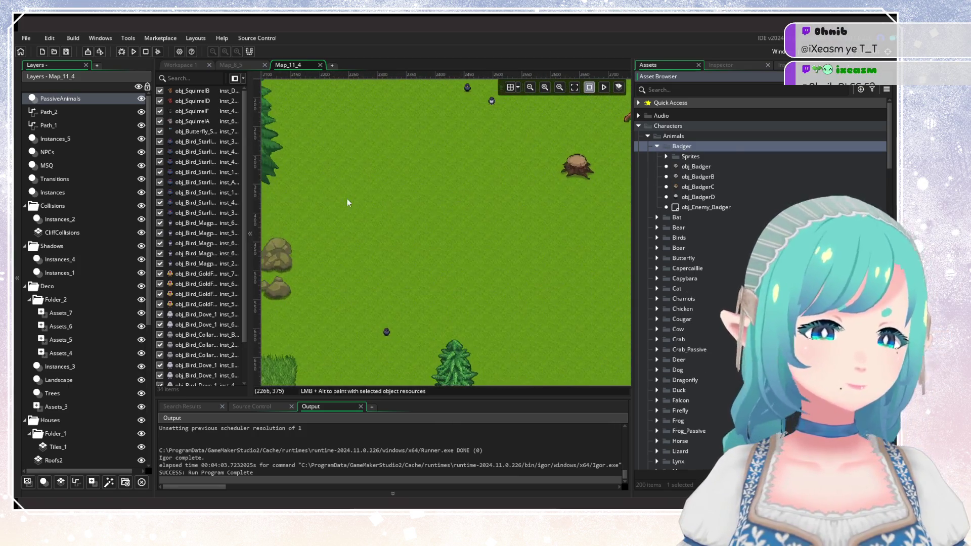
pyautogui.click(44, 482)
# Step: Place the plain, BadgerB, BadgerC and BadgerD badgers and line them up in a row
pyautogui.moveTo(460, 201); pyautogui.dragTo(571, 248)
pyautogui.moveTo(696, 167)
pyautogui.mouseDown()
pyautogui.moveTo(606, 222)
pyautogui.moveTo(456, 234)
pyautogui.moveTo(381, 212)
pyautogui.moveTo(592, 195)
pyautogui.moveTo(423, 211)
pyautogui.moveTo(423, 234)
pyautogui.mouseUp()
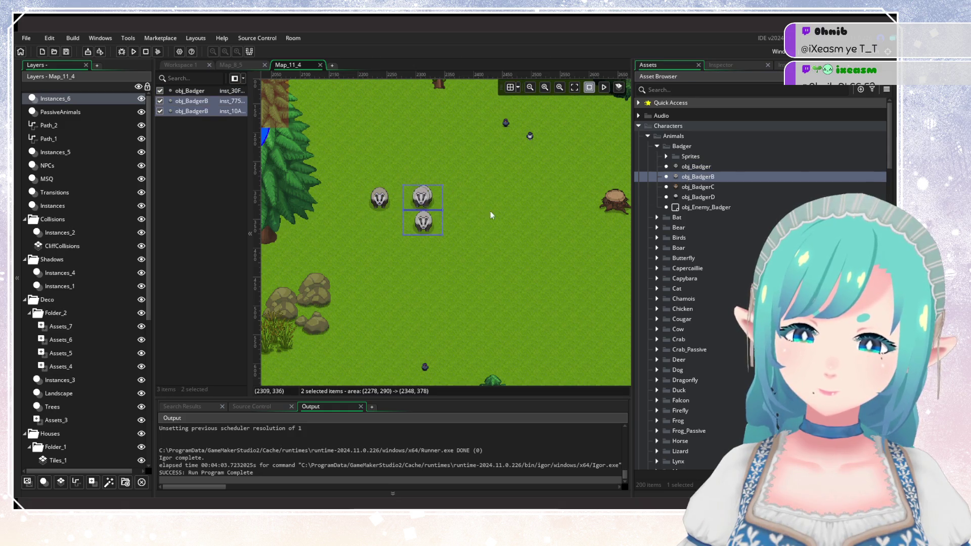
pyautogui.click(698, 187)
pyautogui.hotkey('ctrl', 'z')
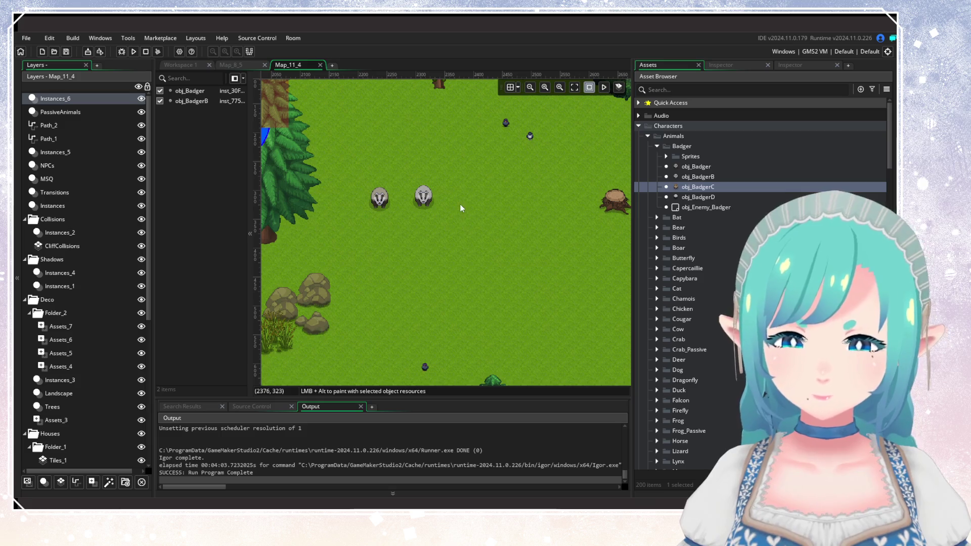
pyautogui.moveTo(453, 204); pyautogui.dragTo(453, 204)
pyautogui.click(686, 199)
pyautogui.moveTo(518, 216); pyautogui.dragTo(488, 212)
pyautogui.scroll(1, 463, 252)
pyautogui.scroll(1, 464, 252)
pyautogui.moveTo(380, 207); pyautogui.dragTo(380, 192)
pyautogui.moveTo(440, 206)
pyautogui.mouseDown()
pyautogui.moveTo(423, 192)
pyautogui.moveTo(459, 193)
pyautogui.mouseUp()
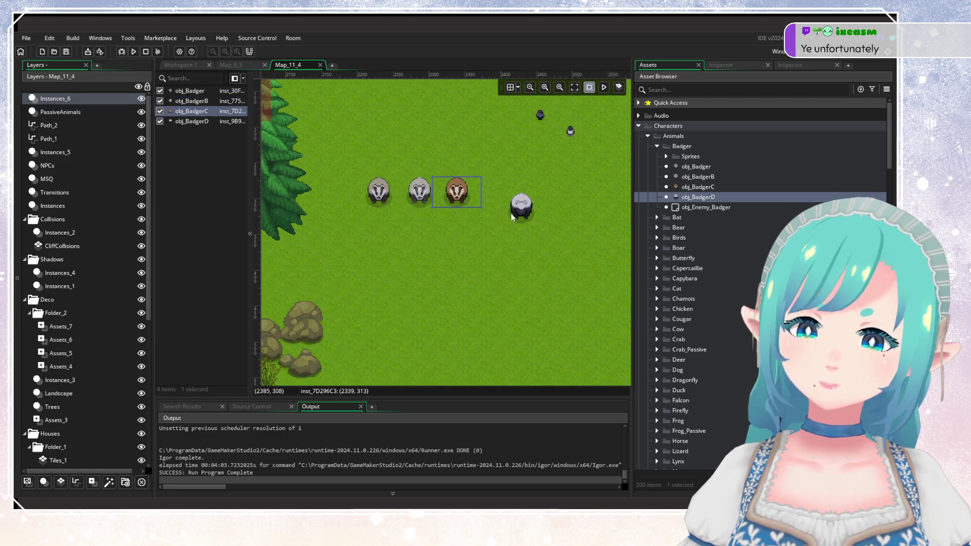
pyautogui.moveTo(520, 207); pyautogui.dragTo(494, 192)
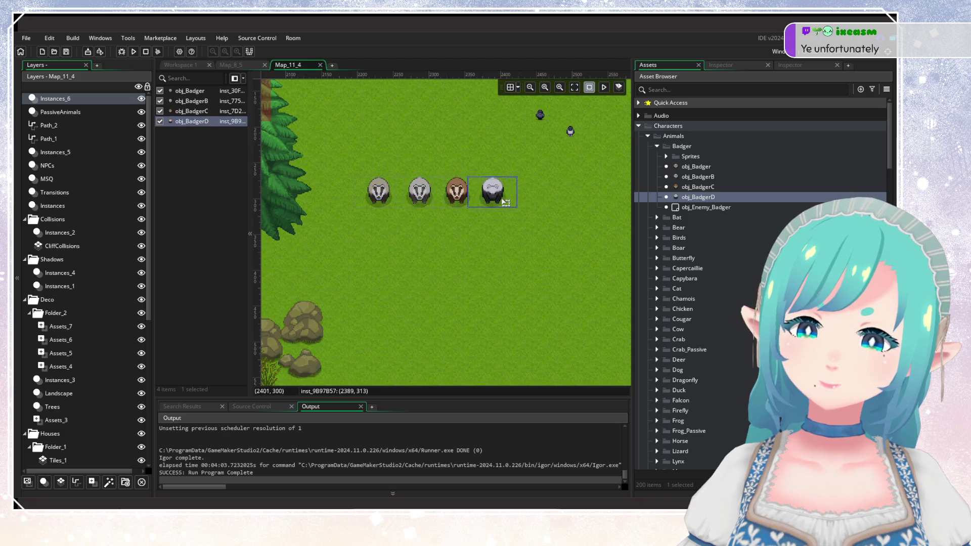
pyautogui.click(657, 146)
# Step: Place a row of four bats (Bat, BatB, BatC, BatD) below the badgers
pyautogui.click(657, 157)
pyautogui.moveTo(690, 177)
pyautogui.mouseDown()
pyautogui.moveTo(402, 282)
pyautogui.moveTo(380, 304)
pyautogui.mouseUp()
pyautogui.moveTo(692, 186)
pyautogui.mouseDown()
pyautogui.moveTo(517, 256)
pyautogui.moveTo(424, 307)
pyautogui.mouseUp()
pyautogui.moveTo(692, 197); pyautogui.dragTo(463, 307)
pyautogui.moveTo(686, 211); pyautogui.dragTo(507, 310)
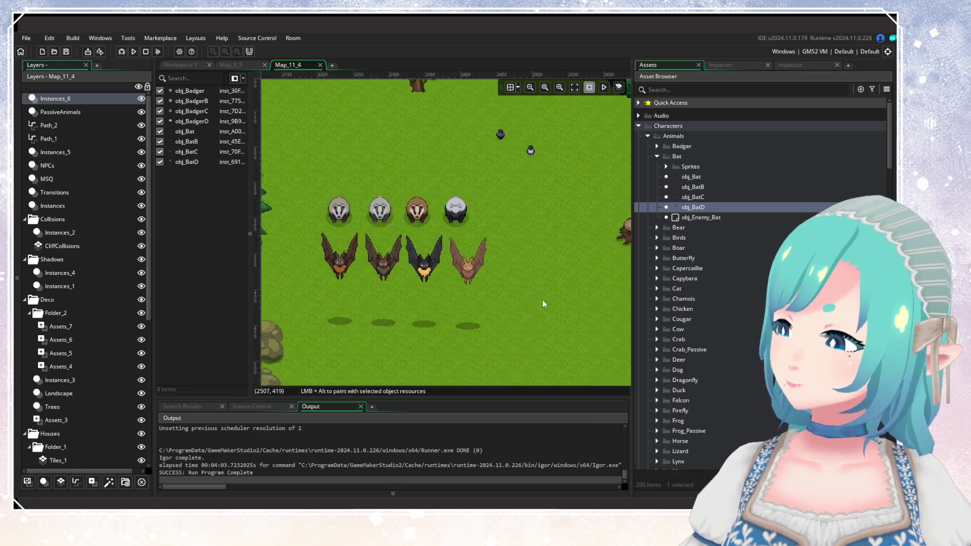
pyautogui.scroll(1, 548, 263)
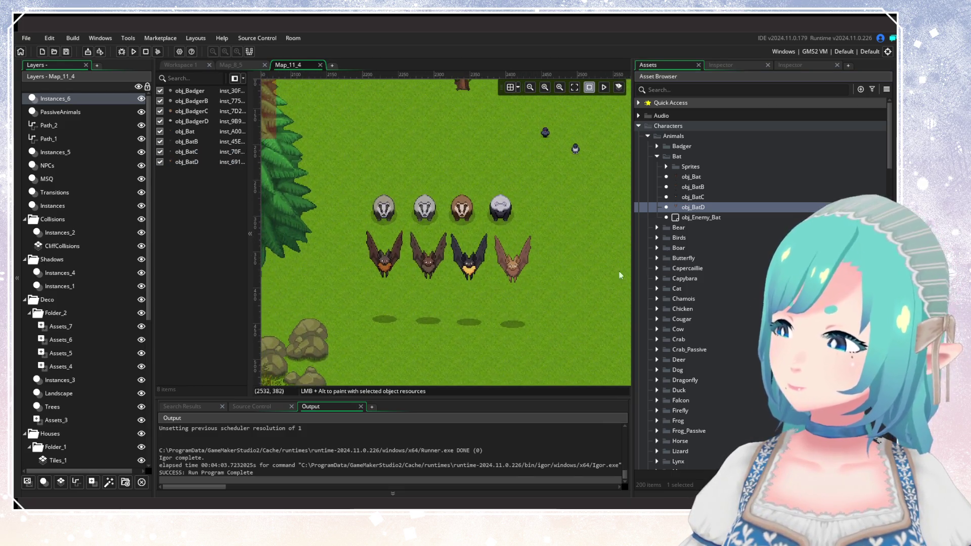
pyautogui.click(658, 157)
# Step: Add a brown, a tan and a black bear in a row below the bats
pyautogui.click(656, 167)
pyautogui.click(678, 186)
pyautogui.moveTo(402, 291)
pyautogui.mouseDown()
pyautogui.moveTo(420, 202)
pyautogui.moveTo(403, 229)
pyautogui.mouseUp()
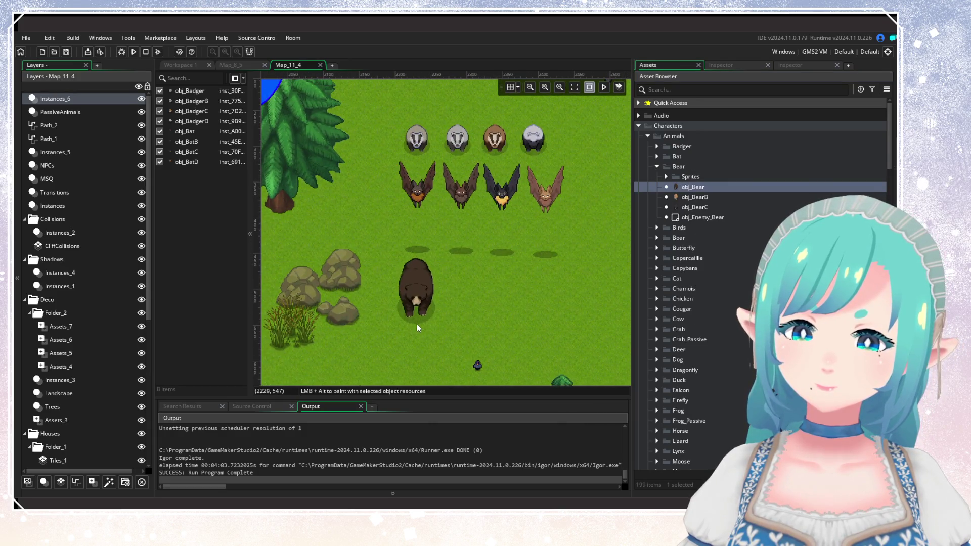
pyautogui.keyDown('alt'); pyautogui.click(417, 318); pyautogui.keyUp('alt')
pyautogui.moveTo(694, 197)
pyautogui.mouseDown()
pyautogui.moveTo(606, 270)
pyautogui.moveTo(460, 326)
pyautogui.mouseUp()
pyautogui.moveTo(684, 209)
pyautogui.mouseDown()
pyautogui.moveTo(575, 290)
pyautogui.moveTo(502, 326)
pyautogui.moveTo(539, 335)
pyautogui.moveTo(509, 337)
pyautogui.mouseUp()
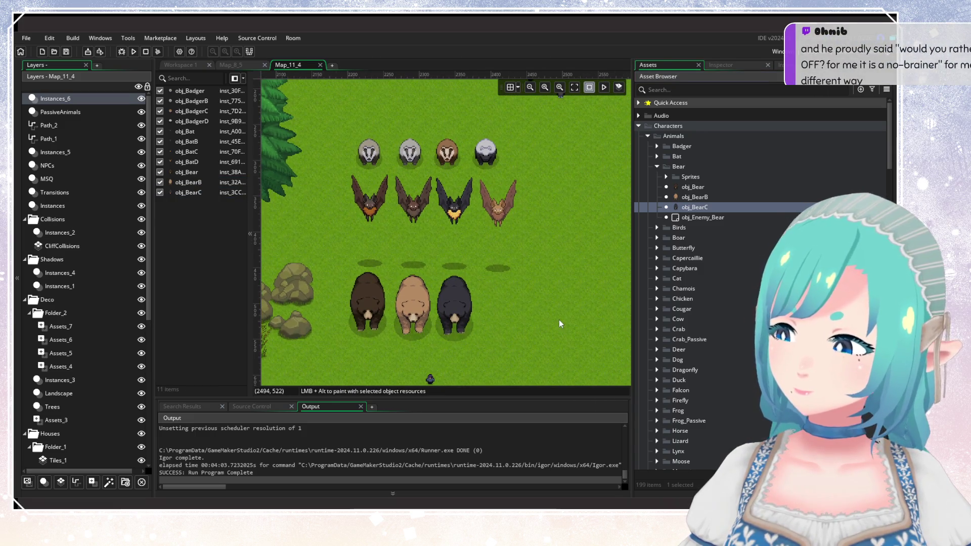
pyautogui.moveTo(560, 319); pyautogui.dragTo(531, 321)
pyautogui.click(656, 167)
# Step: Place a row of four boars side by side near the top of the room
pyautogui.click(657, 187)
pyautogui.click(692, 207)
pyautogui.moveTo(473, 292); pyautogui.dragTo(375, 335)
pyautogui.moveTo(693, 207); pyautogui.dragTo(433, 226)
pyautogui.moveTo(694, 217); pyautogui.dragTo(465, 228)
pyautogui.moveTo(694, 227)
pyautogui.mouseDown()
pyautogui.moveTo(494, 228)
pyautogui.moveTo(617, 231)
pyautogui.moveTo(522, 230)
pyautogui.mouseUp()
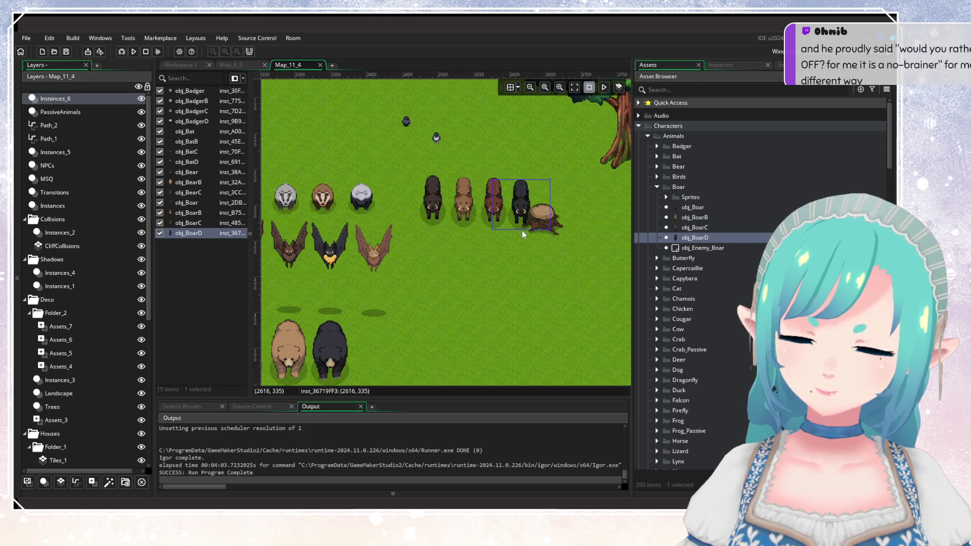
pyautogui.click(657, 187)
pyautogui.click(657, 197)
# Step: Place a row of four capercaillies below the boars
pyautogui.click(657, 197)
pyautogui.click(658, 208)
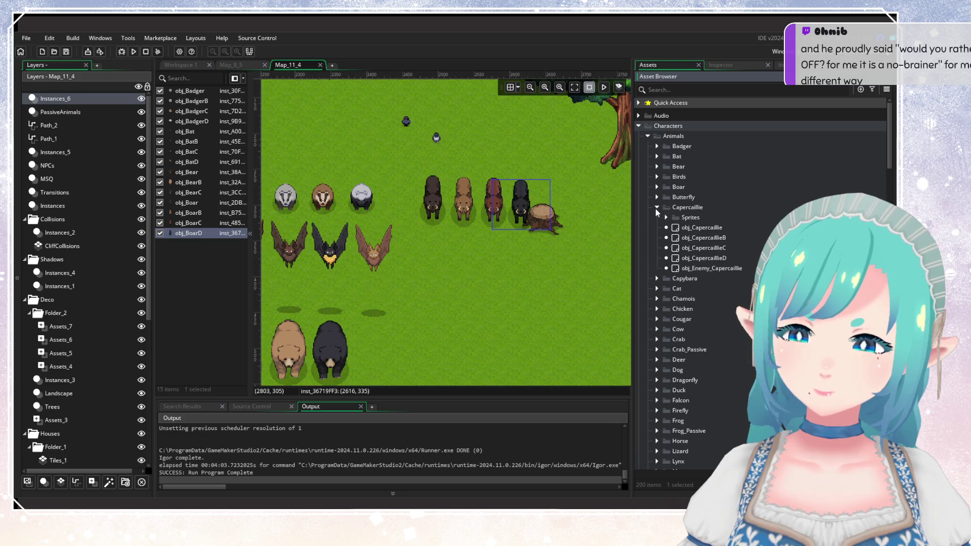
pyautogui.moveTo(691, 228)
pyautogui.mouseDown()
pyautogui.moveTo(514, 285)
pyautogui.moveTo(478, 268)
pyautogui.mouseUp()
pyautogui.click(696, 238)
pyautogui.moveTo(696, 236)
pyautogui.mouseDown()
pyautogui.moveTo(551, 271)
pyautogui.moveTo(509, 268)
pyautogui.moveTo(607, 258)
pyautogui.moveTo(540, 269)
pyautogui.mouseUp()
pyautogui.moveTo(703, 258)
pyautogui.mouseDown()
pyautogui.moveTo(580, 257)
pyautogui.moveTo(573, 269)
pyautogui.mouseUp()
pyautogui.moveTo(529, 293)
pyautogui.mouseDown()
pyautogui.moveTo(506, 287)
pyautogui.moveTo(530, 284)
pyautogui.moveTo(497, 300)
pyautogui.moveTo(505, 298)
pyautogui.mouseUp()
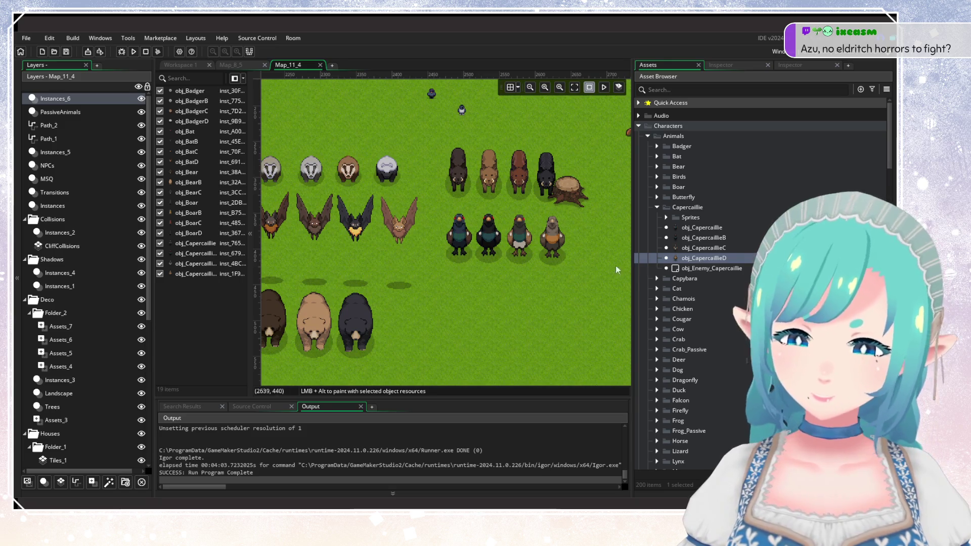
pyautogui.click(656, 207)
# Step: Try a capybara in the room near the boars, then drag it back out
pyautogui.click(657, 218)
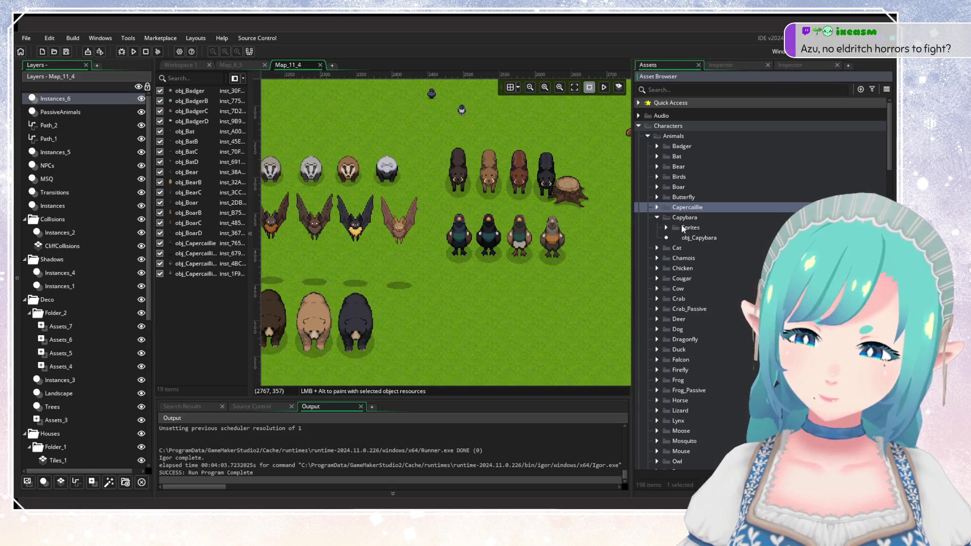
pyautogui.moveTo(675, 237)
pyautogui.mouseDown()
pyautogui.moveTo(554, 258)
pyautogui.moveTo(451, 319)
pyautogui.moveTo(451, 164)
pyautogui.moveTo(433, 165)
pyautogui.mouseUp()
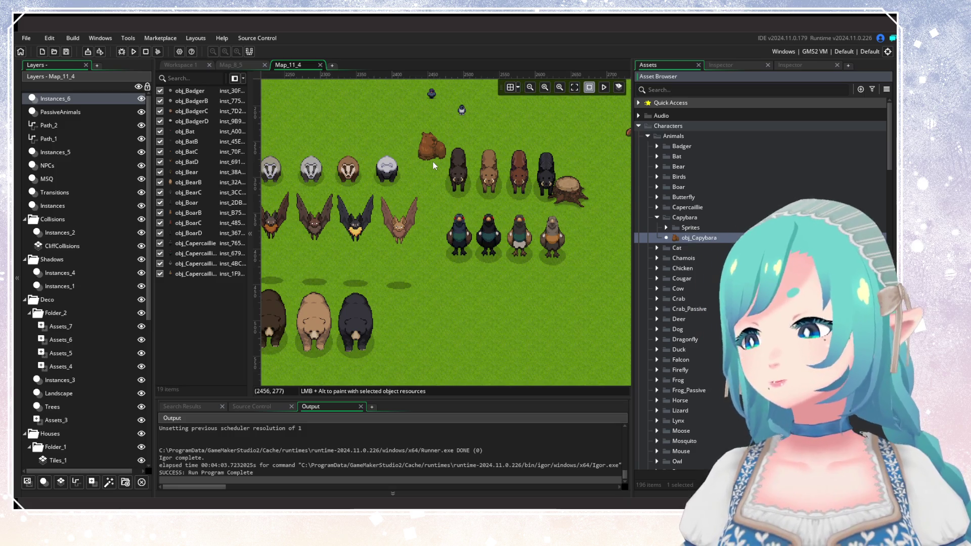
pyautogui.moveTo(434, 165)
pyautogui.mouseDown()
pyautogui.moveTo(611, 221)
pyautogui.moveTo(417, 158)
pyautogui.moveTo(674, 227)
pyautogui.mouseUp()
pyautogui.click(657, 218)
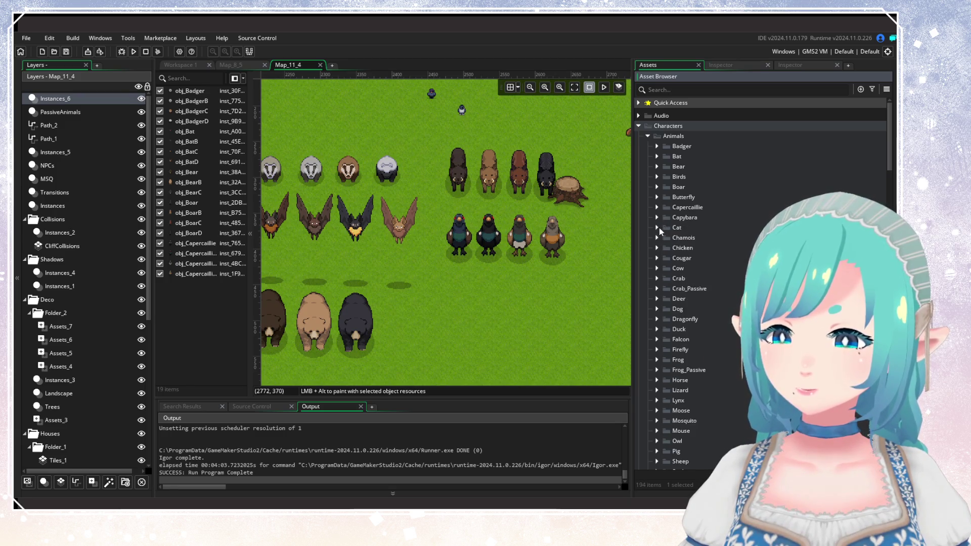
# Step: Place a row of four chamois (plain, B, C, D) below the capercaillies
pyautogui.click(657, 238)
pyautogui.click(698, 259)
pyautogui.scroll(-3, 527, 216)
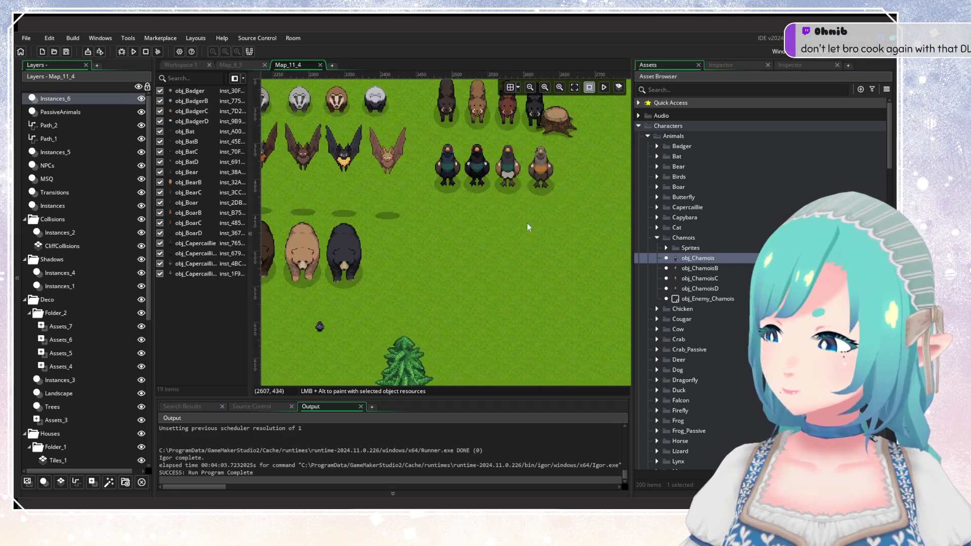
pyautogui.scroll(2, 501, 199)
pyautogui.keyDown('alt'); pyautogui.click(405, 273); pyautogui.keyUp('alt')
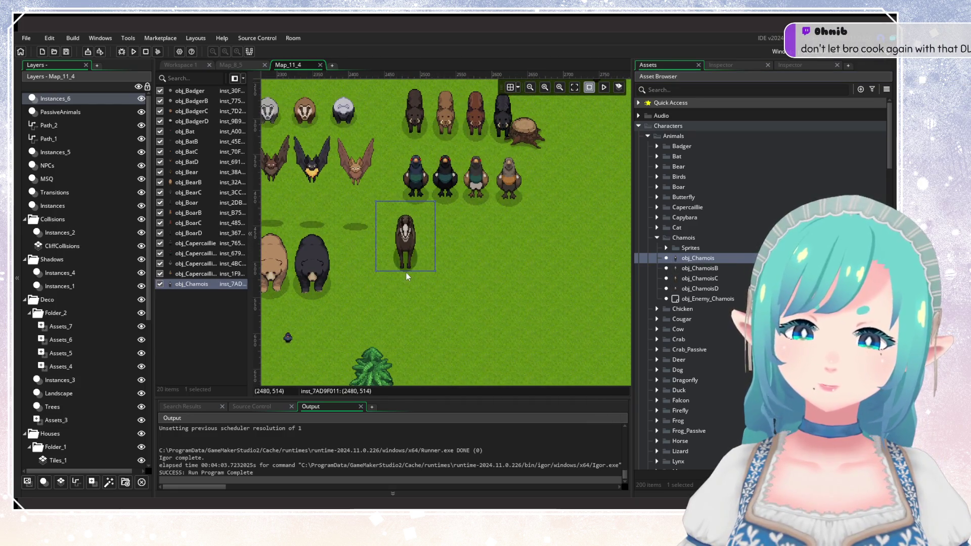
pyautogui.click(702, 269)
pyautogui.keyDown('alt'); pyautogui.click(435, 272); pyautogui.keyUp('alt')
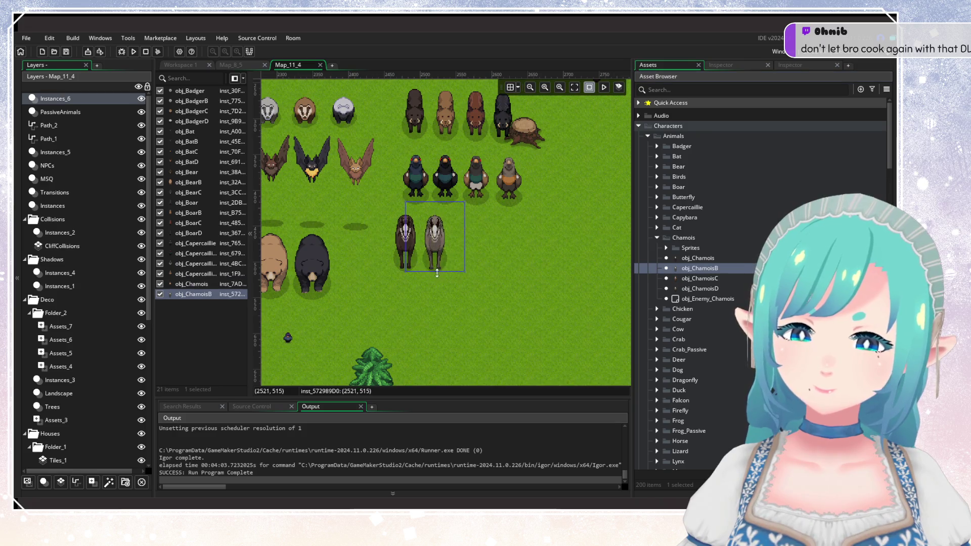
pyautogui.click(699, 278)
pyautogui.keyDown('alt'); pyautogui.click(465, 273); pyautogui.keyUp('alt')
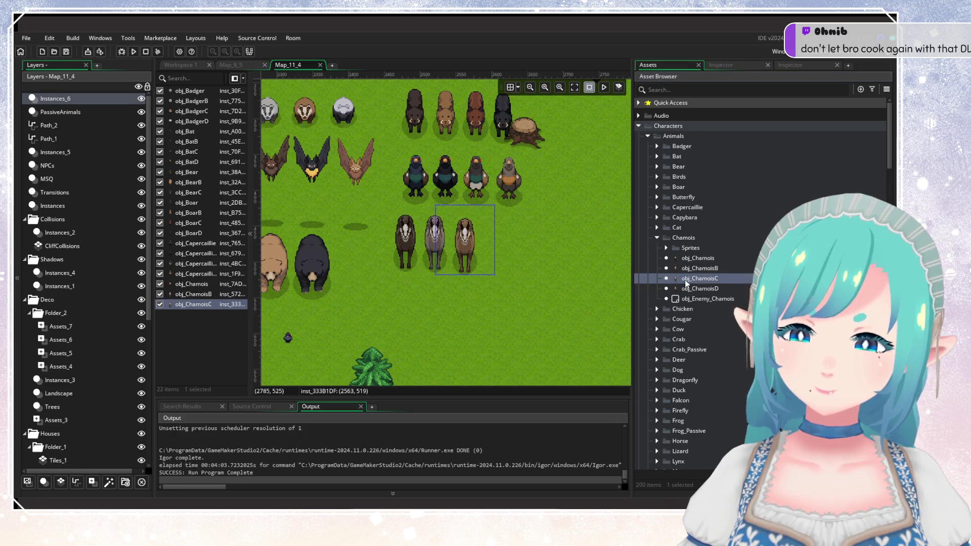
pyautogui.click(703, 288)
pyautogui.keyDown('alt'); pyautogui.click(497, 273); pyautogui.keyUp('alt')
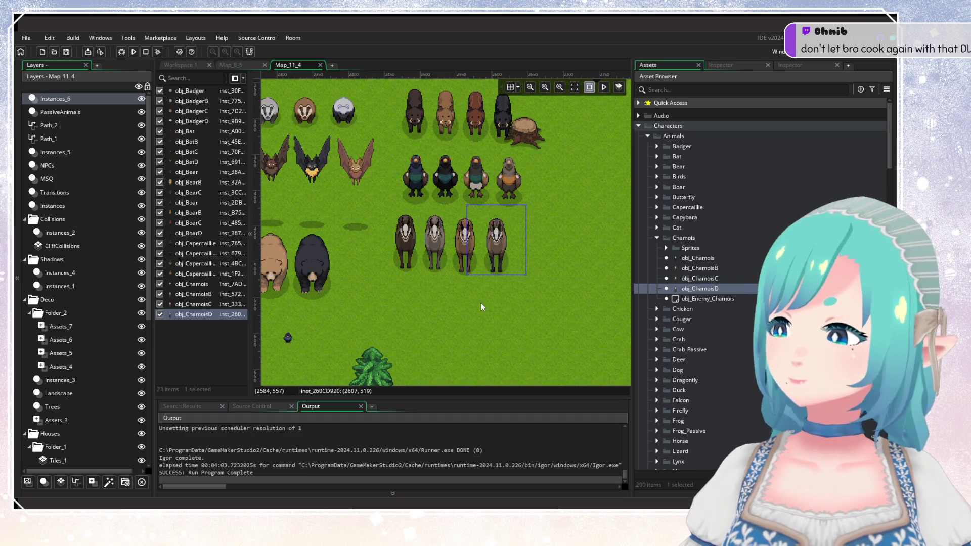
pyautogui.moveTo(481, 302); pyautogui.dragTo(530, 285)
pyautogui.click(527, 275)
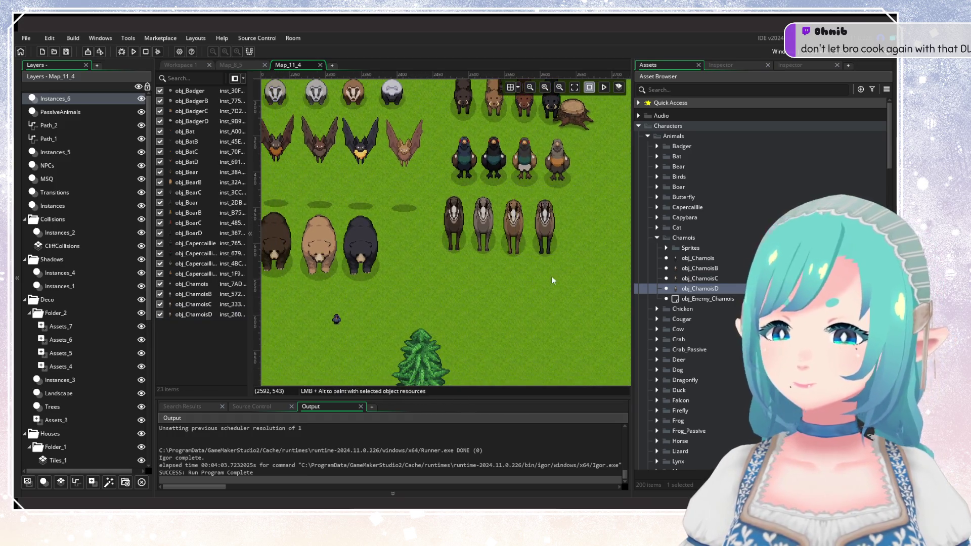
# Step: Expand the Chicken group and select the obj_ChickenA variant
pyautogui.click(657, 238)
pyautogui.click(657, 248)
pyautogui.click(697, 269)
pyautogui.click(697, 279)
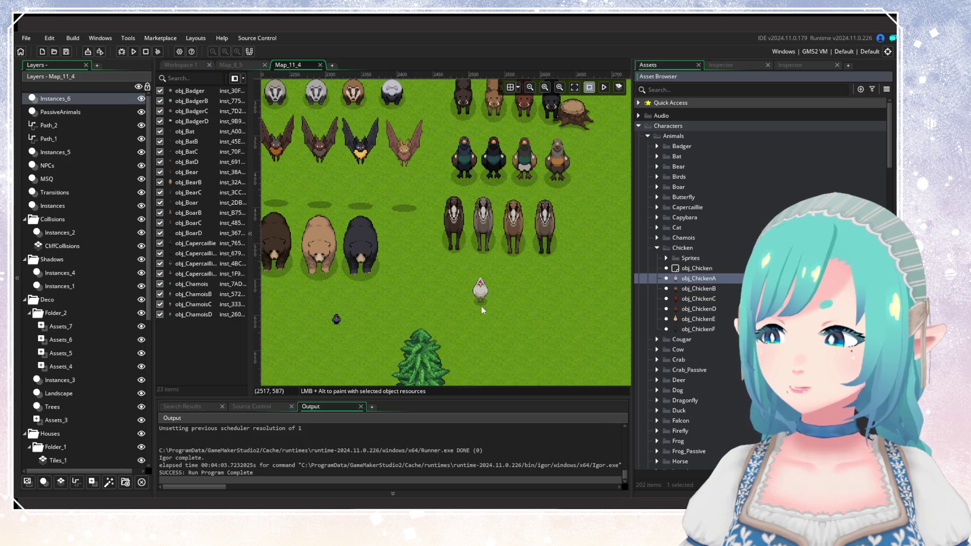
# Step: Place a row of five cougar variants near the tree
pyautogui.click(657, 248)
pyautogui.click(657, 258)
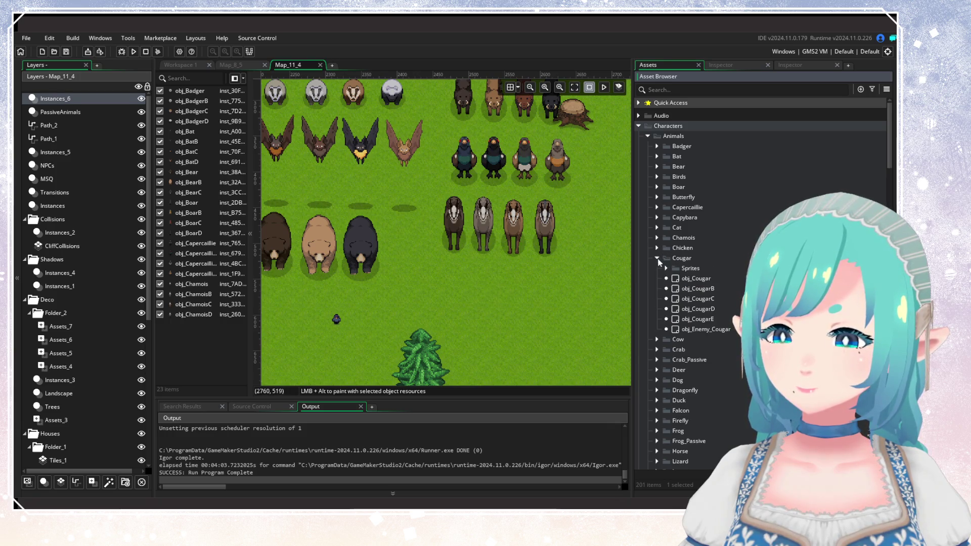
pyautogui.click(697, 279)
pyautogui.click(450, 331)
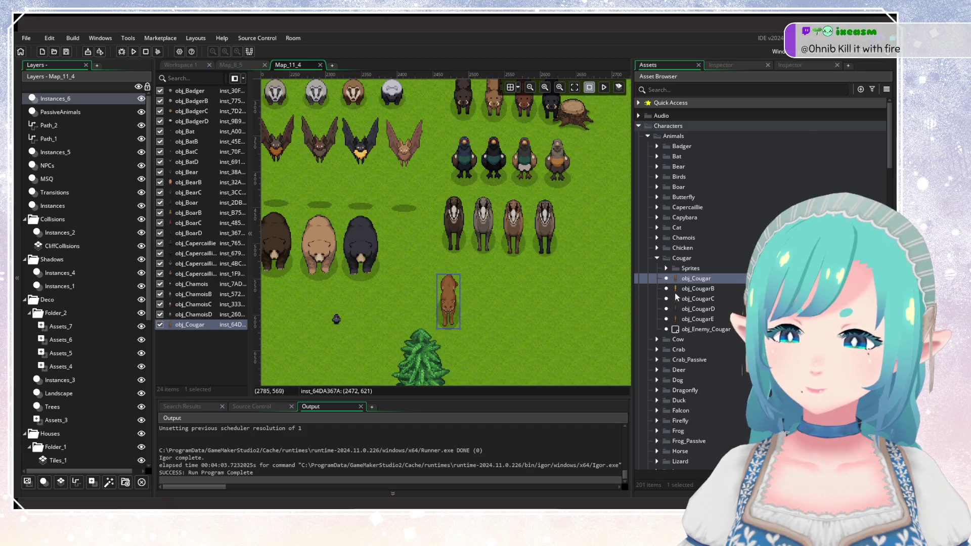
pyautogui.click(698, 289)
pyautogui.click(478, 332)
pyautogui.click(698, 299)
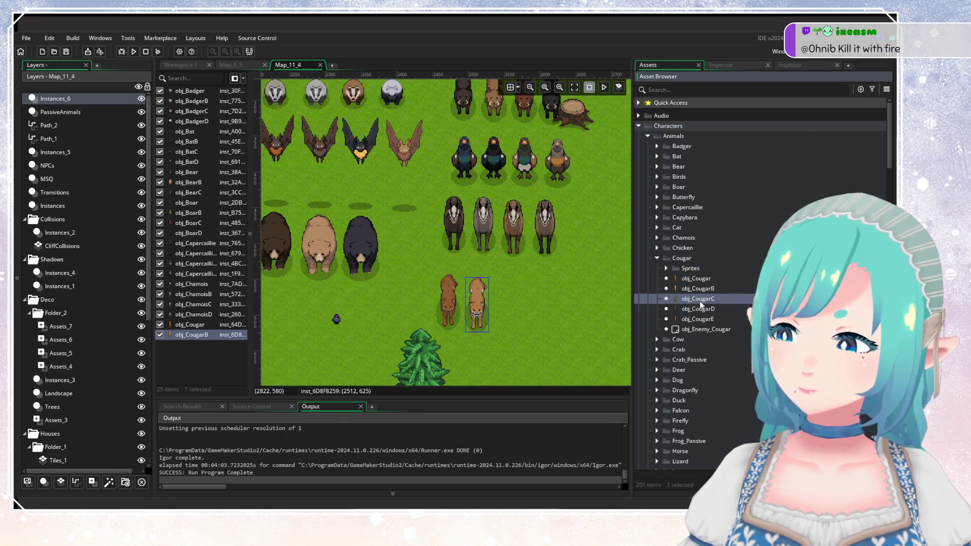
pyautogui.click(502, 336)
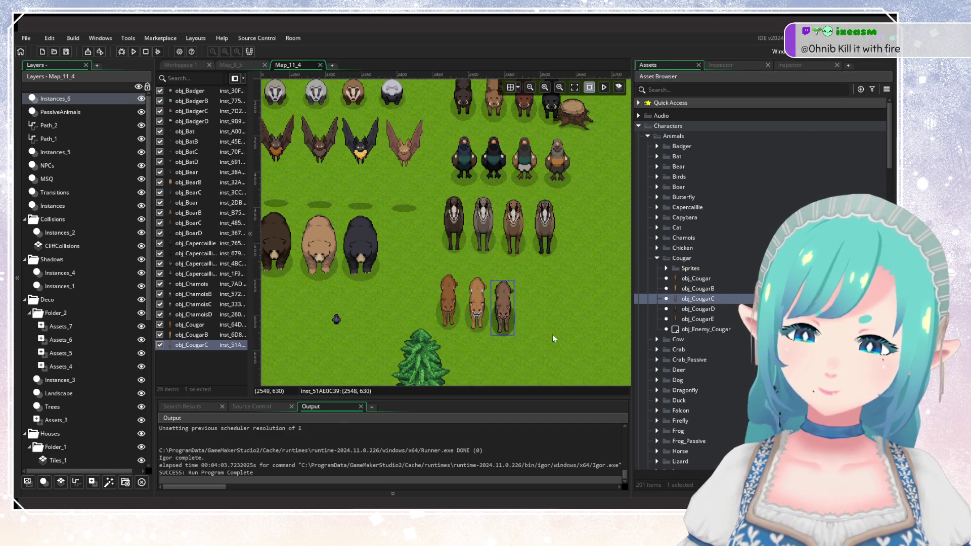
pyautogui.click(698, 310)
pyautogui.click(531, 330)
pyautogui.click(698, 319)
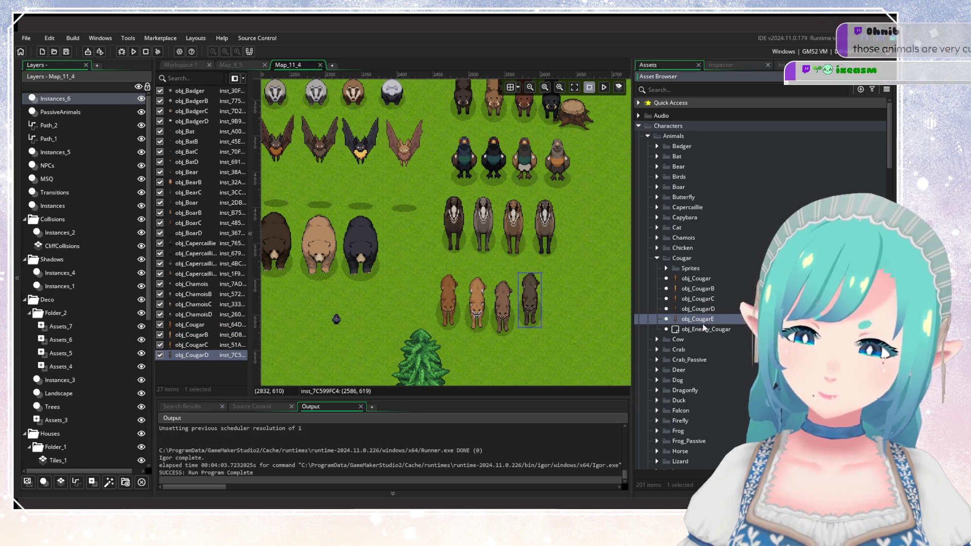
pyautogui.click(564, 330)
# Step: Move the black bear back beside the other bears
pyautogui.click(657, 258)
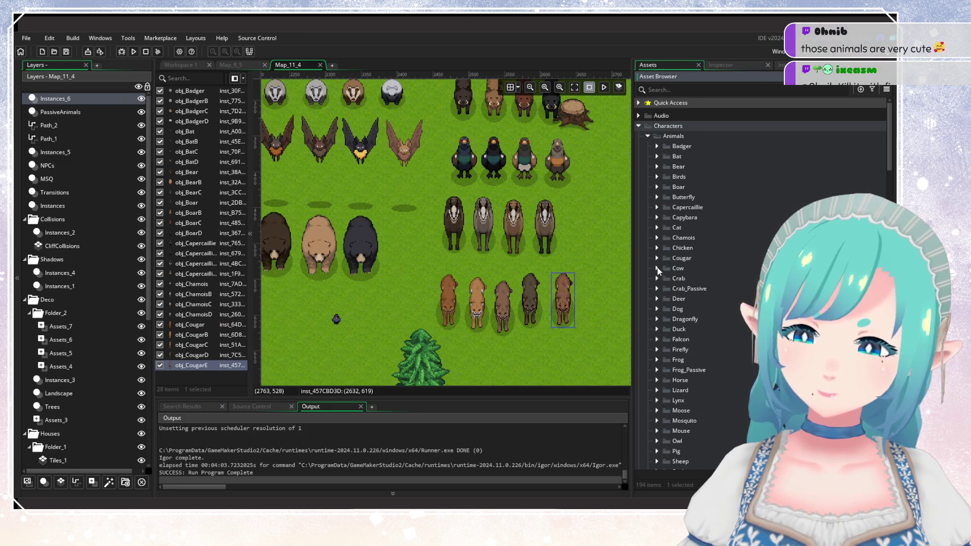
pyautogui.click(657, 268)
pyautogui.click(694, 298)
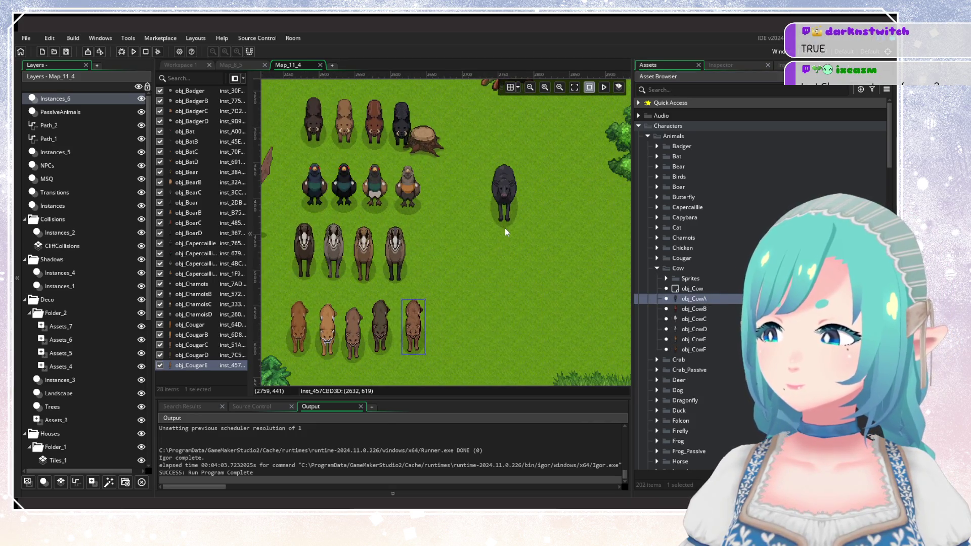
pyautogui.moveTo(505, 228)
pyautogui.mouseDown()
pyautogui.moveTo(439, 280)
pyautogui.moveTo(367, 291)
pyautogui.mouseUp()
pyautogui.click(657, 268)
# Step: Place a row of three crab variants in the room
pyautogui.click(657, 278)
pyautogui.click(697, 299)
pyautogui.moveTo(697, 299)
pyautogui.mouseDown()
pyautogui.moveTo(612, 197)
pyautogui.moveTo(458, 187)
pyautogui.mouseUp()
pyautogui.moveTo(694, 308); pyautogui.dragTo(490, 198)
pyautogui.moveTo(695, 320)
pyautogui.mouseDown()
pyautogui.moveTo(566, 251)
pyautogui.moveTo(524, 199)
pyautogui.moveTo(565, 208)
pyautogui.mouseUp()
pyautogui.click(680, 329)
pyautogui.click(658, 278)
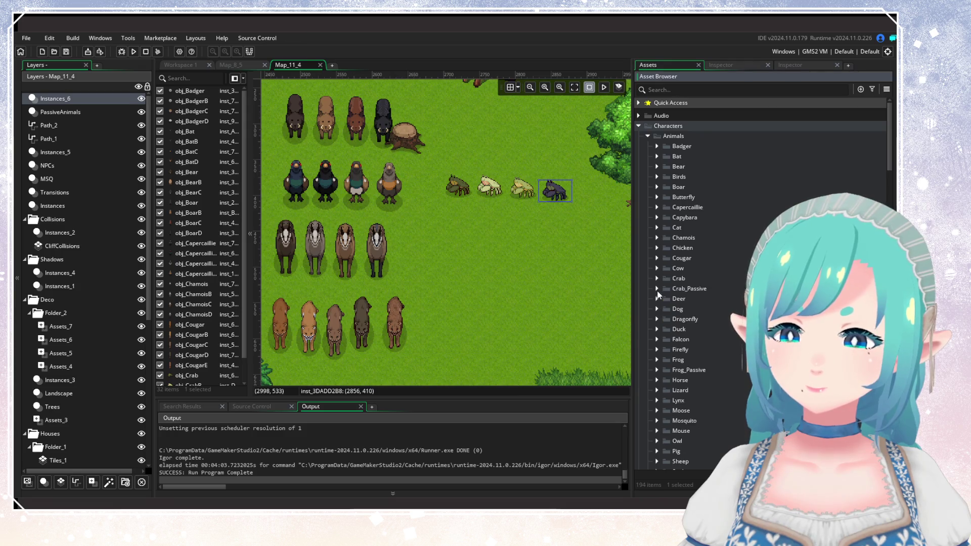
# Step: Place a row of four deer below the crabs, leaving out the black dog
pyautogui.click(658, 299)
pyautogui.moveTo(693, 319)
pyautogui.mouseDown()
pyautogui.moveTo(536, 313)
pyautogui.moveTo(462, 287)
pyautogui.mouseUp()
pyautogui.moveTo(678, 329)
pyautogui.mouseDown()
pyautogui.moveTo(545, 317)
pyautogui.moveTo(497, 285)
pyautogui.mouseUp()
pyautogui.moveTo(685, 343); pyautogui.dragTo(531, 284)
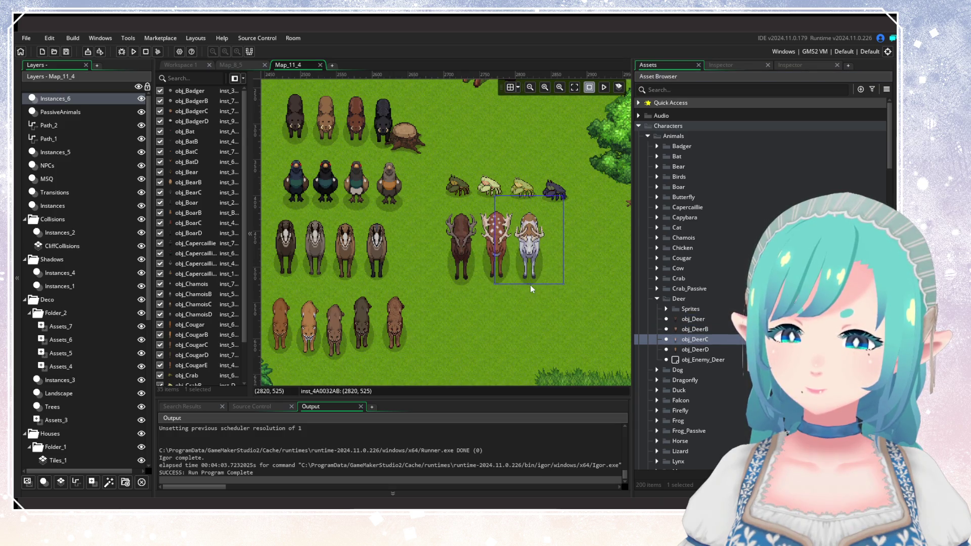
pyautogui.moveTo(697, 348)
pyautogui.mouseDown()
pyautogui.moveTo(548, 269)
pyautogui.moveTo(560, 284)
pyautogui.mouseUp()
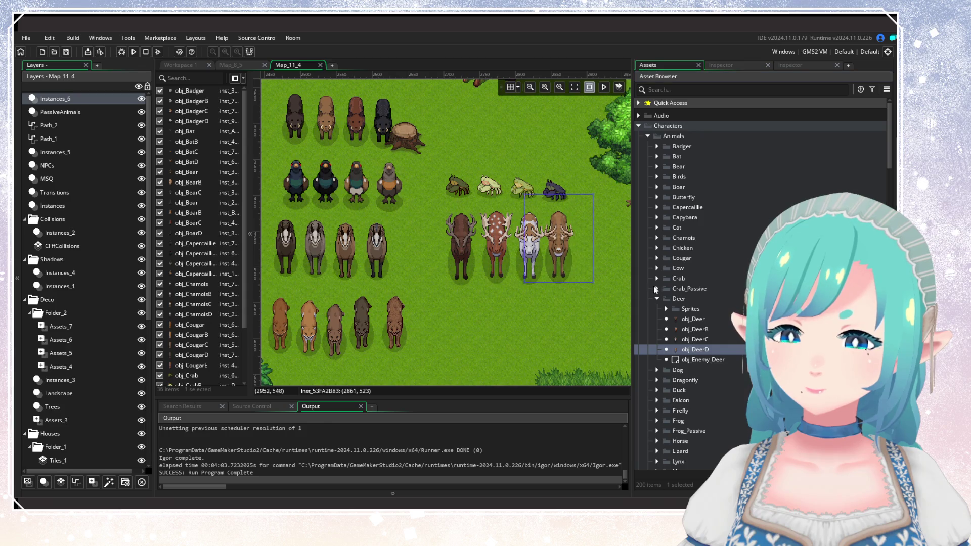
pyautogui.click(658, 299)
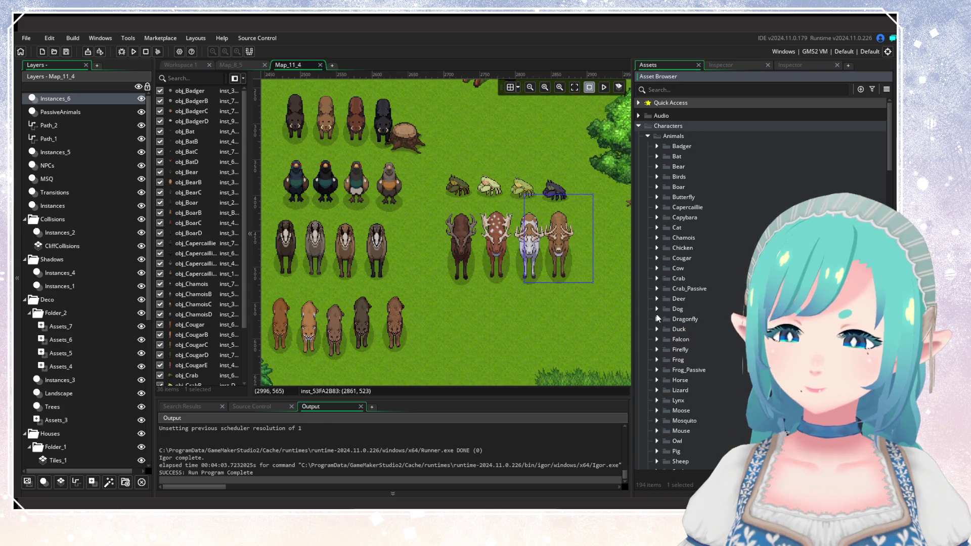
pyautogui.click(657, 309)
pyautogui.moveTo(700, 329)
pyautogui.mouseDown()
pyautogui.moveTo(462, 172)
pyautogui.moveTo(654, 309)
pyautogui.mouseUp()
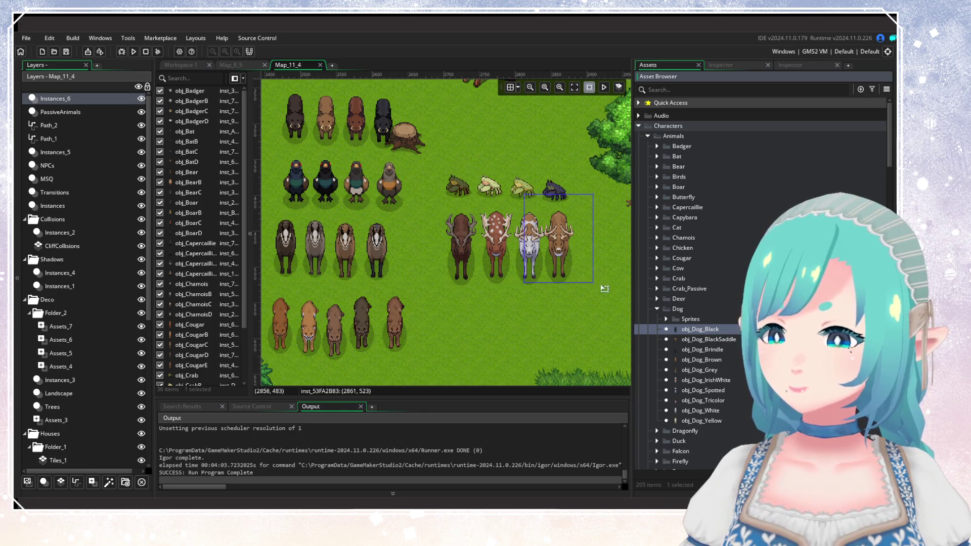
pyautogui.click(656, 310)
# Step: Place a row of four falcons below the deer
pyautogui.click(658, 340)
pyautogui.moveTo(499, 348)
pyautogui.mouseDown()
pyautogui.moveTo(446, 335)
pyautogui.moveTo(461, 338)
pyautogui.mouseUp()
pyautogui.moveTo(673, 365); pyautogui.dragTo(522, 333)
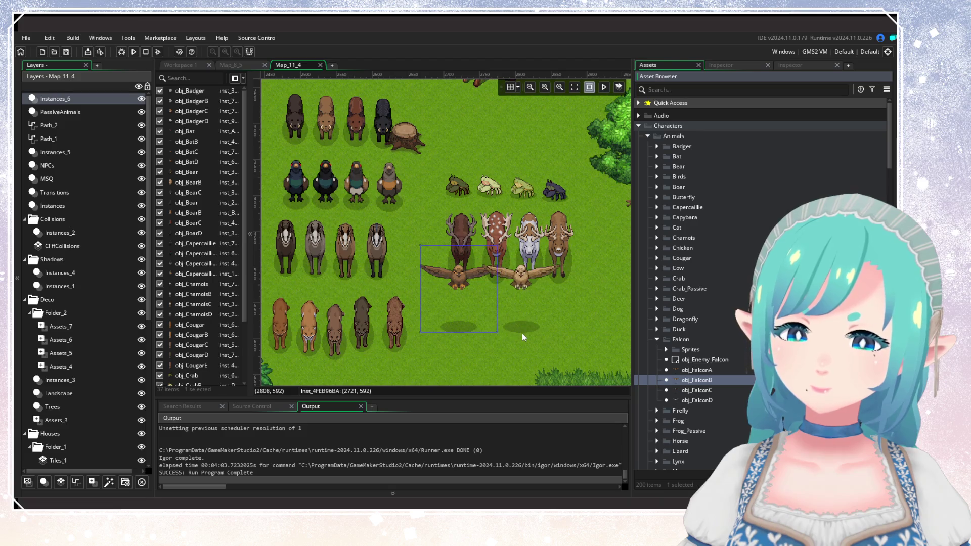
pyautogui.click(691, 383)
pyautogui.moveTo(691, 391)
pyautogui.mouseDown()
pyautogui.moveTo(579, 323)
pyautogui.moveTo(578, 331)
pyautogui.mouseUp()
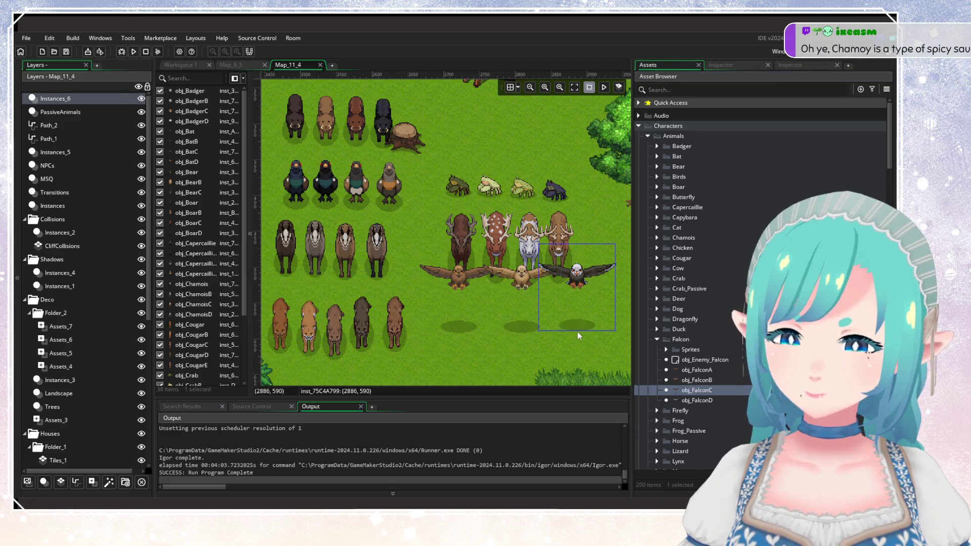
pyautogui.hscroll(3, 534, 346)
pyautogui.moveTo(697, 401)
pyautogui.mouseDown()
pyautogui.moveTo(548, 315)
pyautogui.moveTo(551, 326)
pyautogui.mouseUp()
pyautogui.click(476, 330)
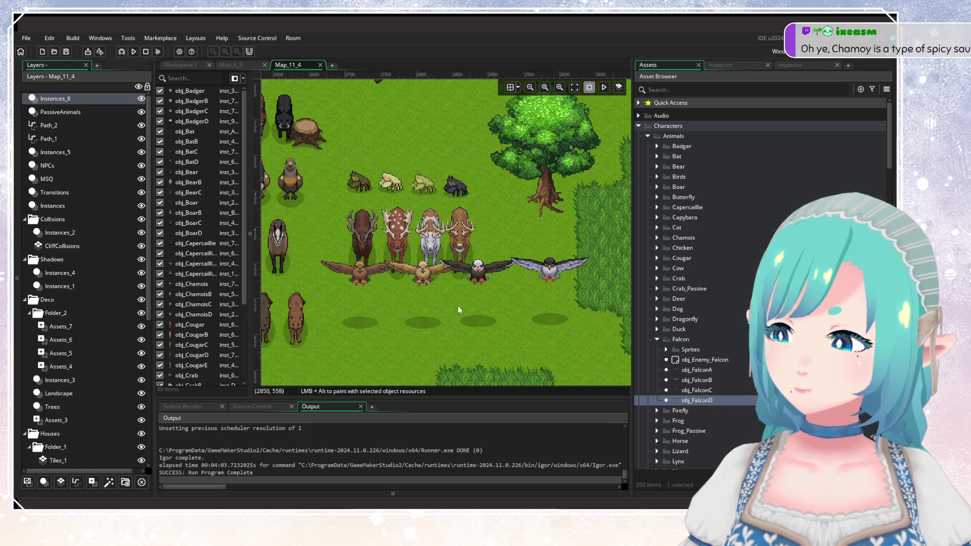
pyautogui.scroll(-2, 478, 283)
pyautogui.hscroll(-3, 468, 271)
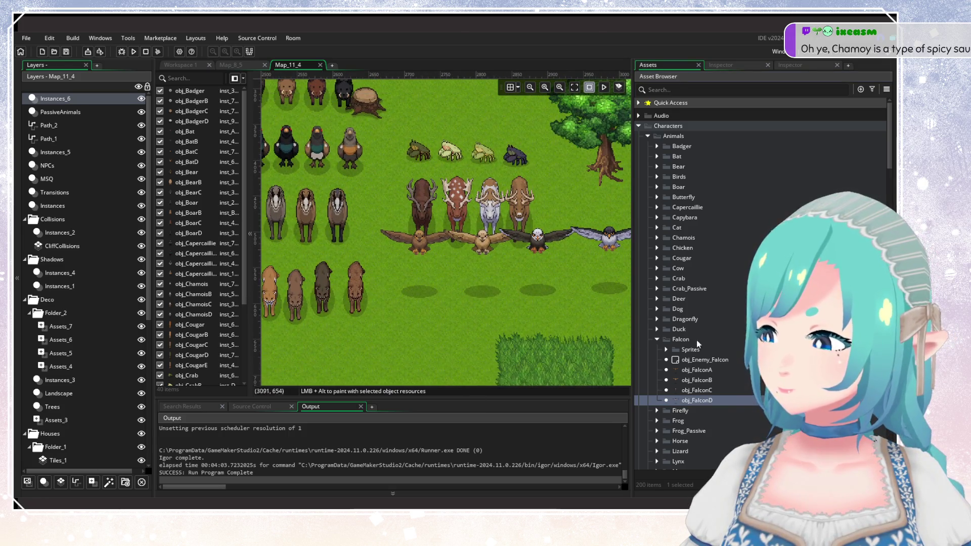
pyautogui.click(658, 339)
# Step: Place green, red and brown frogs below the falcons, then try a horse in the room
pyautogui.click(658, 360)
pyautogui.moveTo(696, 388)
pyautogui.mouseDown()
pyautogui.moveTo(415, 327)
pyautogui.moveTo(415, 317)
pyautogui.moveTo(446, 320)
pyautogui.mouseUp()
pyautogui.click(678, 401)
pyautogui.moveTo(694, 411)
pyautogui.mouseDown()
pyautogui.moveTo(713, 416)
pyautogui.moveTo(472, 335)
pyautogui.moveTo(475, 321)
pyautogui.mouseUp()
pyautogui.scroll(5, 423, 314)
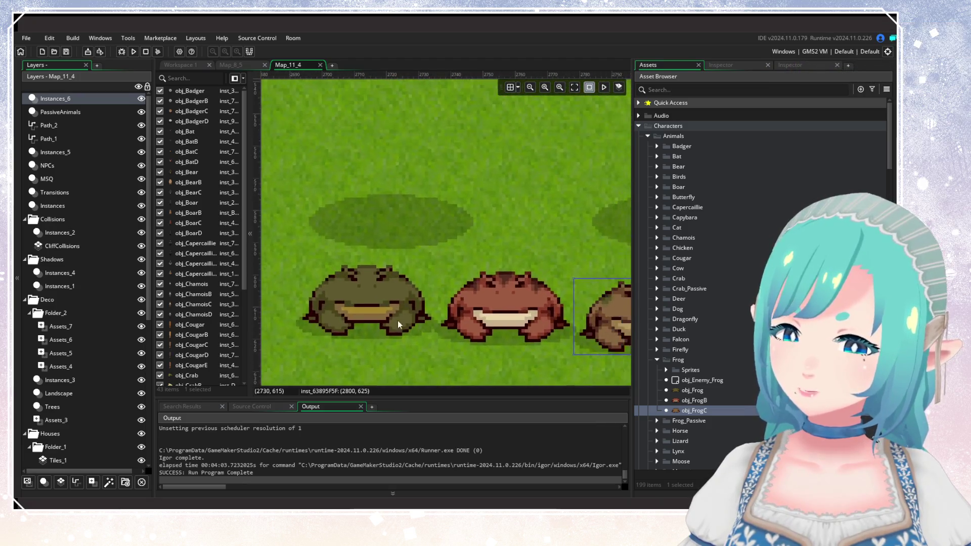
pyautogui.scroll(-2, 412, 327)
pyautogui.click(397, 310)
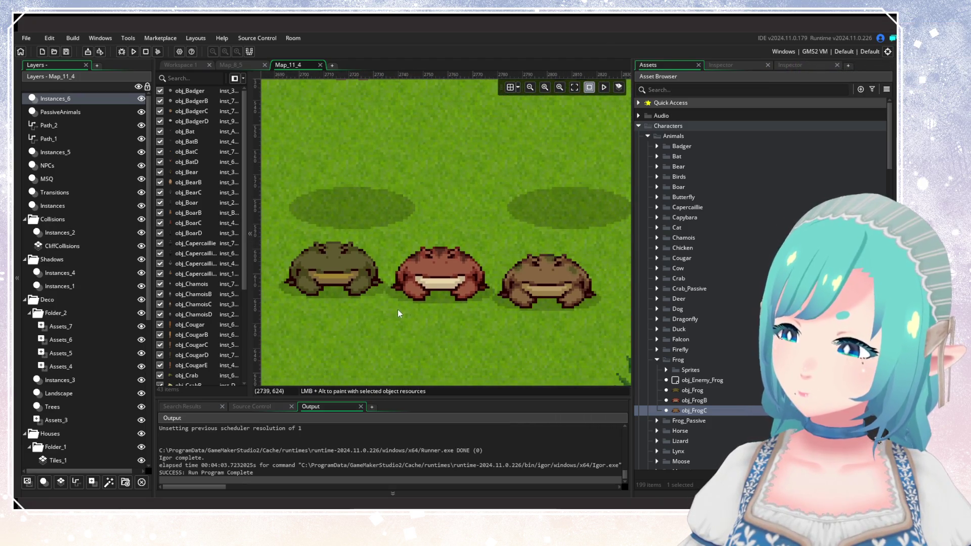
pyautogui.click(445, 304)
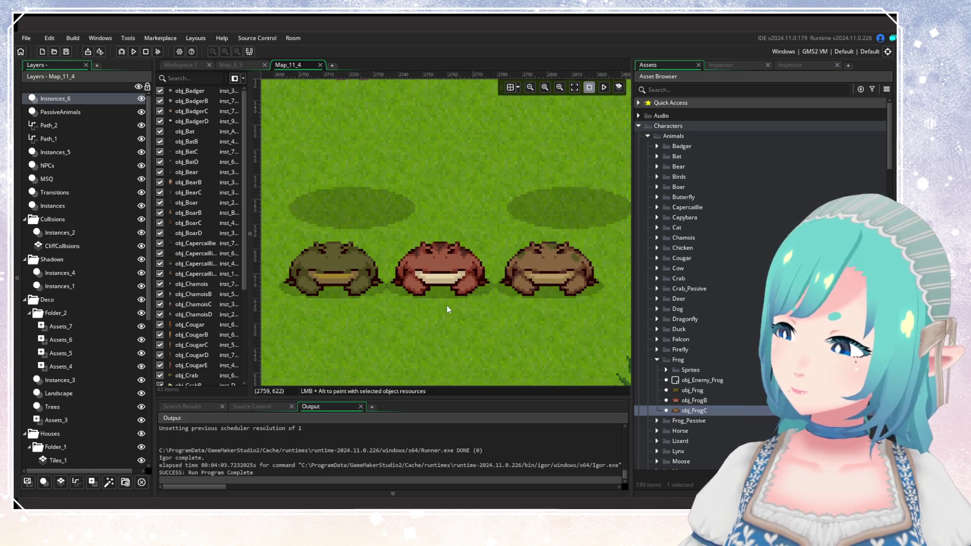
pyautogui.scroll(-5, 436, 302)
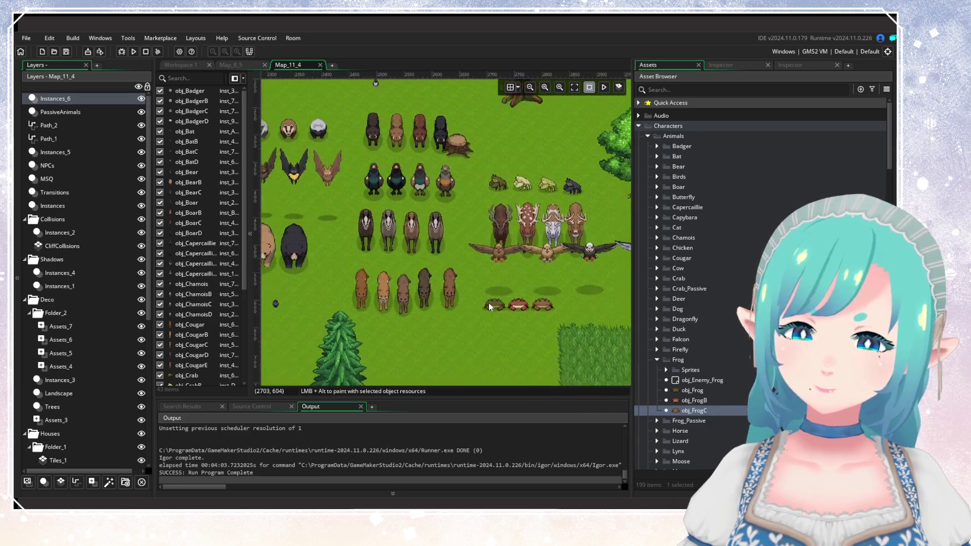
pyautogui.scroll(-3, 488, 302)
pyautogui.click(657, 360)
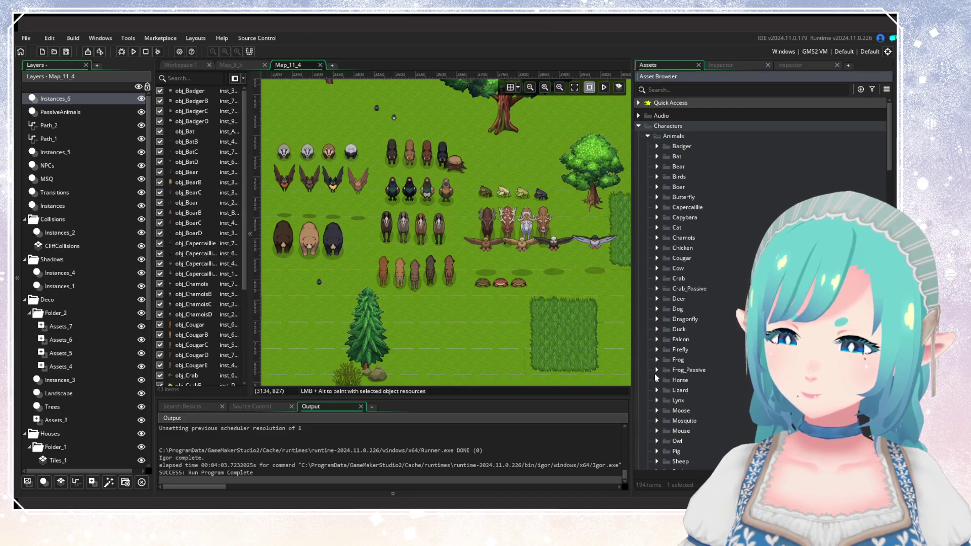
pyautogui.click(657, 381)
pyautogui.moveTo(707, 414); pyautogui.dragTo(524, 181)
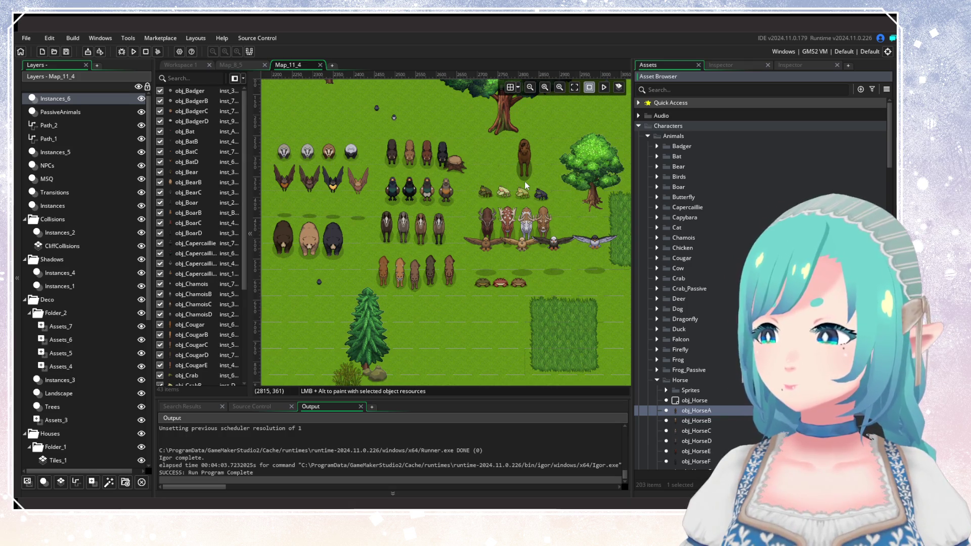
# Step: Place obj_LizardA through obj_LizardD in a row beside the pine tree
pyautogui.click(657, 381)
pyautogui.click(657, 391)
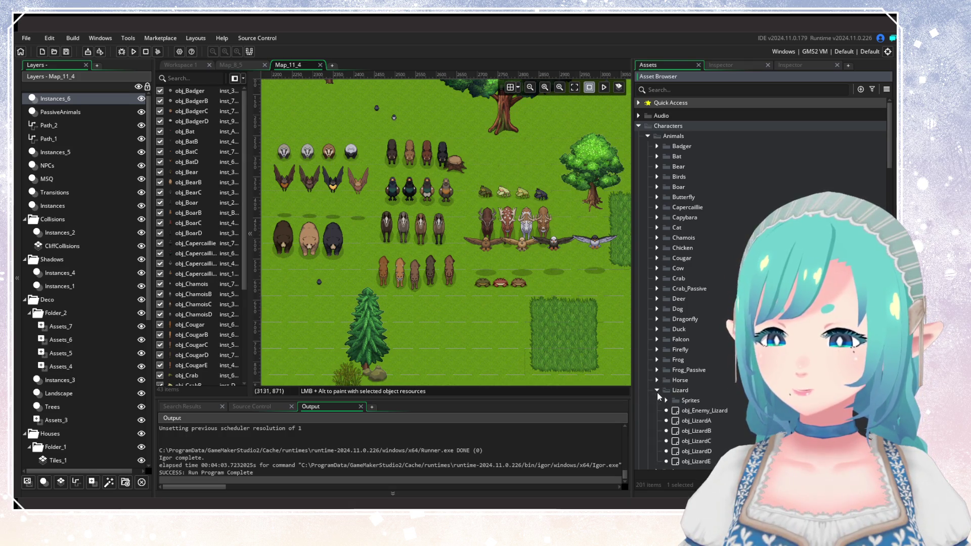
pyautogui.click(699, 420)
pyautogui.scroll(-3, 512, 217)
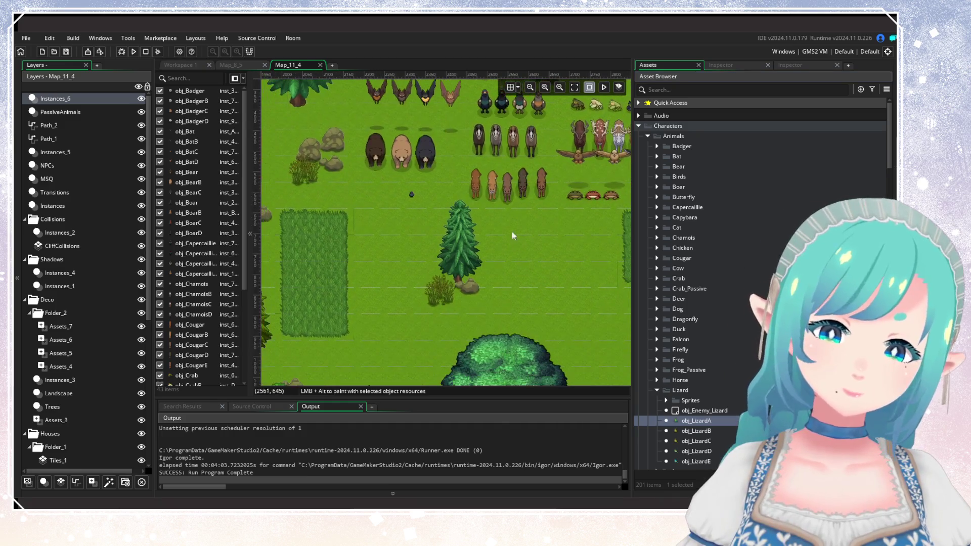
pyautogui.scroll(3, 471, 248)
pyautogui.keyDown('alt'); pyautogui.click(413, 213); pyautogui.keyUp('alt')
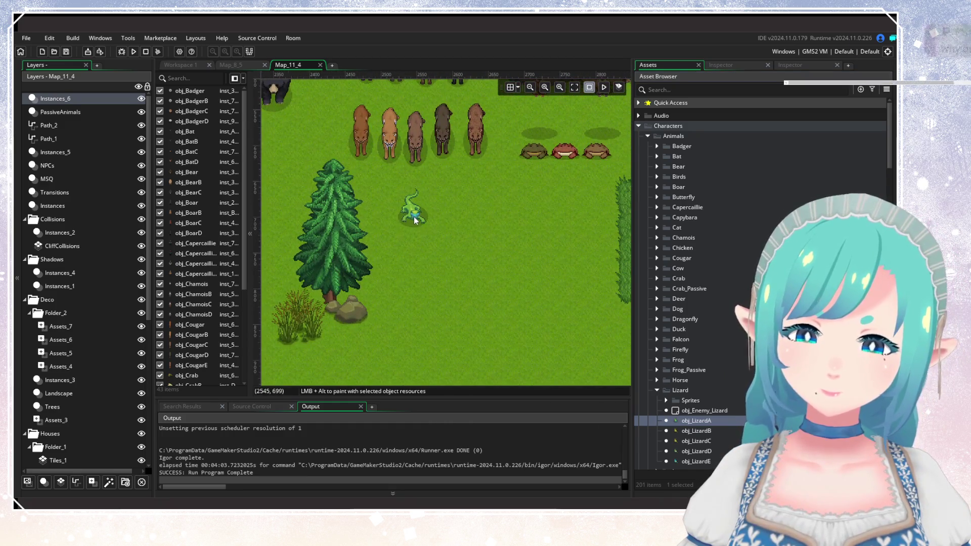
pyautogui.moveTo(697, 431)
pyautogui.mouseDown()
pyautogui.moveTo(425, 206)
pyautogui.moveTo(480, 223)
pyautogui.mouseUp()
pyautogui.press('Down')
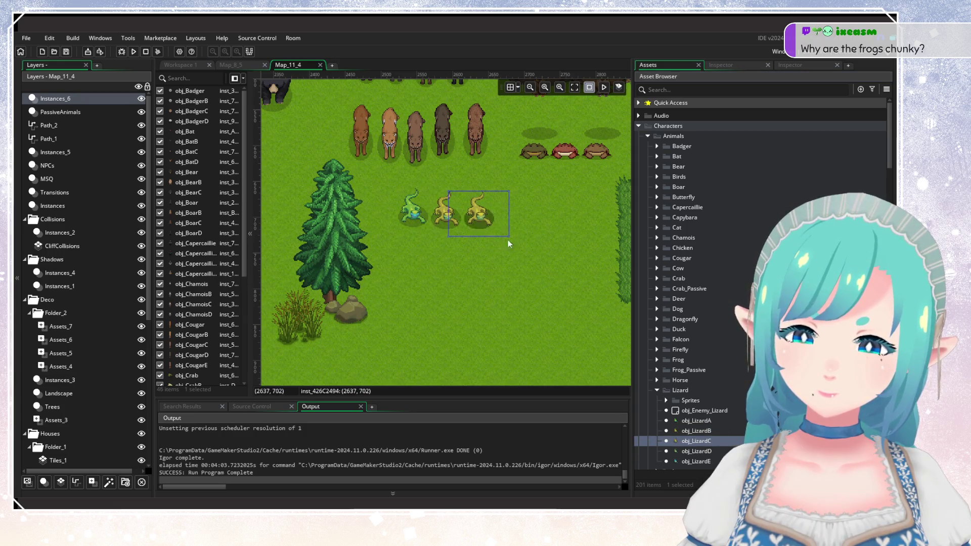
pyautogui.scroll(-1, 717, 413)
pyautogui.moveTo(718, 430); pyautogui.dragTo(533, 277)
pyautogui.moveTo(510, 225); pyautogui.dragTo(511, 225)
pyautogui.scroll(3, 478, 227)
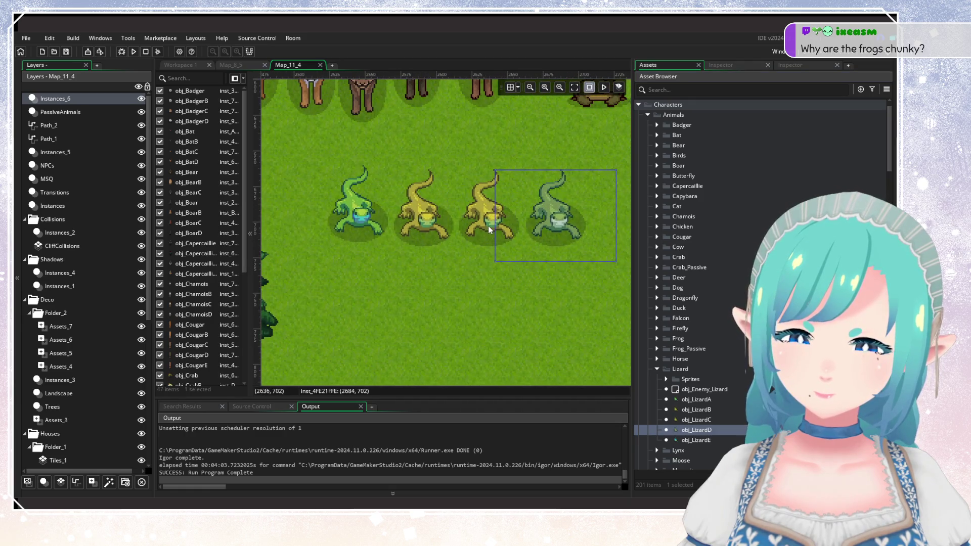
# Step: Switch obj_LizardC's sprite to spr_Lizard_C_Idle, then review its Create event code
pyautogui.doubleClick(687, 421)
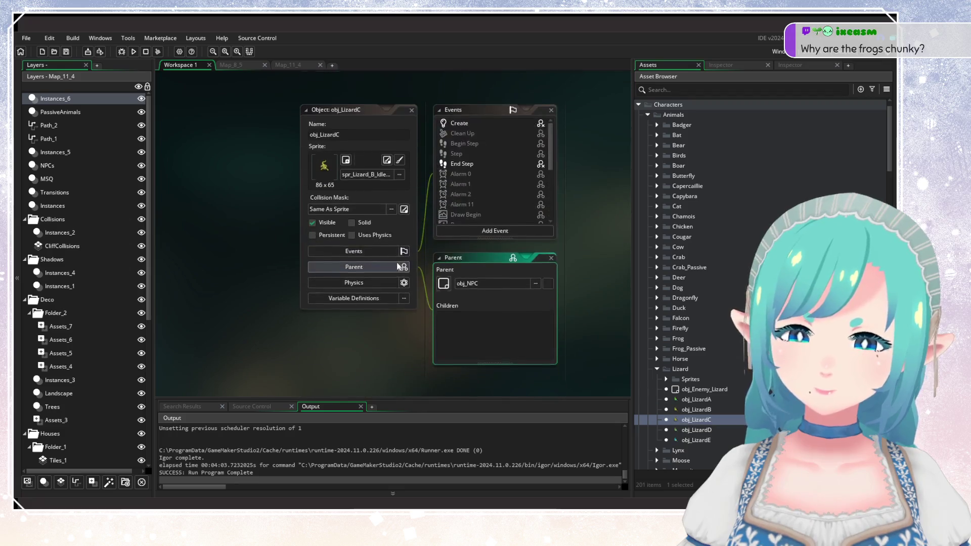
pyautogui.click(400, 168)
pyautogui.write('liz')
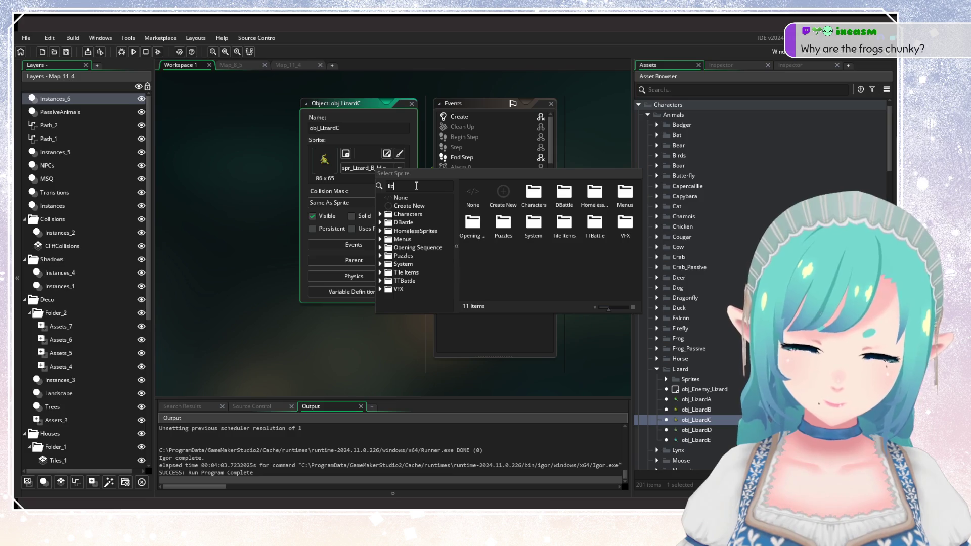
pyautogui.write('ard_c')
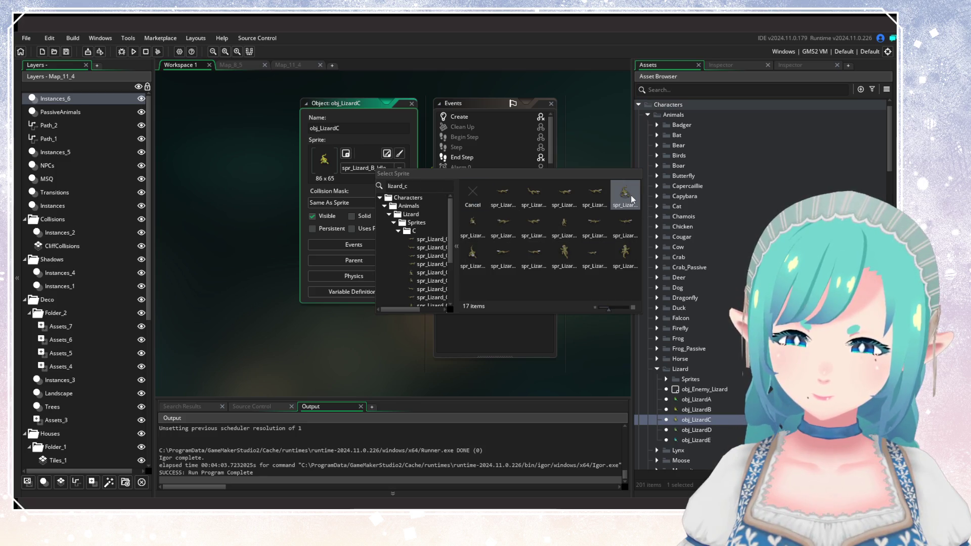
pyautogui.click(485, 226)
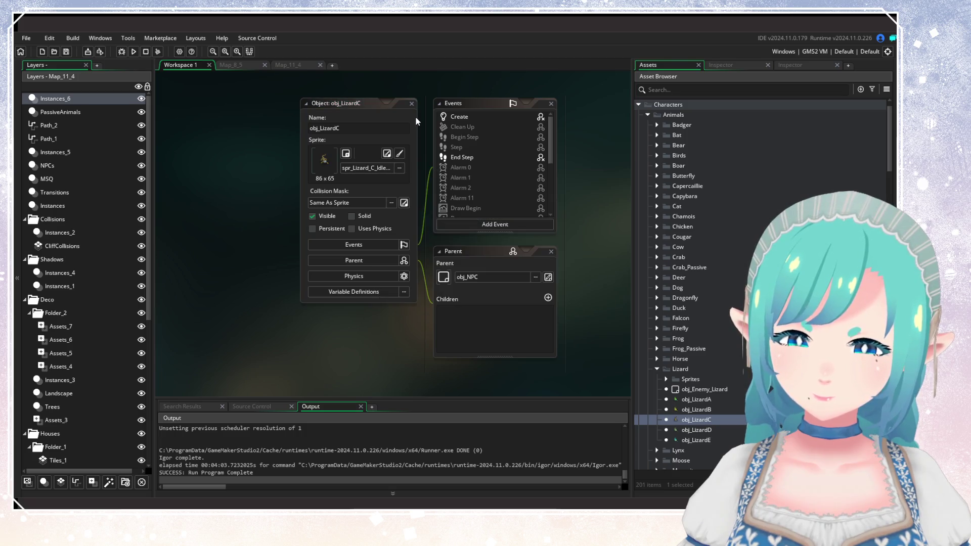
pyautogui.click(468, 118)
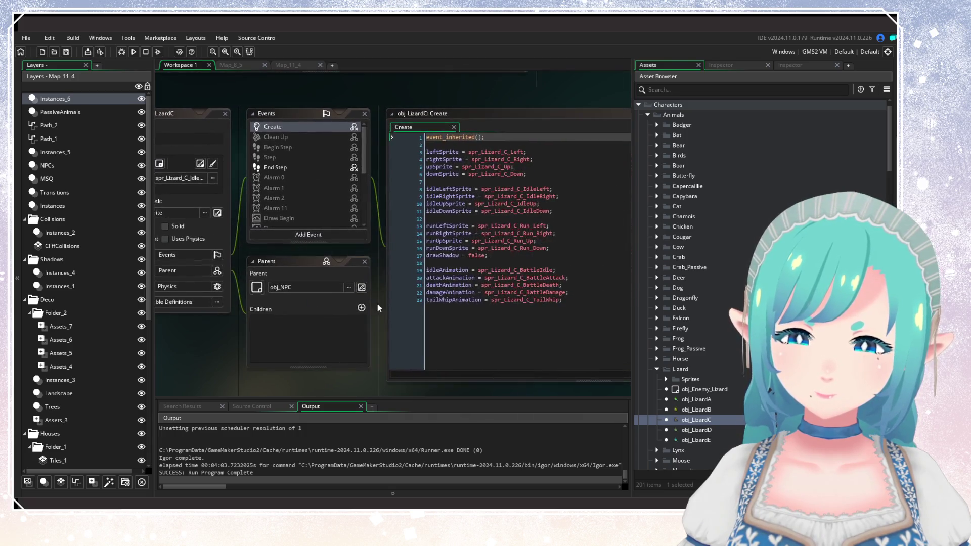
pyautogui.scroll(-5, 341, 127)
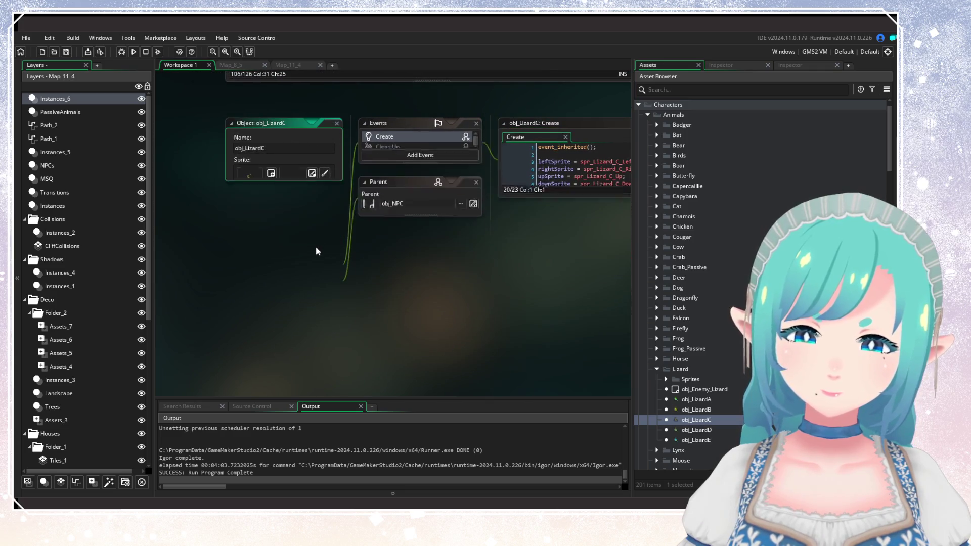
# Step: Add the blue obj_LizardE at the end of the lizard row in Map_11_4
pyautogui.click(286, 66)
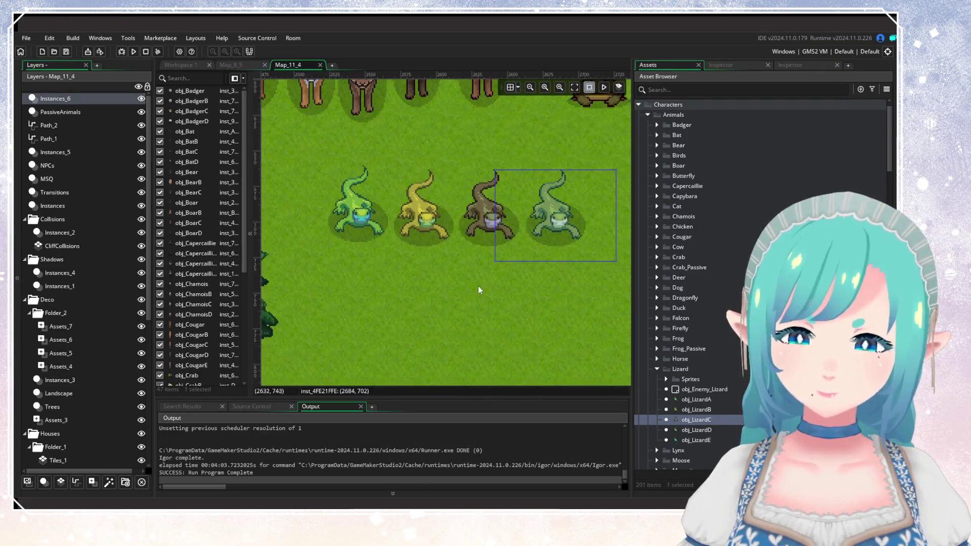
pyautogui.click(723, 440)
pyautogui.moveTo(724, 437)
pyautogui.mouseDown()
pyautogui.moveTo(536, 262)
pyautogui.moveTo(528, 233)
pyautogui.mouseUp()
pyautogui.scroll(3, 565, 221)
pyautogui.scroll(2, 565, 221)
pyautogui.scroll(-5, 564, 226)
pyautogui.scroll(-4, 564, 228)
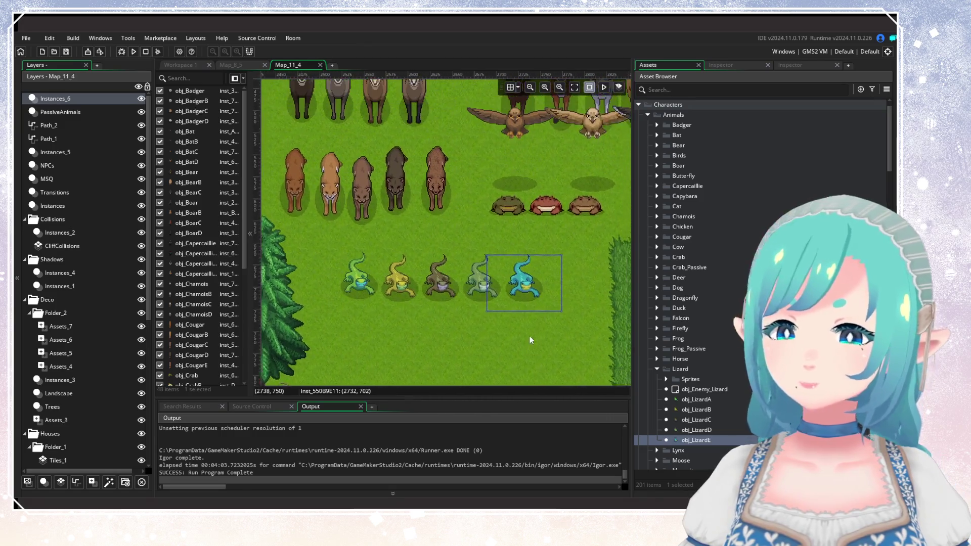
# Step: Add a passive frog below the frog row, nudge it right, and delete the small stray one
pyautogui.click(657, 369)
pyautogui.click(658, 339)
pyautogui.click(657, 349)
pyautogui.moveTo(523, 249); pyautogui.dragTo(516, 246)
pyautogui.scroll(5, 534, 242)
pyautogui.moveTo(400, 238); pyautogui.dragTo(438, 238)
pyautogui.scroll(-5, 460, 287)
pyautogui.click(449, 270)
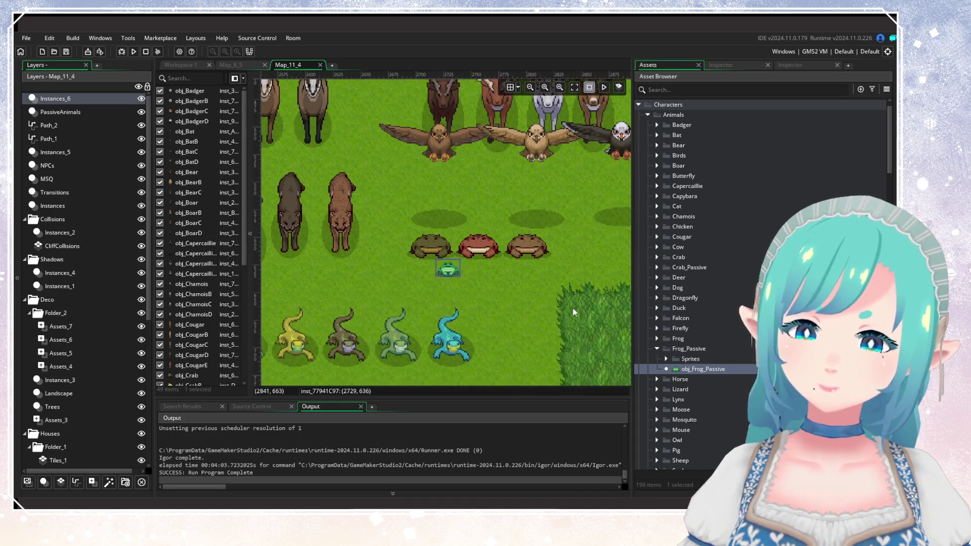
pyautogui.press('Delete')
pyautogui.scroll(-2, 438, 297)
pyautogui.scroll(-3, 443, 337)
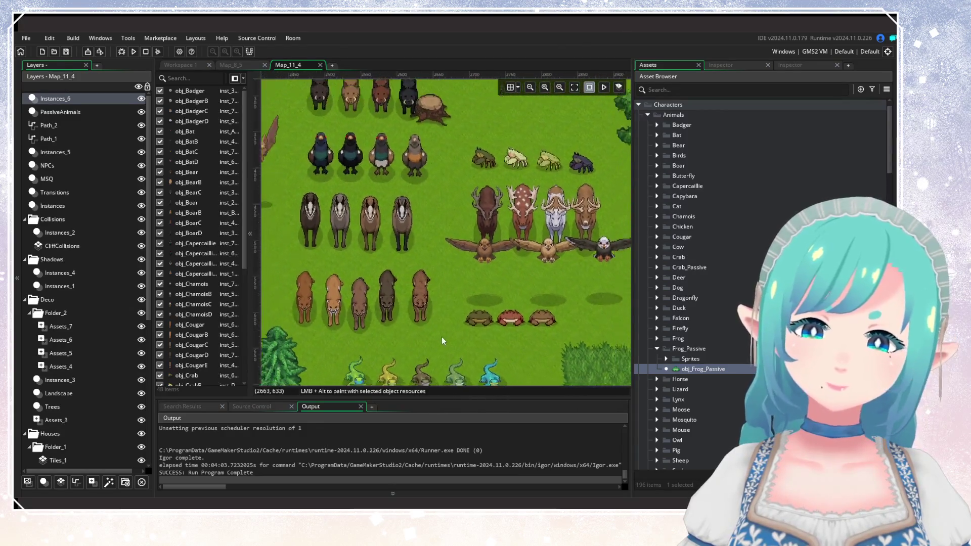
pyautogui.scroll(2, 450, 217)
pyautogui.scroll(1, 411, 283)
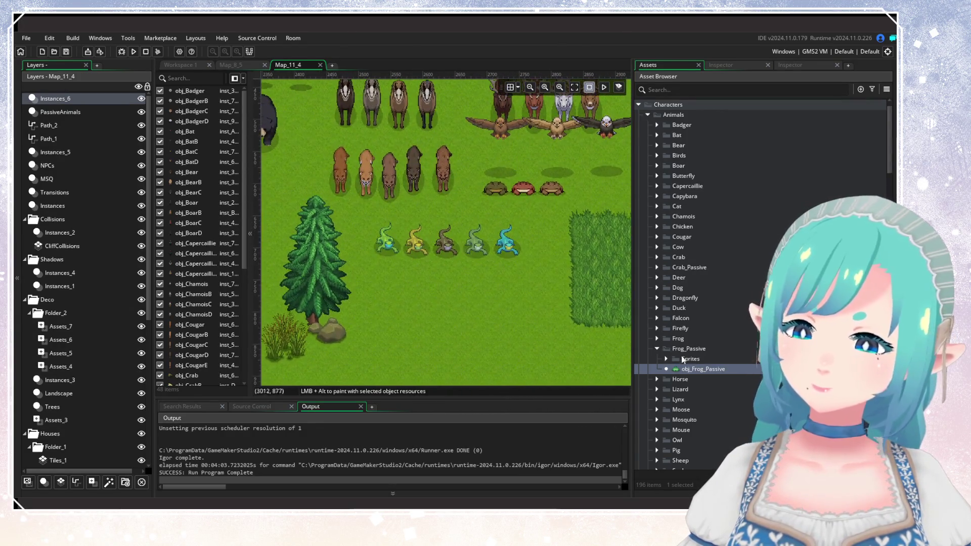
# Step: Place obj_Lynx, obj_LynxB and obj_LynxC in a row below the lizards
pyautogui.click(657, 348)
pyautogui.click(657, 369)
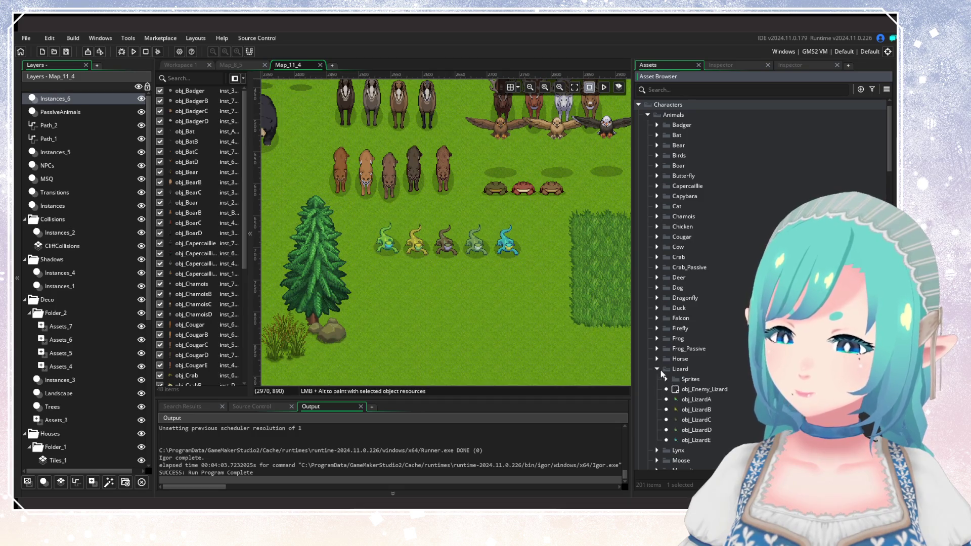
pyautogui.click(657, 370)
pyautogui.click(657, 380)
pyautogui.click(692, 410)
pyautogui.moveTo(692, 409); pyautogui.dragTo(390, 311)
pyautogui.click(390, 309)
pyautogui.scroll(3, 381, 307)
pyautogui.moveTo(702, 420)
pyautogui.mouseDown()
pyautogui.moveTo(429, 284)
pyautogui.moveTo(423, 312)
pyautogui.moveTo(455, 314)
pyautogui.mouseUp()
pyautogui.click(704, 431)
pyautogui.moveTo(694, 441)
pyautogui.mouseDown()
pyautogui.moveTo(622, 365)
pyautogui.moveTo(483, 316)
pyautogui.moveTo(492, 318)
pyautogui.mouseUp()
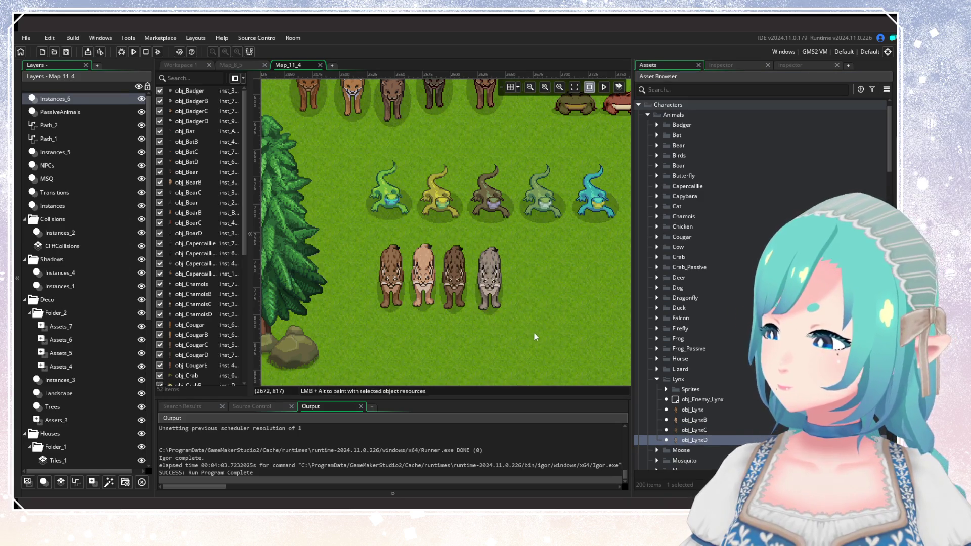
# Step: Place a row of four moose, from black to grey, below the lynxes
pyautogui.click(657, 380)
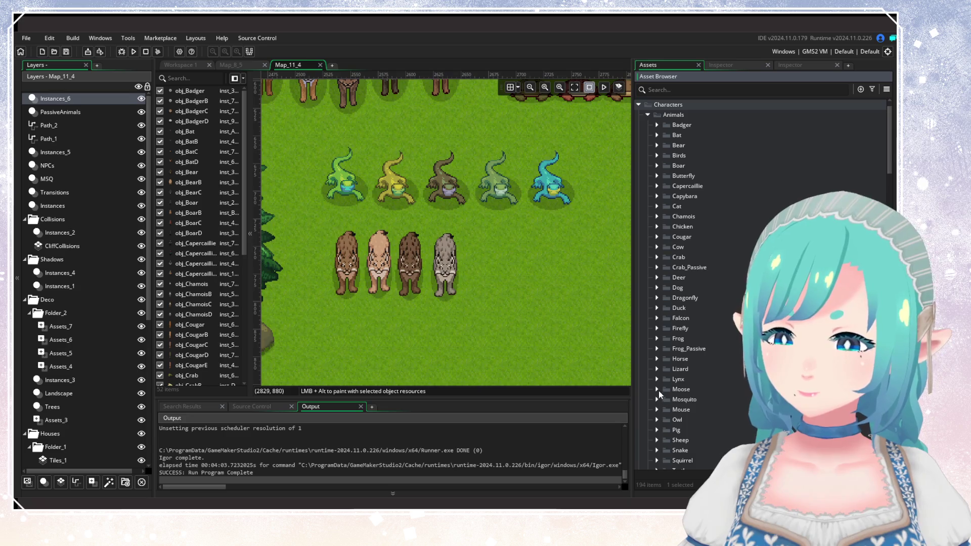
pyautogui.moveTo(698, 420)
pyautogui.mouseDown()
pyautogui.moveTo(485, 317)
pyautogui.moveTo(512, 344)
pyautogui.mouseUp()
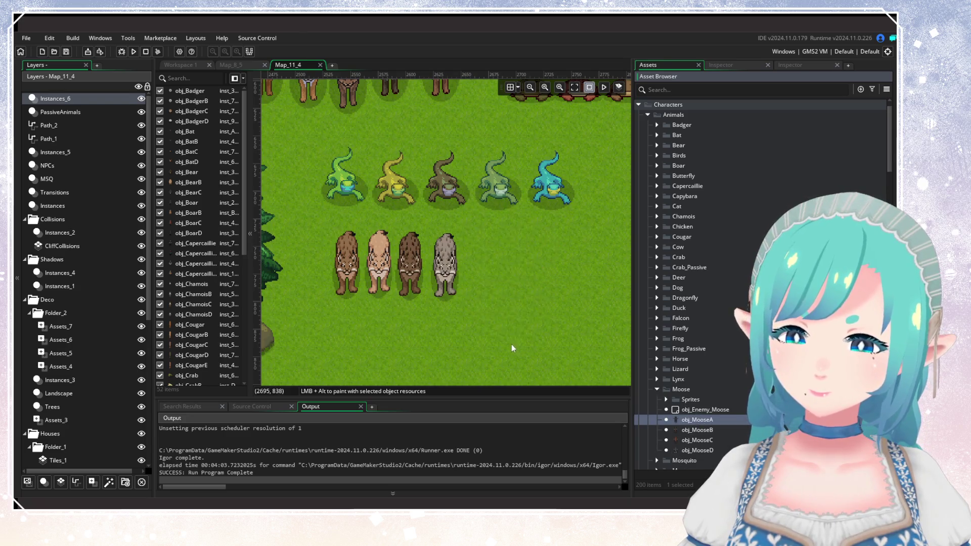
pyautogui.scroll(-2, 511, 344)
pyautogui.scroll(-1, 490, 282)
pyautogui.moveTo(490, 283); pyautogui.dragTo(402, 332)
pyautogui.moveTo(698, 430); pyautogui.dragTo(463, 338)
pyautogui.moveTo(698, 440); pyautogui.dragTo(514, 335)
pyautogui.moveTo(701, 450)
pyautogui.mouseDown()
pyautogui.moveTo(566, 338)
pyautogui.moveTo(581, 338)
pyautogui.mouseUp()
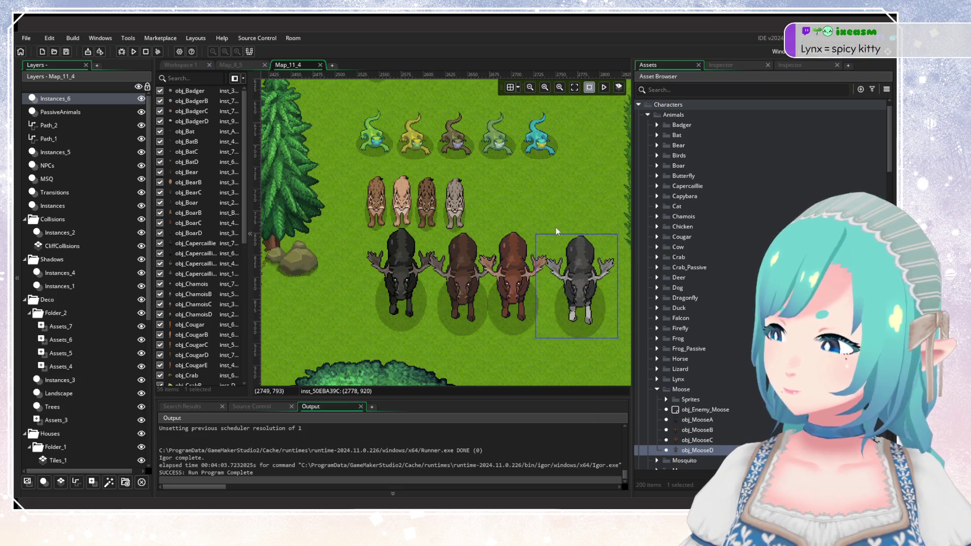
pyautogui.scroll(-1, 556, 227)
pyautogui.scroll(-5, 557, 227)
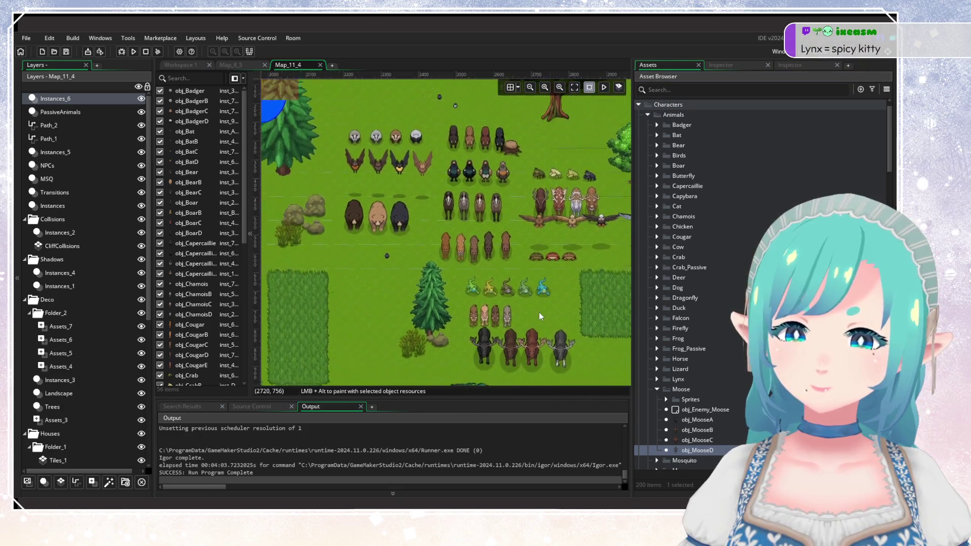
pyautogui.scroll(-3, 484, 275)
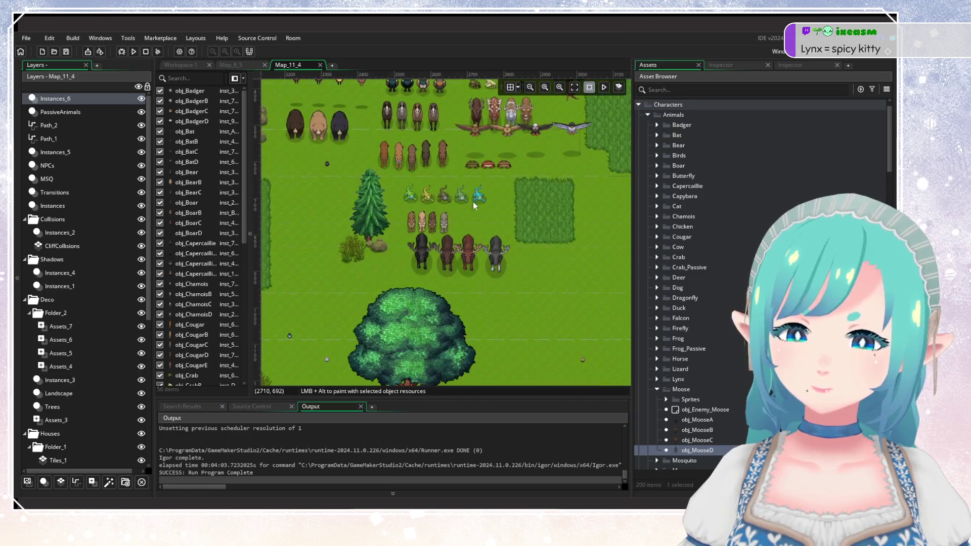
# Step: Place obj_Mosquito on the grass right of the moose group
pyautogui.click(658, 390)
pyautogui.click(702, 431)
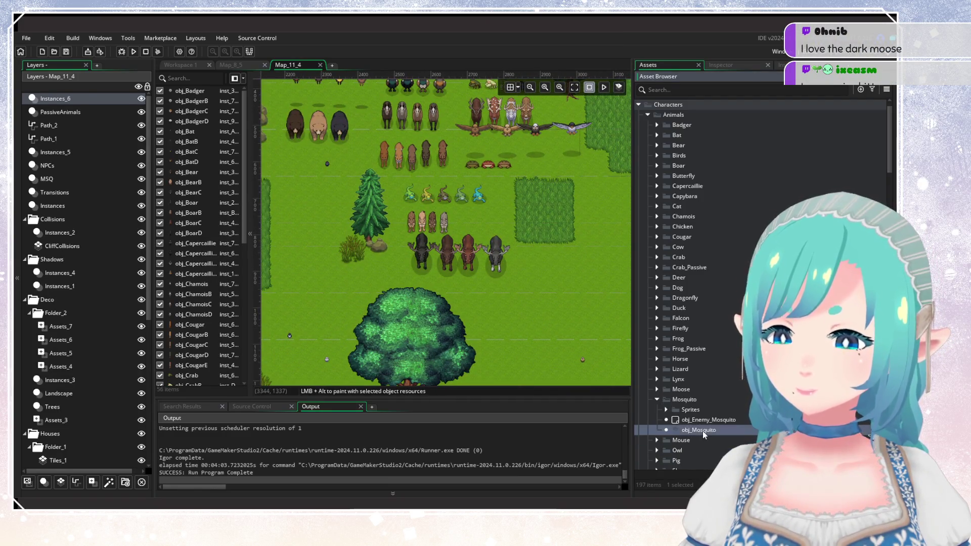
pyautogui.scroll(8, 542, 343)
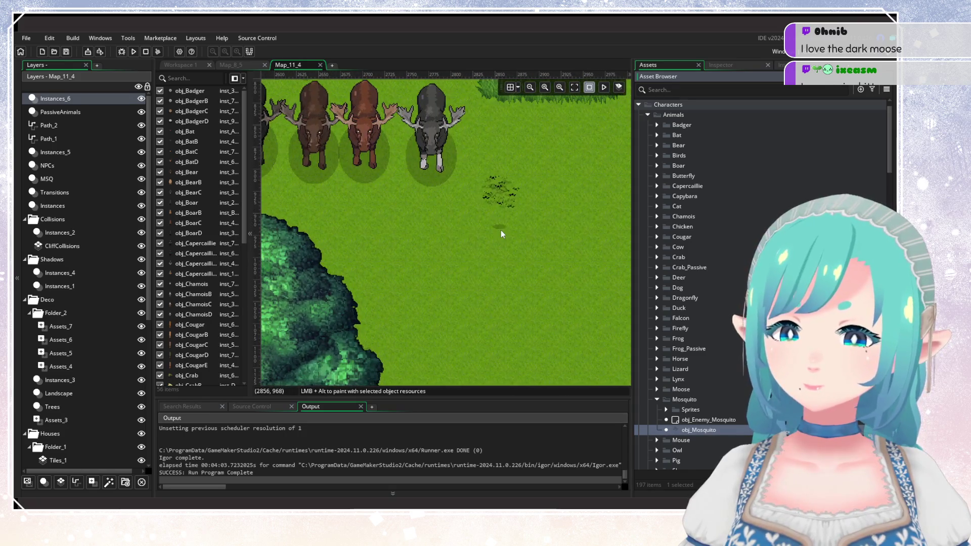
pyautogui.scroll(4, 501, 250)
pyautogui.click(512, 269)
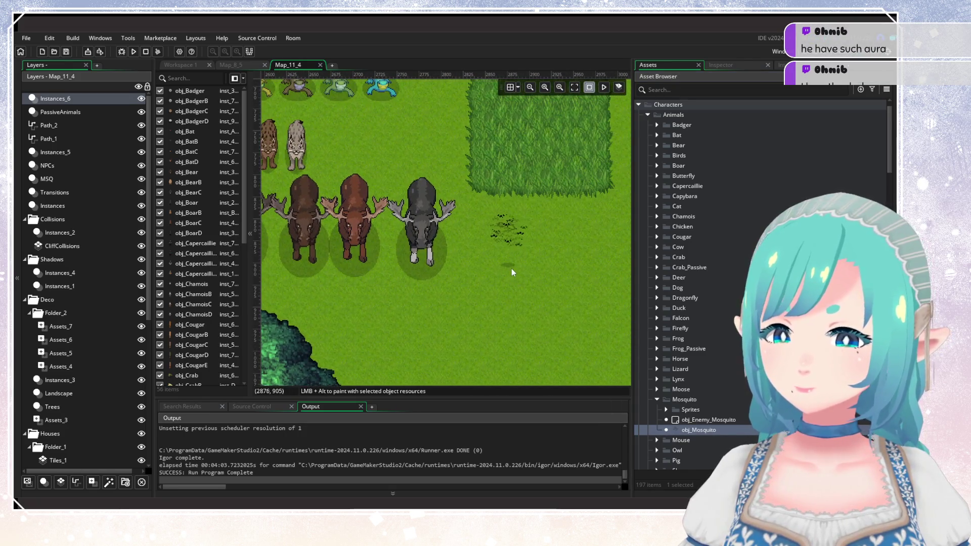
pyautogui.click(541, 325)
pyautogui.scroll(-2, 540, 309)
pyautogui.hscroll(-5, 540, 309)
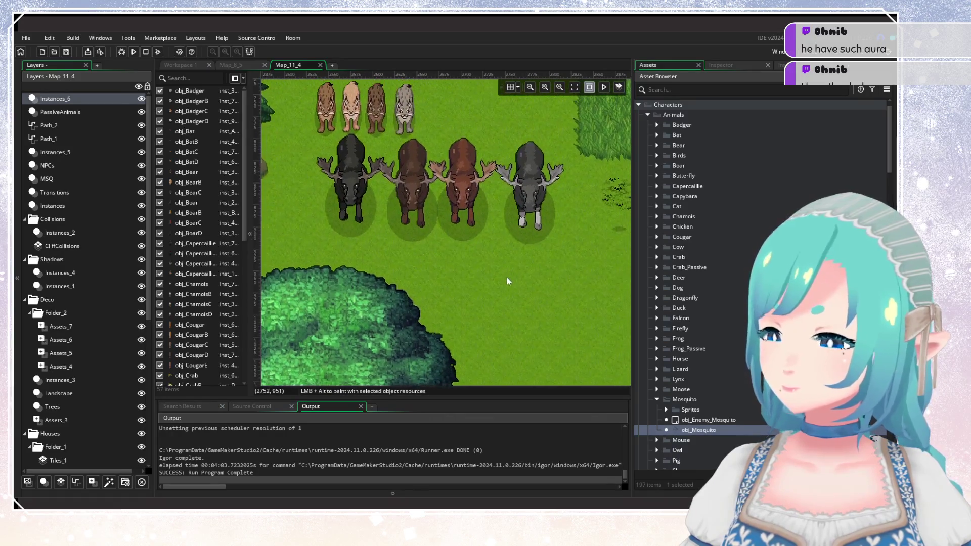
pyautogui.scroll(-2, 507, 284)
pyautogui.moveTo(507, 283)
pyautogui.mouseDown()
pyautogui.moveTo(409, 278)
pyautogui.moveTo(462, 263)
pyautogui.mouseUp()
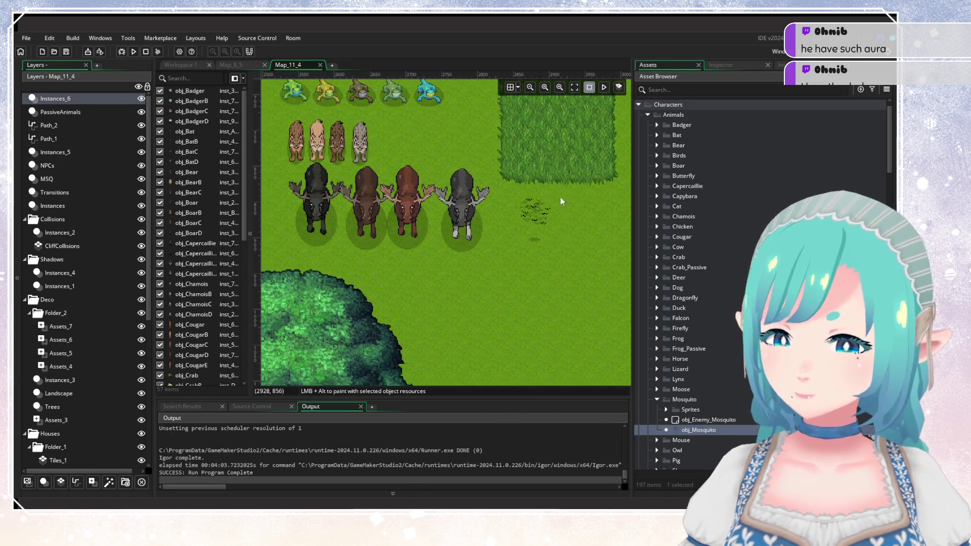
pyautogui.click(657, 399)
# Step: Place four owl variants on the grass right of the moose, three in a row, one below
pyautogui.click(658, 420)
pyautogui.click(693, 413)
pyautogui.moveTo(471, 342)
pyautogui.mouseDown()
pyautogui.moveTo(393, 336)
pyautogui.moveTo(332, 351)
pyautogui.mouseUp()
pyautogui.keyDown('alt'); pyautogui.click(463, 253); pyautogui.keyUp('alt')
pyautogui.click(462, 255)
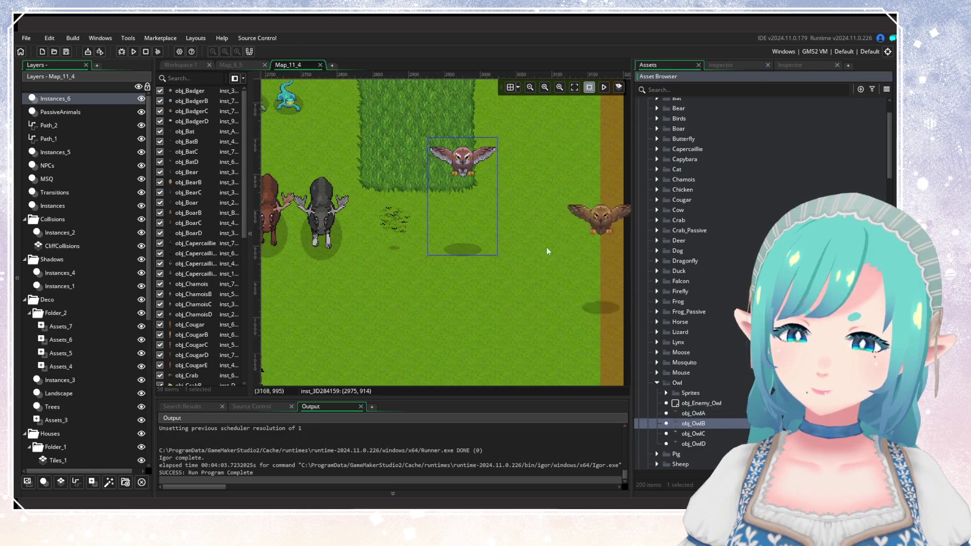
pyautogui.keyDown('alt'); pyautogui.click(524, 258); pyautogui.keyUp('alt')
pyautogui.click(693, 434)
pyautogui.keyDown('alt'); pyautogui.click(578, 258); pyautogui.keyUp('alt')
pyautogui.click(693, 444)
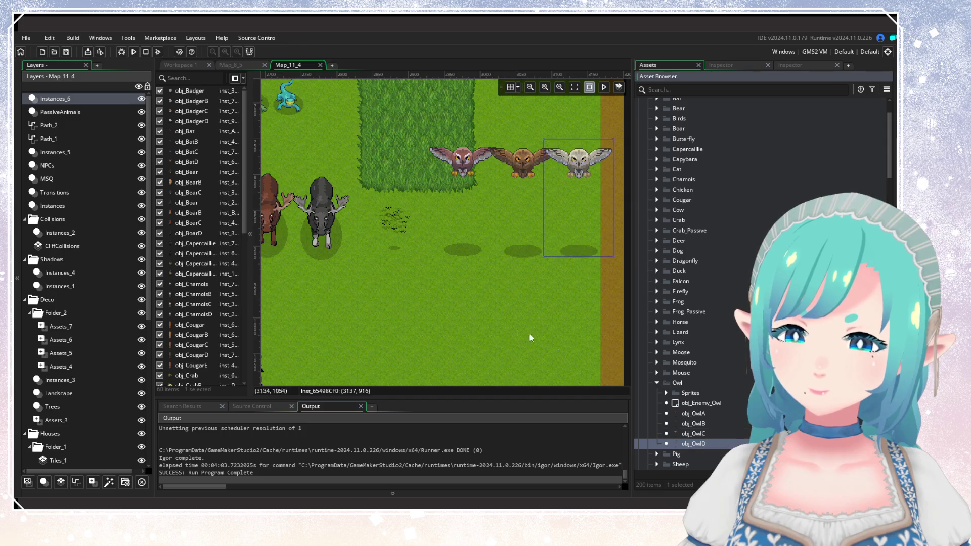
pyautogui.keyDown('alt'); pyautogui.click(555, 295); pyautogui.keyUp('alt')
pyautogui.click(493, 311)
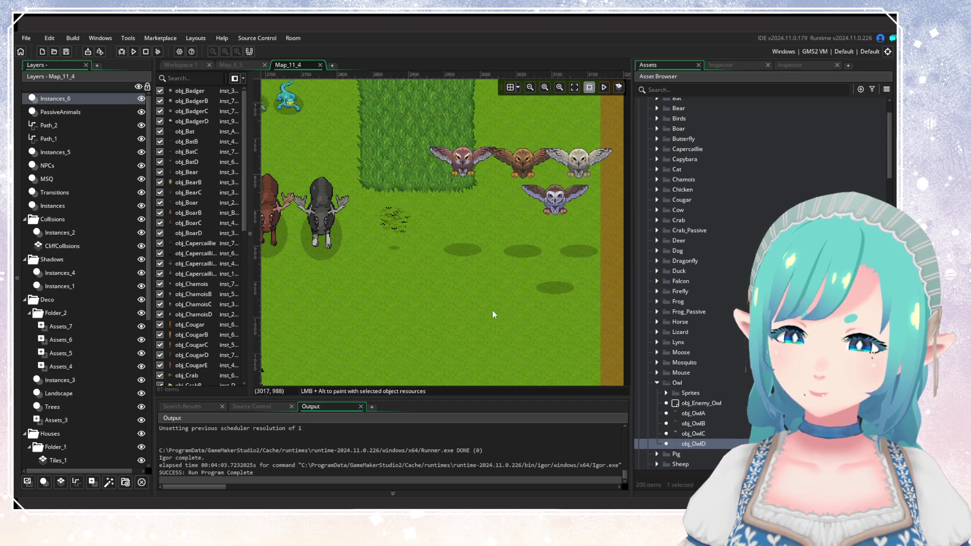
pyautogui.click(657, 383)
# Step: Try placing a pig and a sheep on the grass, then delete both
pyautogui.click(657, 393)
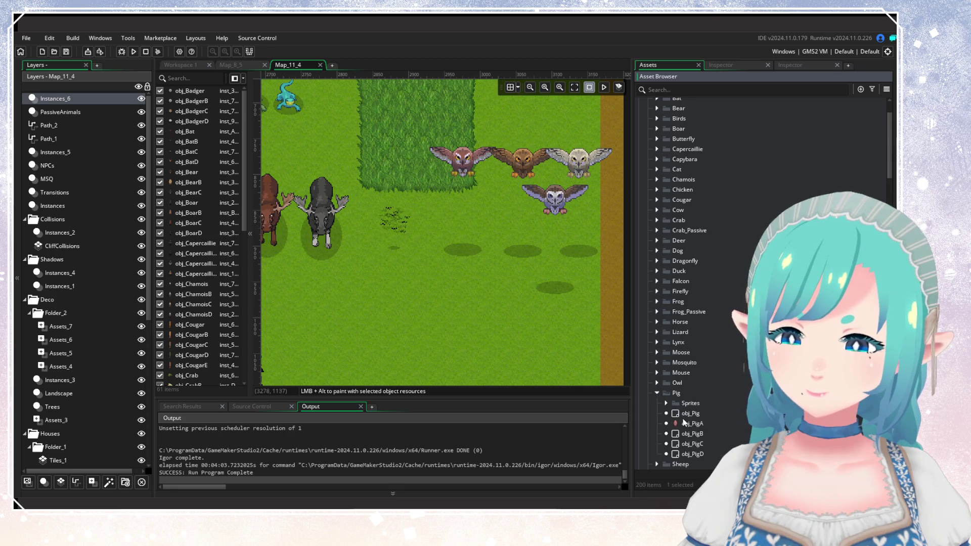
pyautogui.moveTo(692, 425)
pyautogui.mouseDown()
pyautogui.moveTo(428, 331)
pyautogui.moveTo(417, 278)
pyautogui.mouseUp()
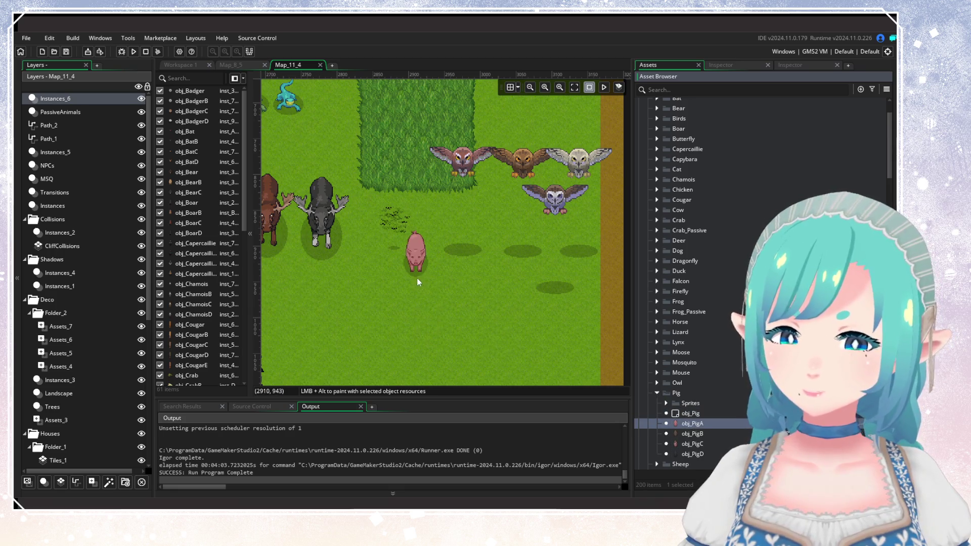
pyautogui.press('Delete')
pyautogui.click(657, 393)
pyautogui.click(658, 403)
pyautogui.click(696, 434)
pyautogui.keyDown('alt'); pyautogui.click(483, 311); pyautogui.keyUp('alt')
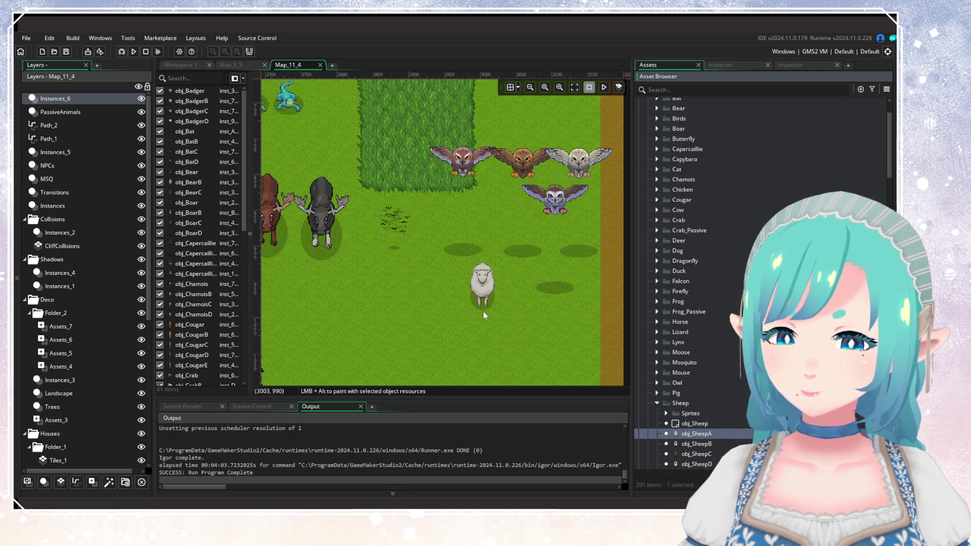
pyautogui.press('Delete')
pyautogui.click(657, 403)
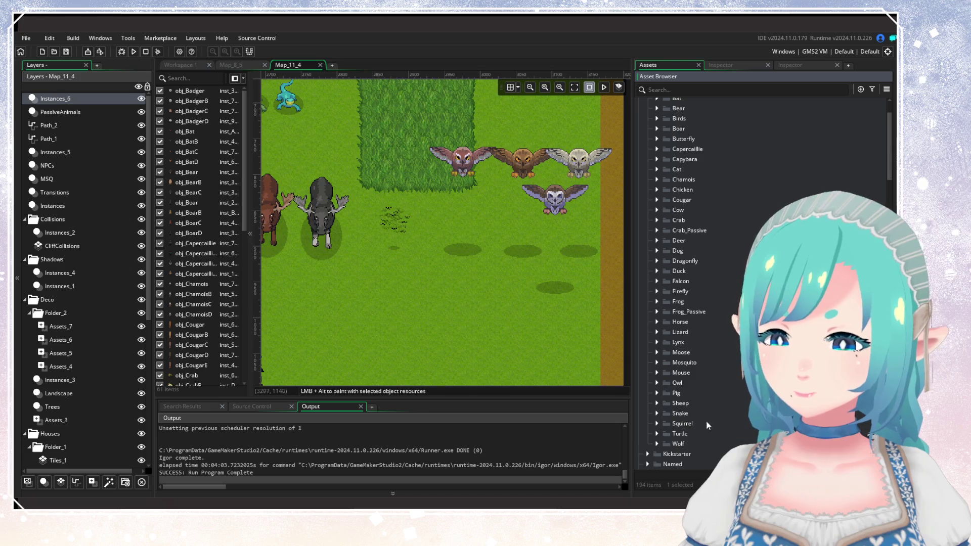
# Step: Place a row of four snake variants on the grass below the moose
pyautogui.click(657, 413)
pyautogui.click(696, 444)
pyautogui.moveTo(426, 317)
pyautogui.mouseDown()
pyautogui.moveTo(585, 246)
pyautogui.moveTo(469, 287)
pyautogui.mouseUp()
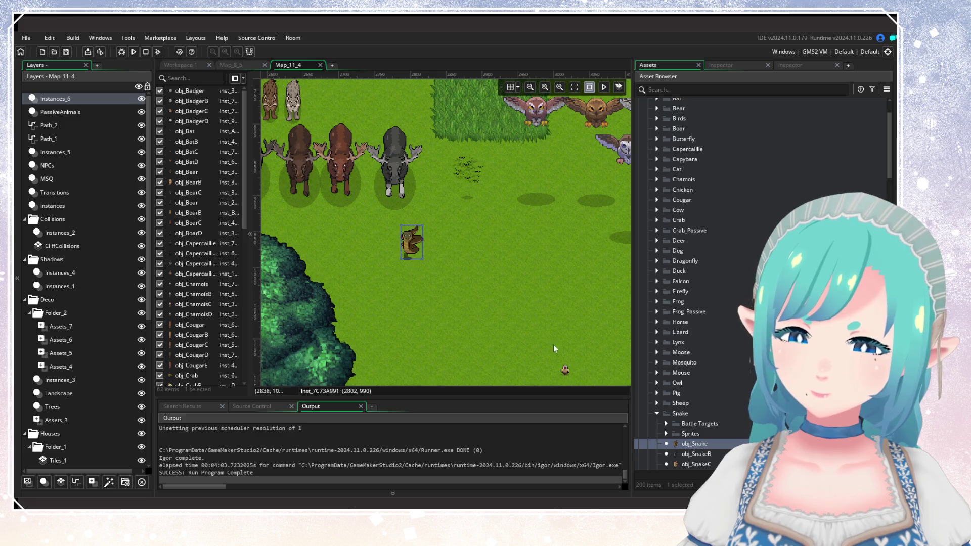
pyautogui.click(697, 454)
pyautogui.keyDown('alt'); pyautogui.click(438, 260); pyautogui.keyUp('alt')
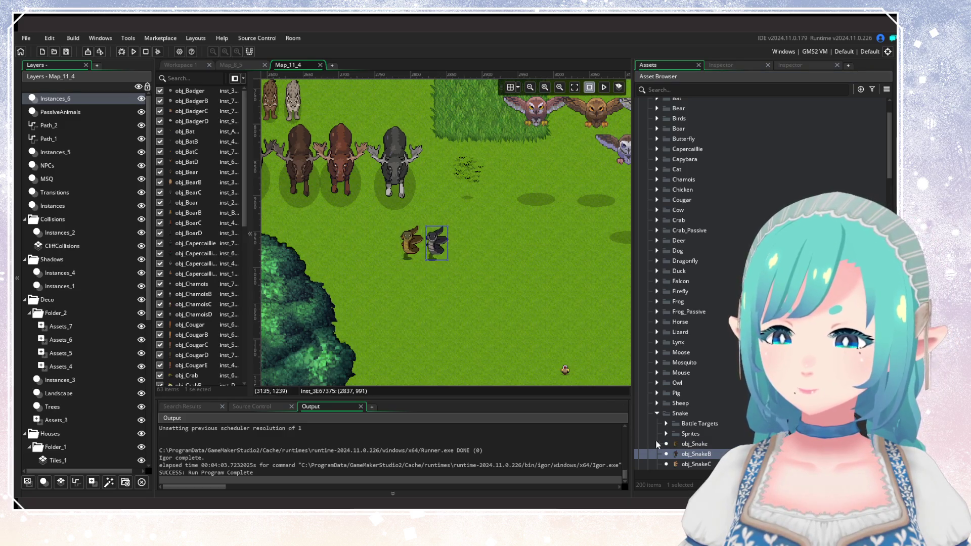
pyautogui.click(696, 464)
pyautogui.keyDown('alt'); pyautogui.click(463, 261); pyautogui.keyUp('alt')
pyautogui.scroll(-2, 693, 424)
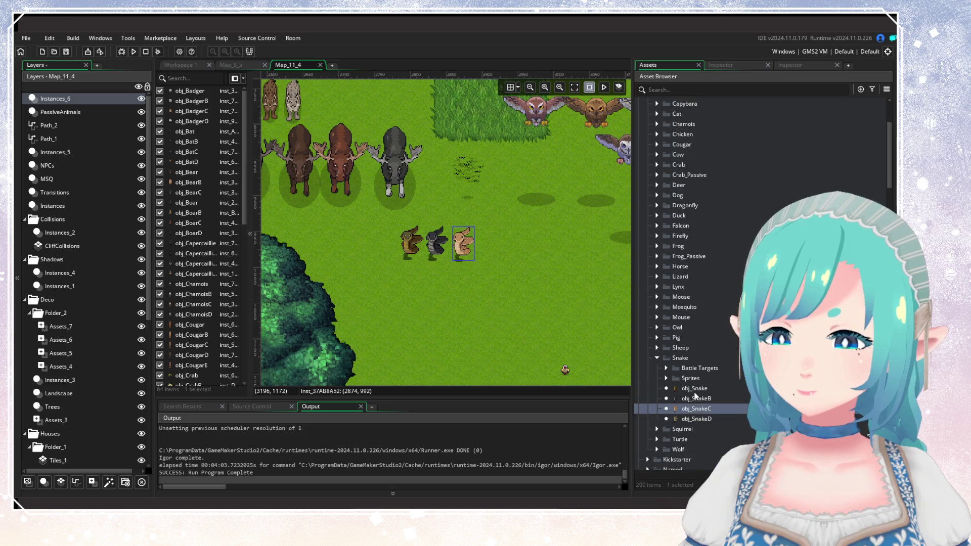
pyautogui.click(696, 420)
pyautogui.keyDown('alt'); pyautogui.click(491, 261); pyautogui.keyUp('alt')
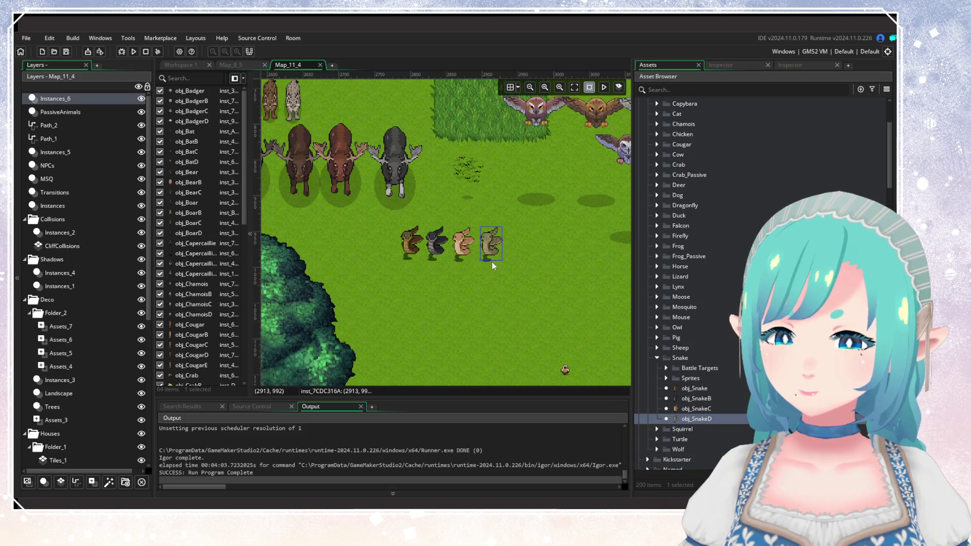
pyautogui.click(657, 358)
# Step: Place a row of four turtles, obj_Turtle through obj_TurtleD, including the red and dark ones
pyautogui.click(658, 378)
pyautogui.click(694, 409)
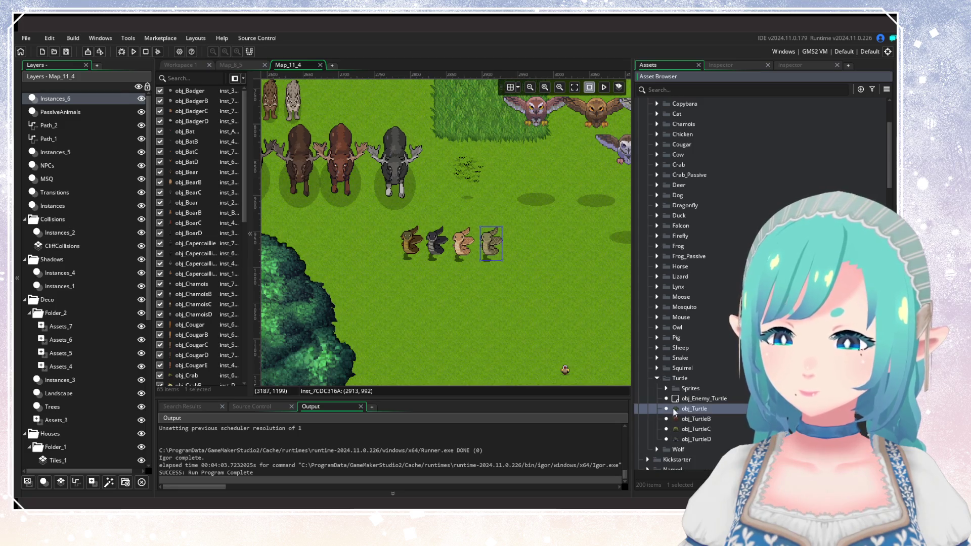
pyautogui.hscroll(2, 496, 288)
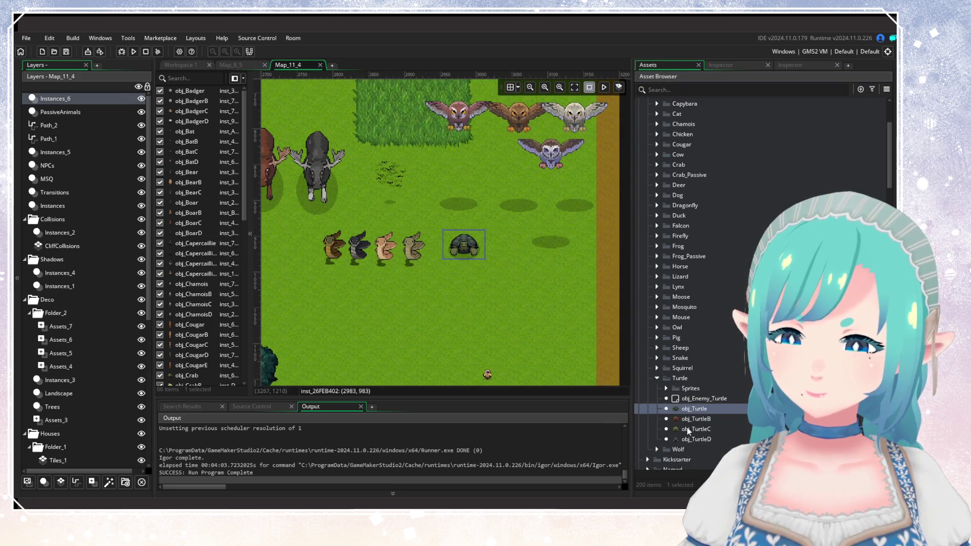
pyautogui.click(697, 420)
pyautogui.keyDown('alt'); pyautogui.click(507, 265); pyautogui.keyUp('alt')
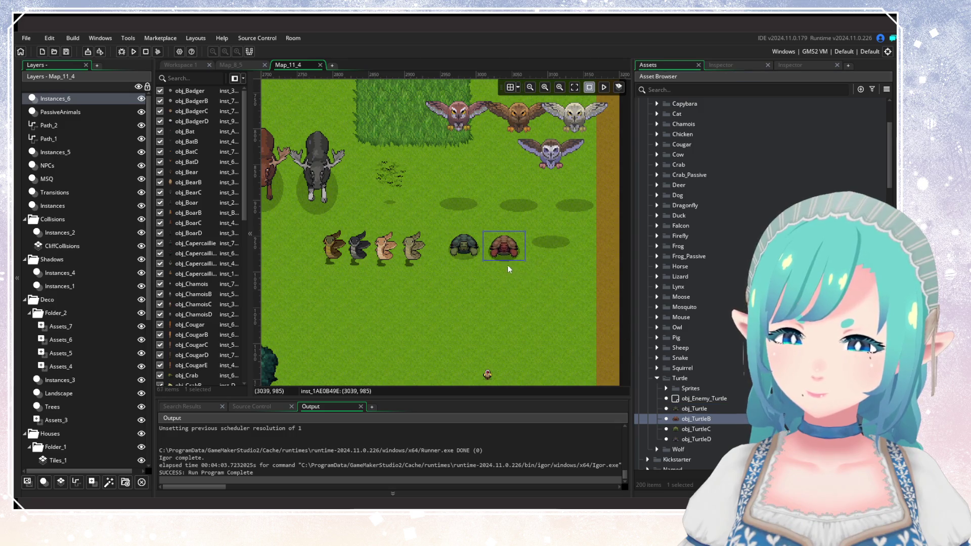
pyautogui.click(681, 429)
pyautogui.keyDown('alt'); pyautogui.click(542, 263); pyautogui.keyUp('alt')
pyautogui.click(696, 439)
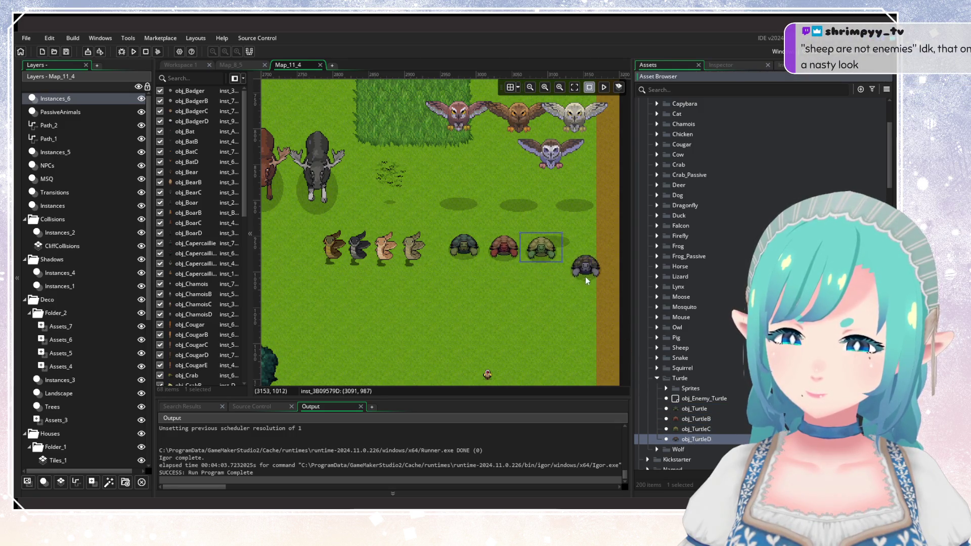
pyautogui.keyDown('alt'); pyautogui.click(581, 266); pyautogui.keyUp('alt')
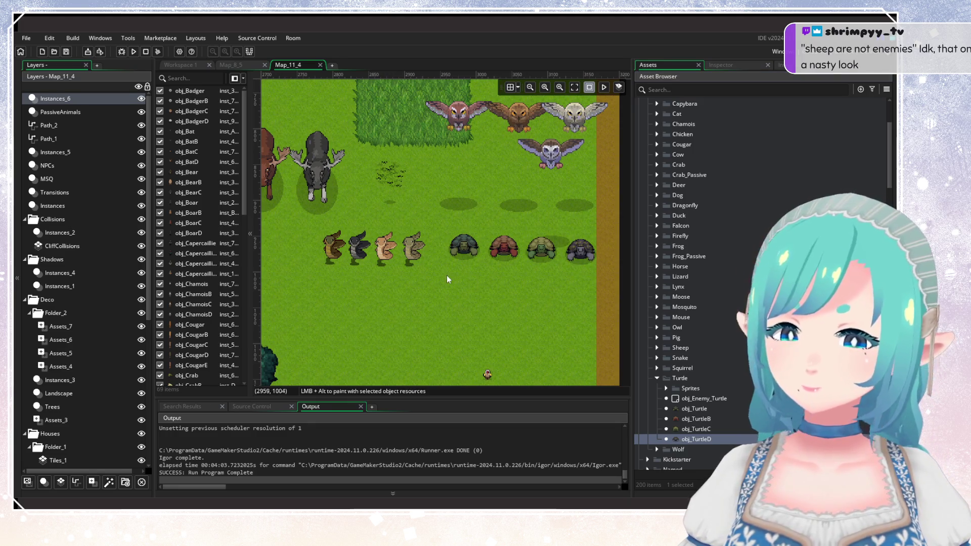
pyautogui.scroll(5, 506, 253)
pyautogui.hscroll(-5, 506, 253)
pyautogui.scroll(-5, 536, 319)
pyautogui.hscroll(5, 536, 318)
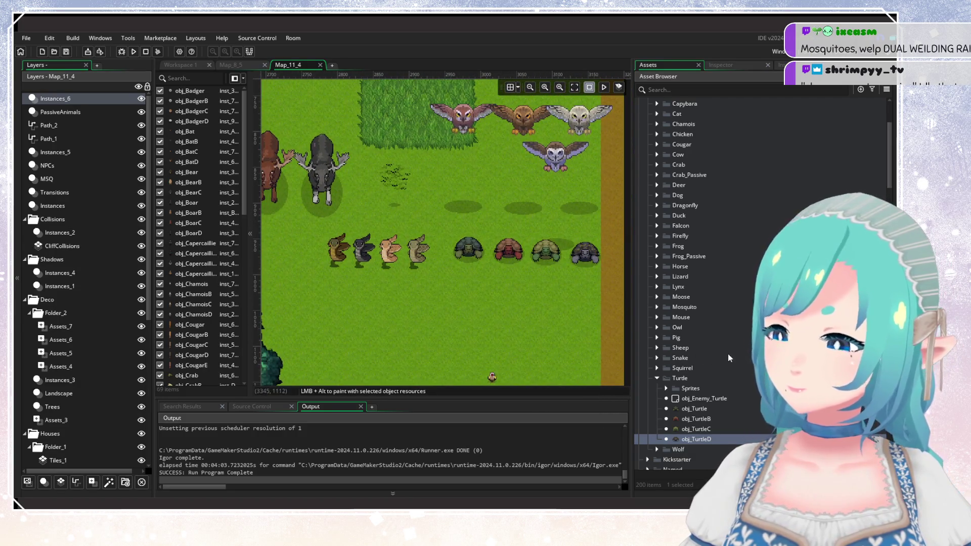
# Step: Place grey, black, tan and brown wolves (obj_Wolf to obj_WolfD) in a row below the snakes
pyautogui.click(657, 379)
pyautogui.click(656, 388)
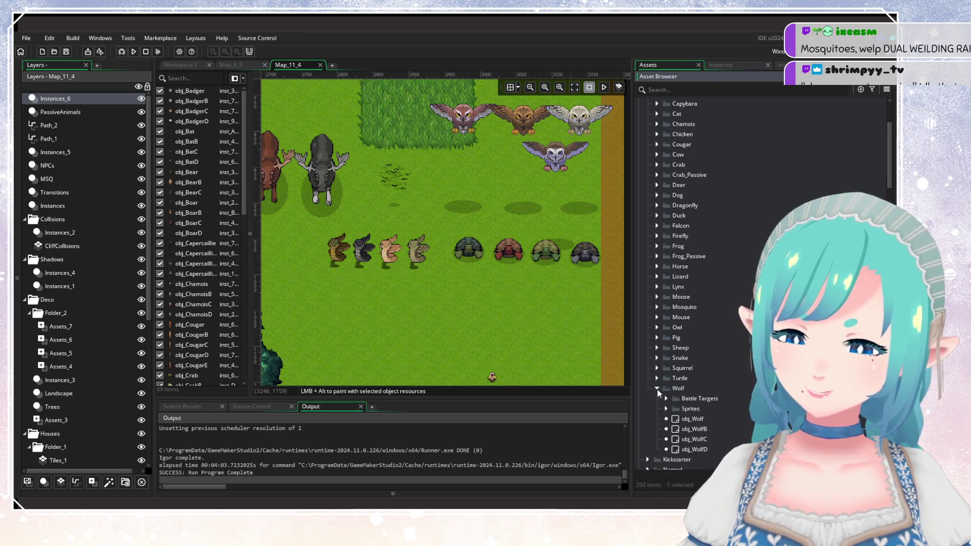
pyautogui.click(693, 419)
pyautogui.scroll(-3, 499, 313)
pyautogui.hscroll(-3, 498, 313)
pyautogui.keyDown('alt'); pyautogui.click(428, 282); pyautogui.keyUp('alt')
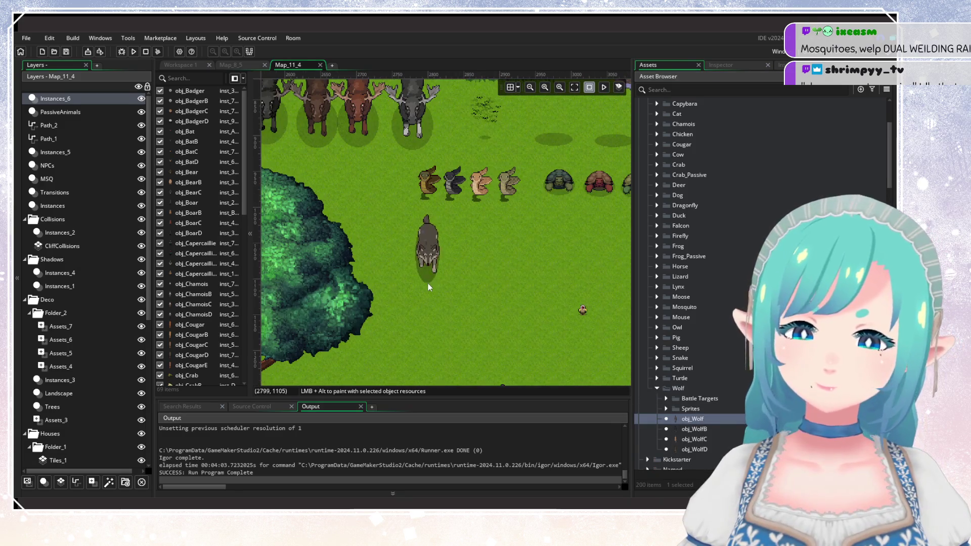
pyautogui.click(657, 429)
pyautogui.keyDown('alt'); pyautogui.click(462, 282); pyautogui.keyUp('alt')
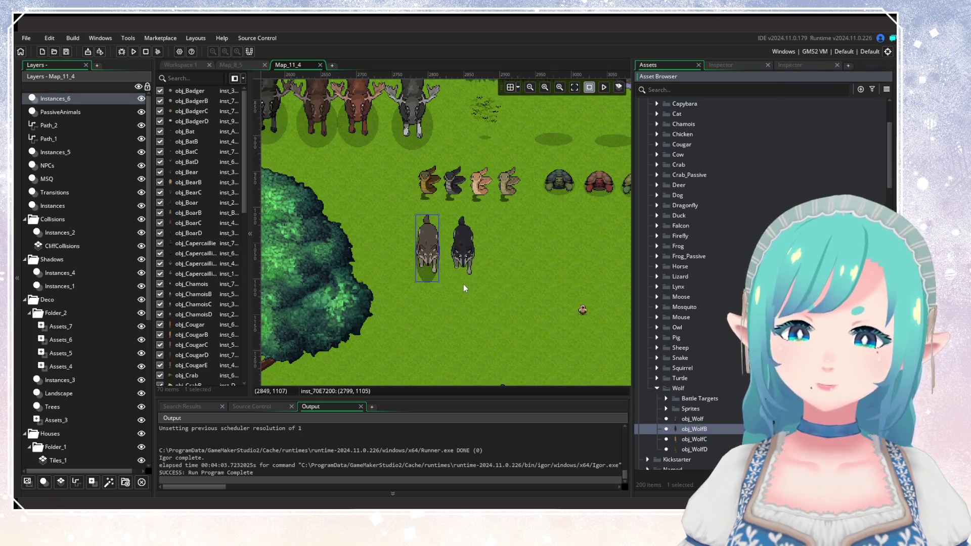
pyautogui.click(695, 440)
pyautogui.keyDown('alt'); pyautogui.click(501, 283); pyautogui.keyUp('alt')
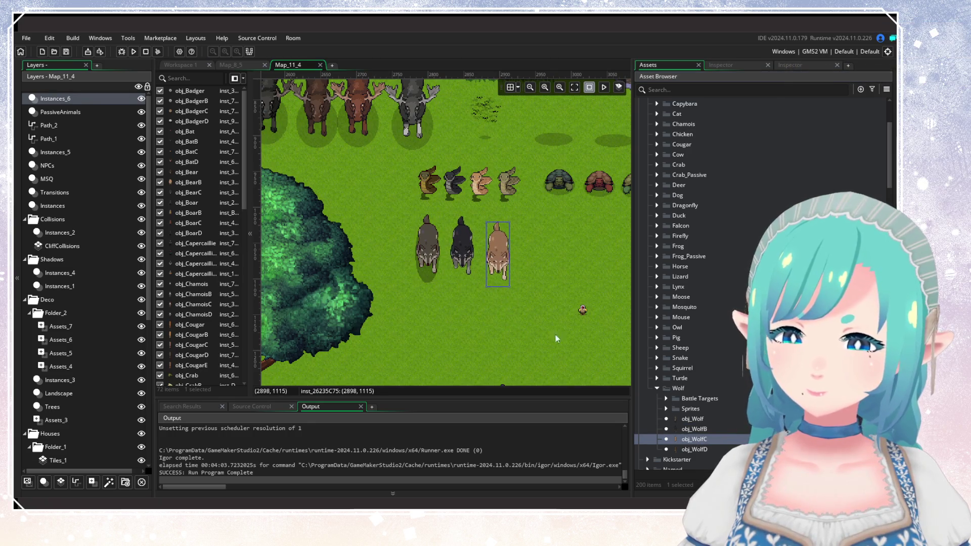
pyautogui.click(695, 449)
pyautogui.keyDown('alt'); pyautogui.click(538, 290); pyautogui.keyUp('alt')
pyautogui.scroll(5, 546, 293)
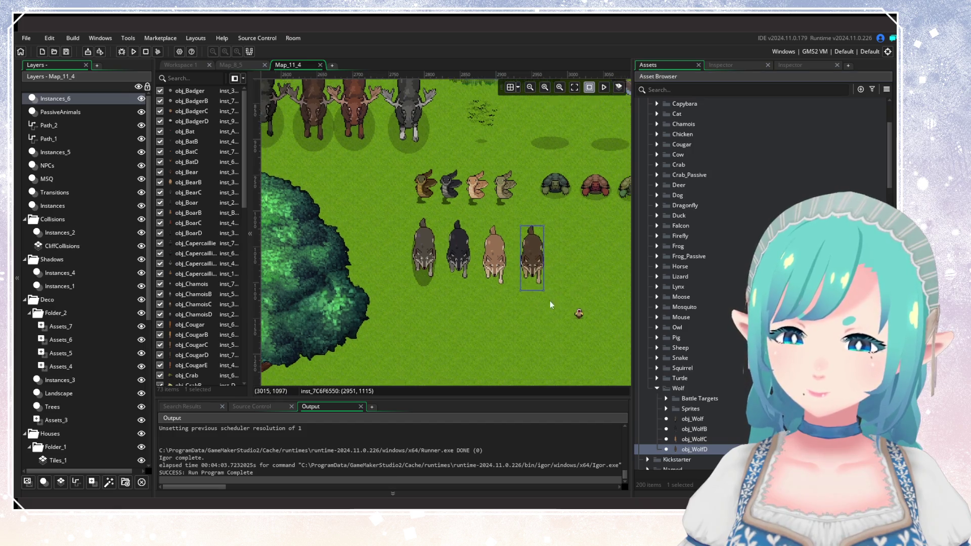
pyautogui.scroll(-4, 572, 333)
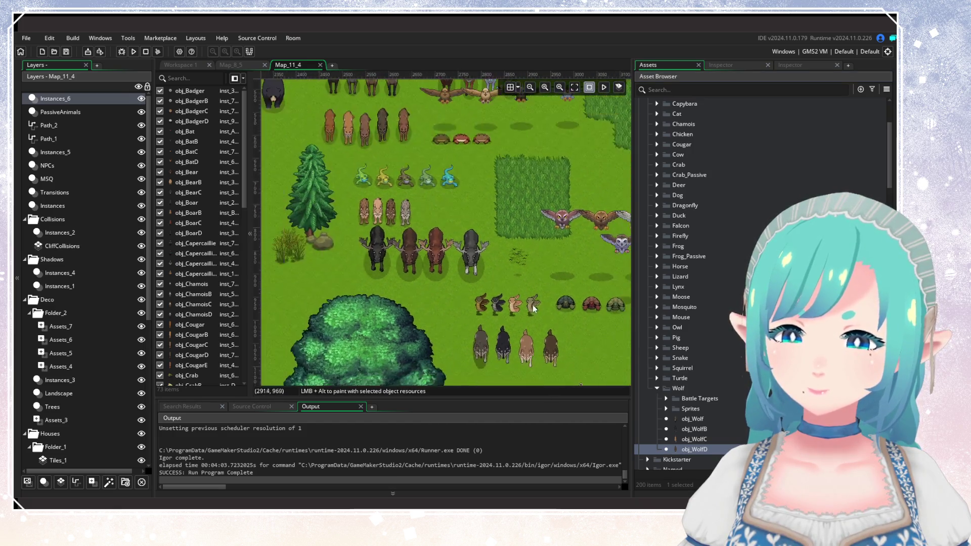
pyautogui.click(657, 389)
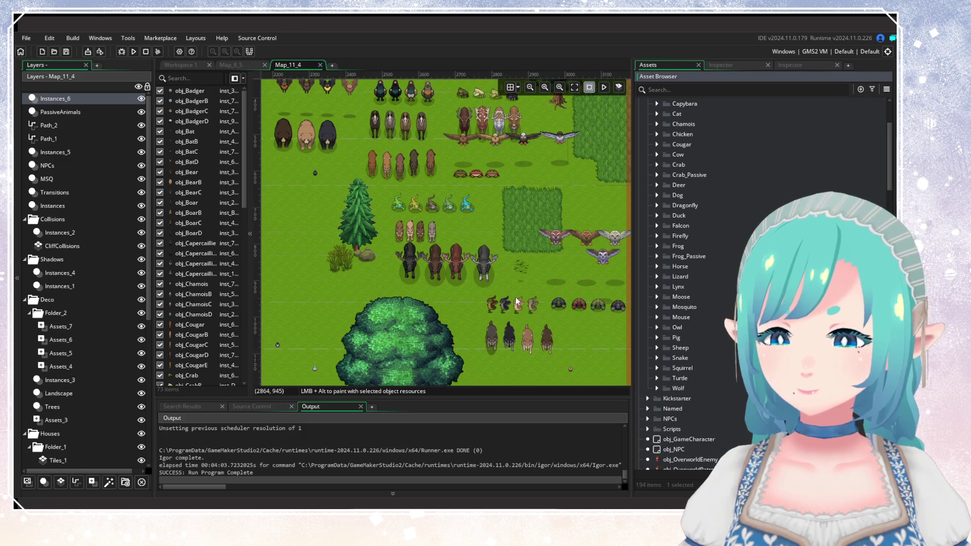
pyautogui.scroll(-3, 479, 292)
pyautogui.scroll(2, 479, 290)
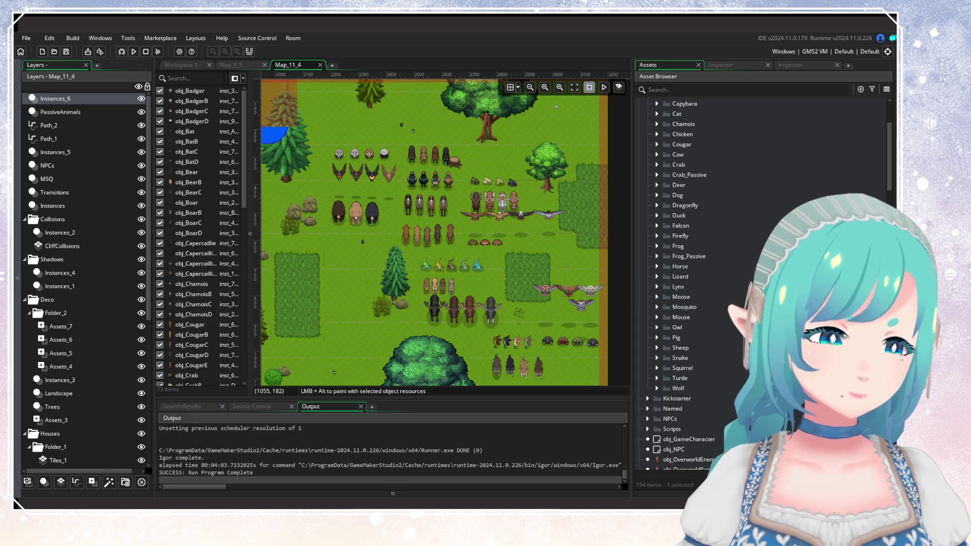
pyautogui.scroll(-1, 402, 218)
pyautogui.hscroll(-3, 390, 153)
pyautogui.scroll(-3, 383, 269)
pyautogui.hscroll(4, 383, 269)
pyautogui.scroll(3, 286, 342)
pyautogui.hscroll(-3, 365, 288)
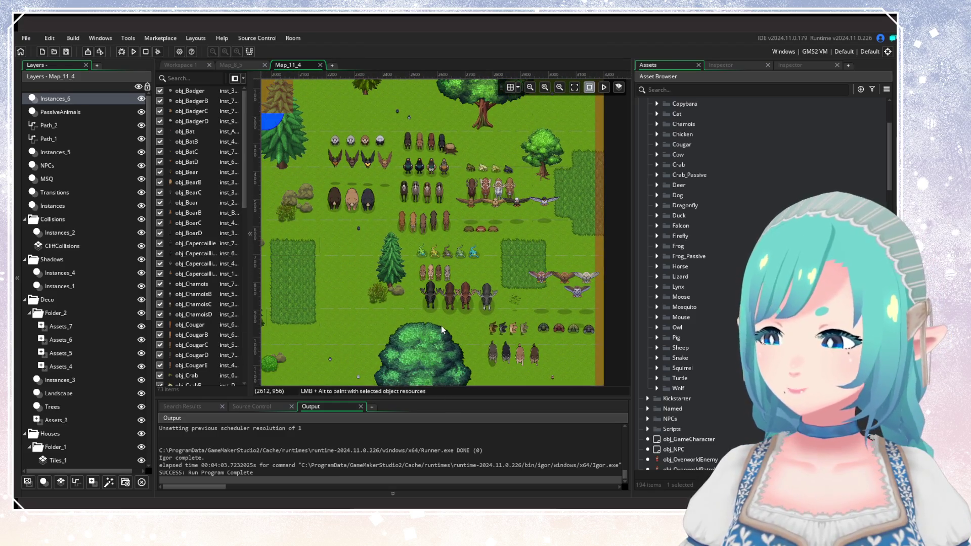
pyautogui.scroll(-2, 392, 289)
pyautogui.scroll(2, 390, 304)
pyautogui.scroll(2, 352, 301)
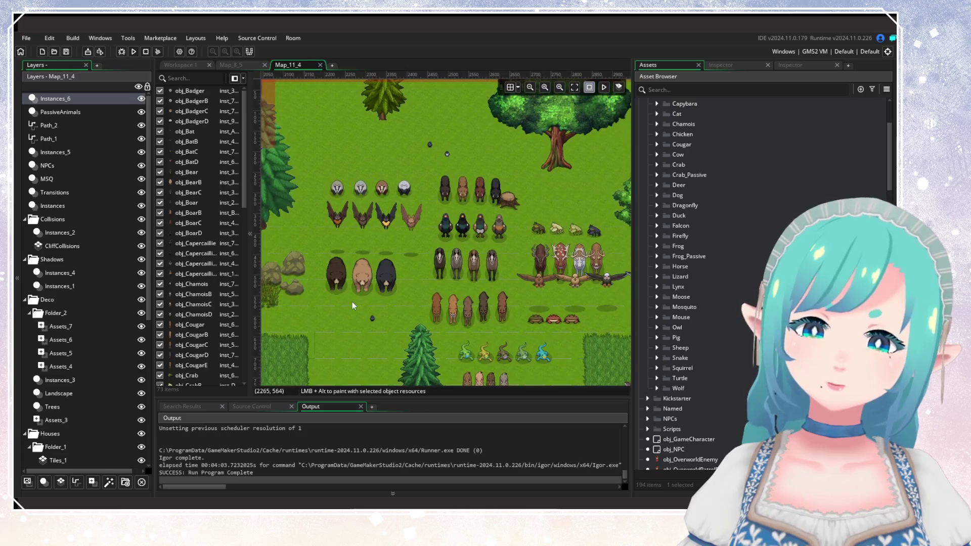
pyautogui.scroll(-1, 401, 265)
pyautogui.scroll(-3, 447, 273)
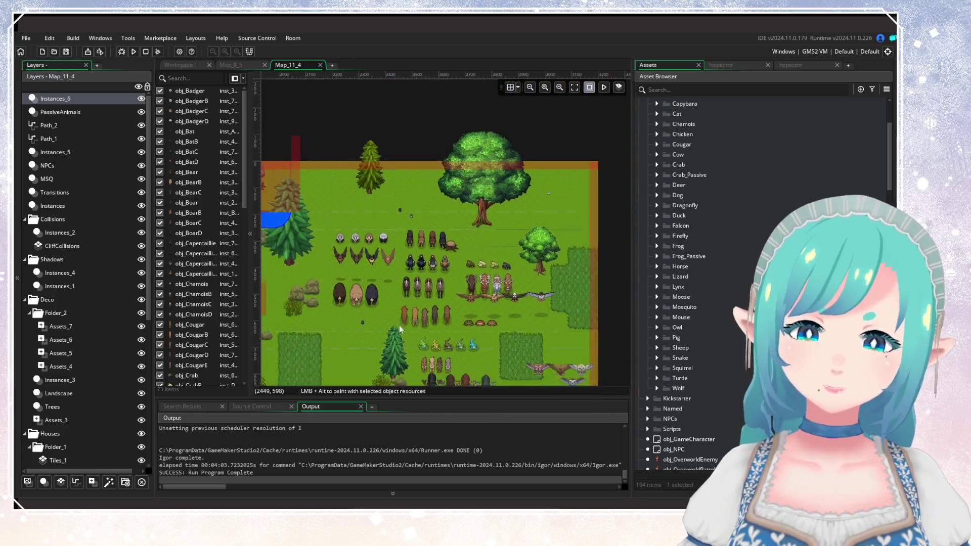
pyautogui.scroll(-1, 436, 235)
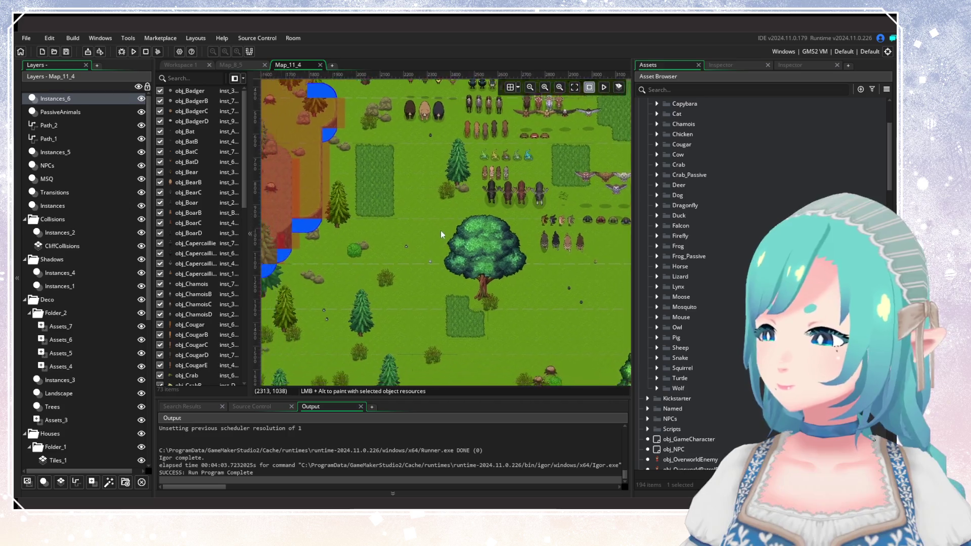
pyautogui.hscroll(-3, 478, 260)
pyautogui.scroll(2, 348, 384)
pyautogui.scroll(3, 444, 253)
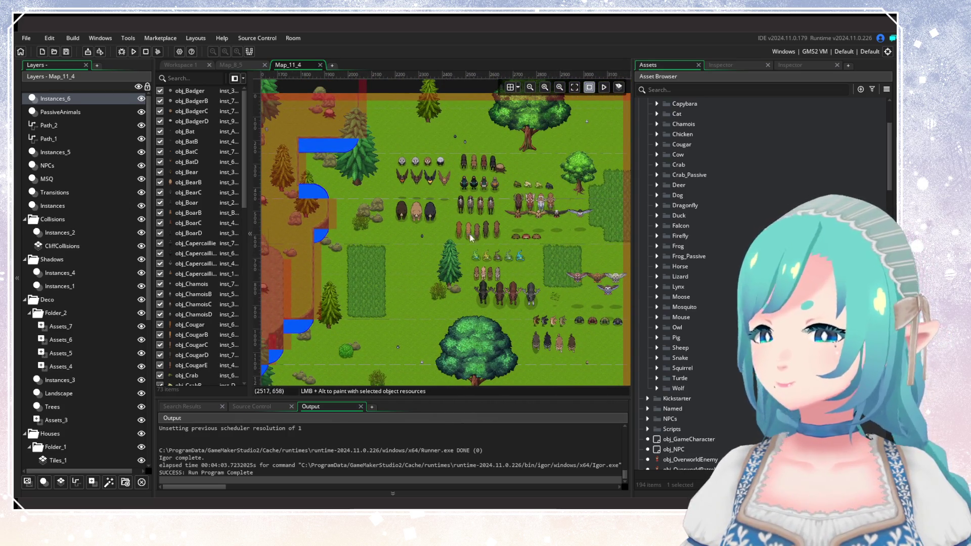
pyautogui.scroll(2, 481, 207)
pyautogui.scroll(-1, 439, 205)
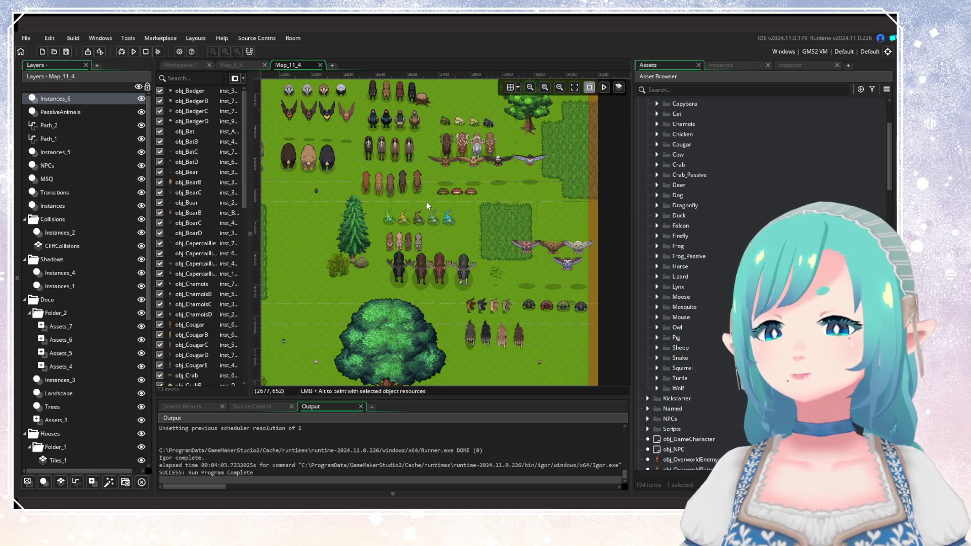
pyautogui.scroll(1, 427, 202)
pyautogui.moveTo(414, 189); pyautogui.dragTo(466, 265)
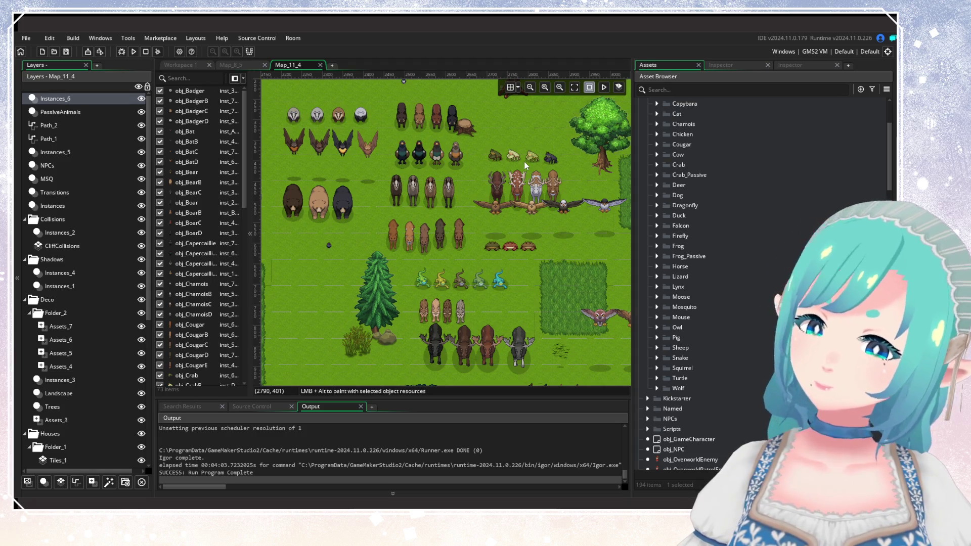
pyautogui.moveTo(524, 162)
pyautogui.mouseDown()
pyautogui.moveTo(487, 253)
pyautogui.moveTo(475, 187)
pyautogui.mouseUp()
pyautogui.scroll(-1, 475, 187)
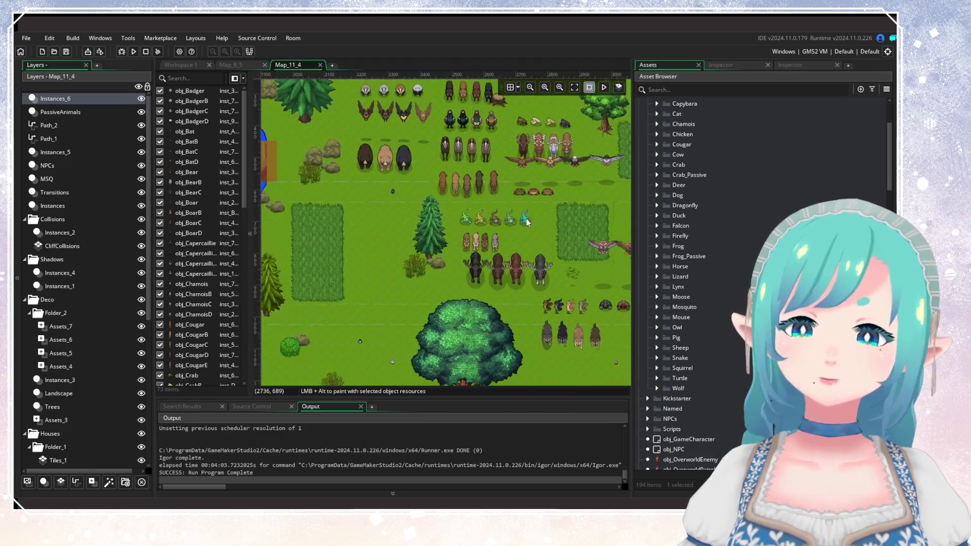
pyautogui.moveTo(529, 221); pyautogui.dragTo(421, 196)
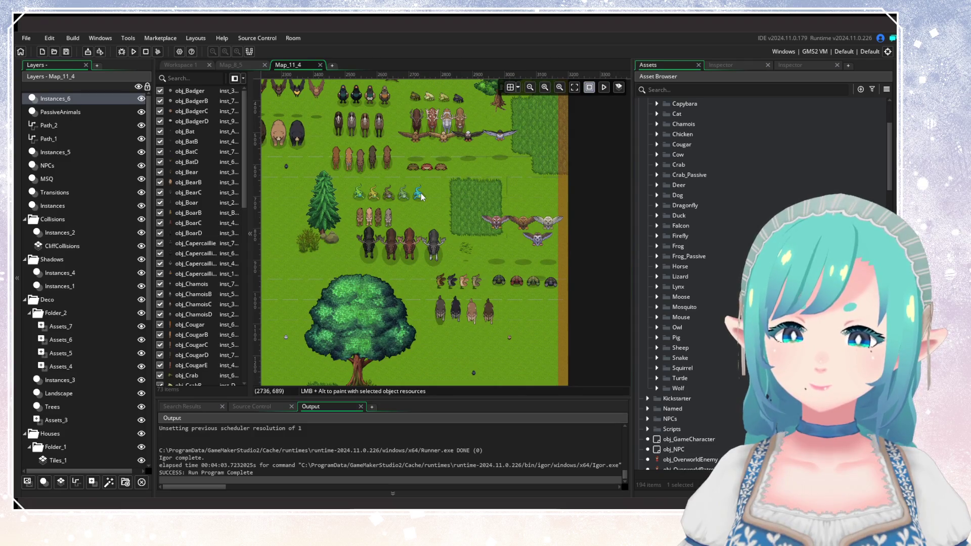
pyautogui.moveTo(420, 193); pyautogui.dragTo(464, 233)
pyautogui.scroll(-1, 476, 229)
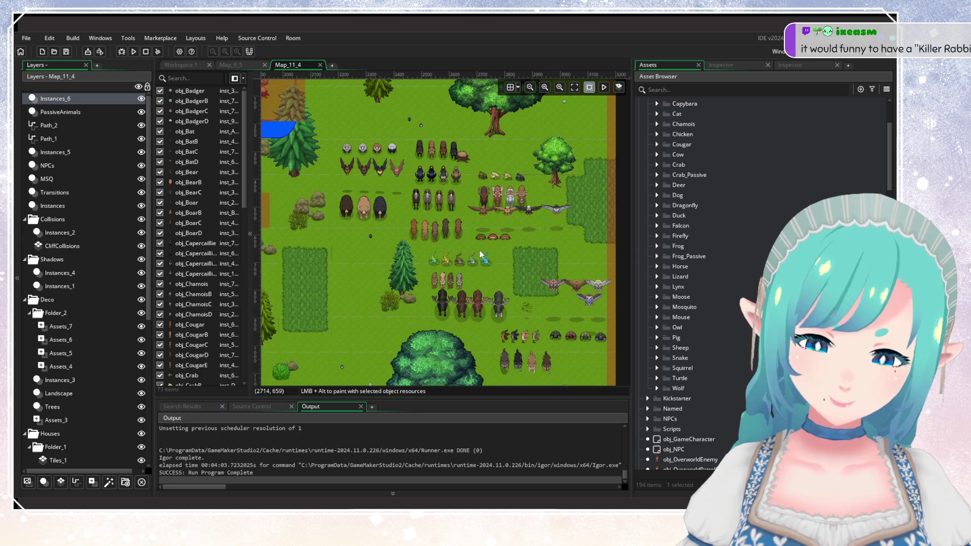
pyautogui.scroll(-2, 475, 246)
pyautogui.scroll(2, 472, 200)
pyautogui.scroll(-2, 482, 240)
pyautogui.scroll(2, 477, 238)
pyautogui.scroll(-3, 473, 230)
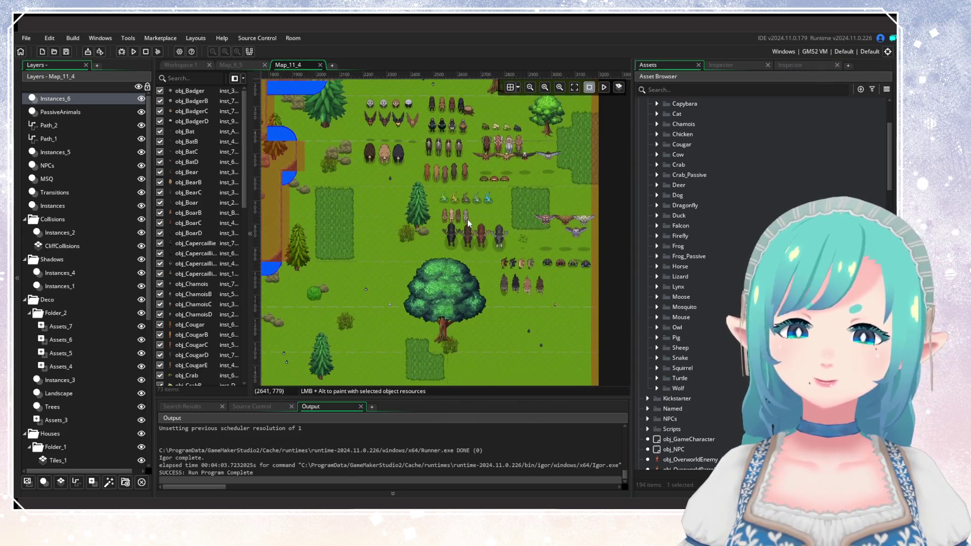
pyautogui.scroll(4, 468, 222)
pyautogui.moveTo(438, 241)
pyautogui.mouseDown()
pyautogui.moveTo(381, 269)
pyautogui.moveTo(531, 271)
pyautogui.moveTo(487, 193)
pyautogui.moveTo(487, 239)
pyautogui.moveTo(573, 294)
pyautogui.moveTo(493, 218)
pyautogui.mouseUp()
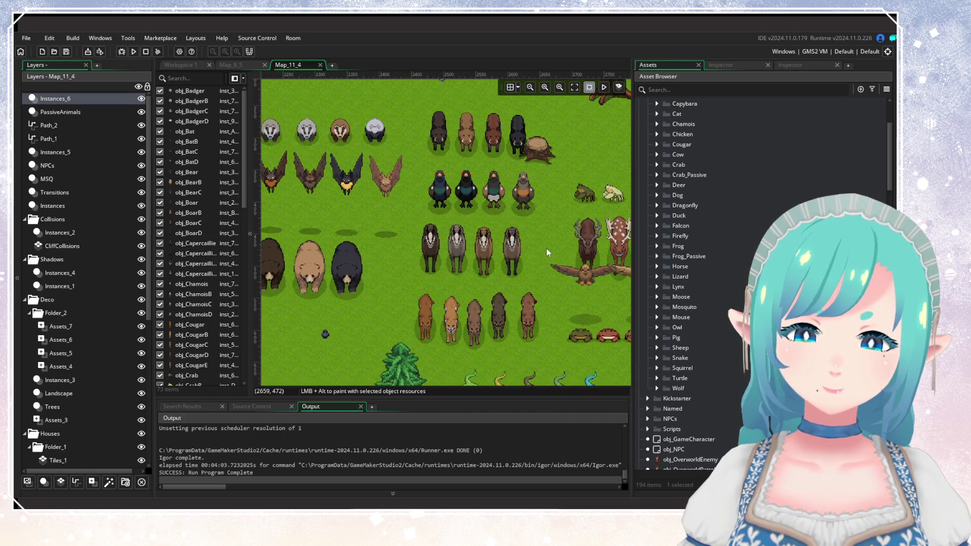
pyautogui.moveTo(548, 252)
pyautogui.mouseDown()
pyautogui.moveTo(454, 260)
pyautogui.moveTo(469, 222)
pyautogui.moveTo(517, 265)
pyautogui.moveTo(466, 190)
pyautogui.moveTo(429, 208)
pyautogui.moveTo(362, 162)
pyautogui.mouseUp()
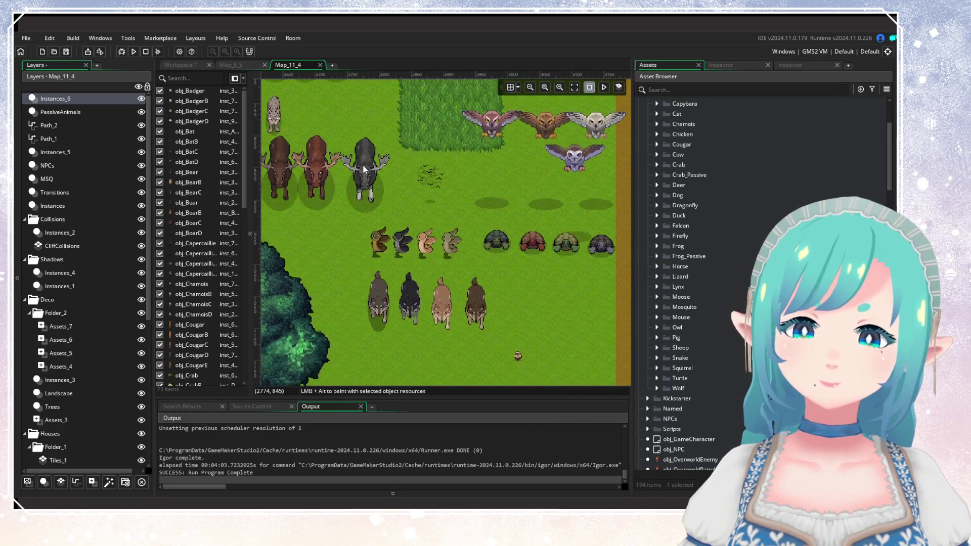
pyautogui.scroll(-5, 363, 165)
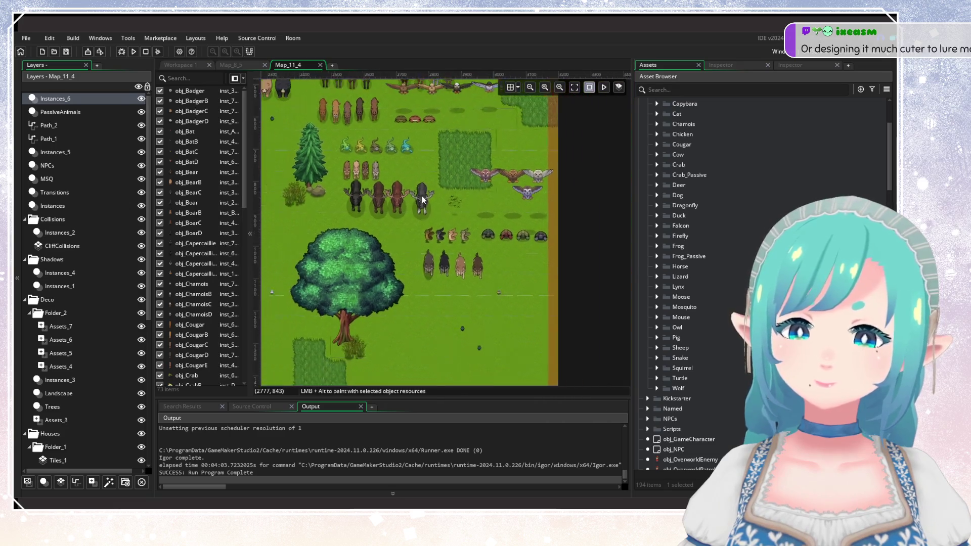
pyautogui.moveTo(422, 195); pyautogui.dragTo(512, 263)
pyautogui.scroll(-2, 497, 242)
pyautogui.scroll(2, 497, 242)
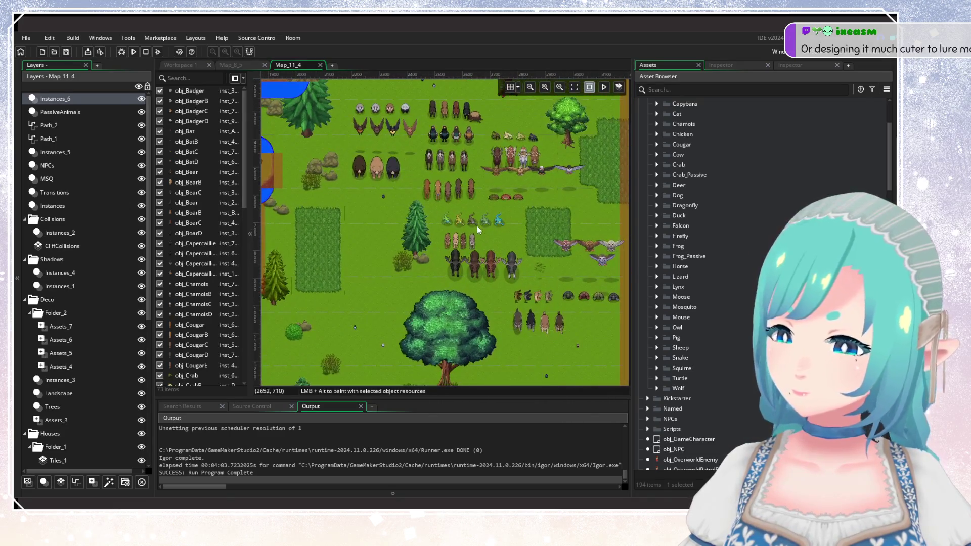
pyautogui.scroll(3, 494, 286)
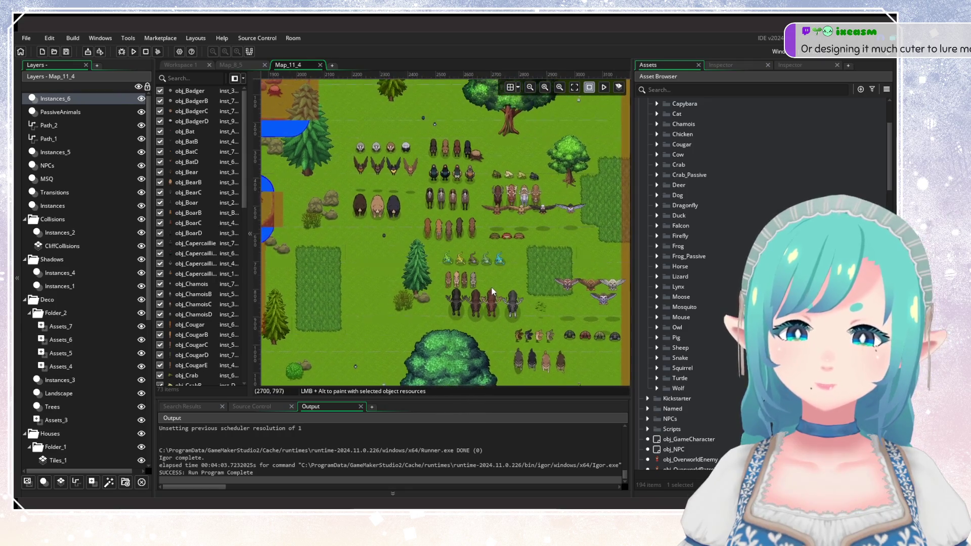
pyautogui.scroll(-2, 490, 287)
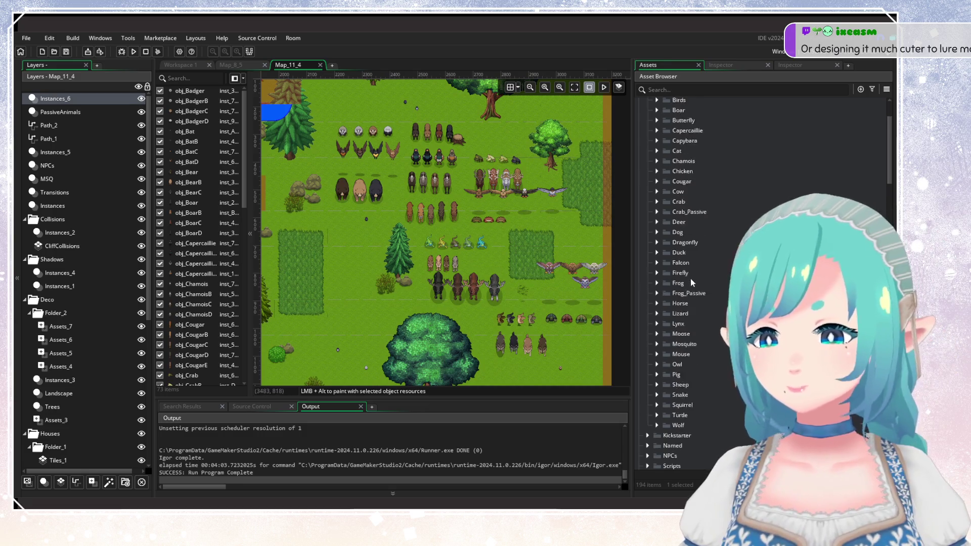
pyautogui.scroll(5, 691, 281)
# Step: Open spr_Bear_BattleAttack from Bear > Sprites > BearA and play, then pause, its animation
pyautogui.click(656, 166)
pyautogui.click(666, 177)
pyautogui.click(676, 187)
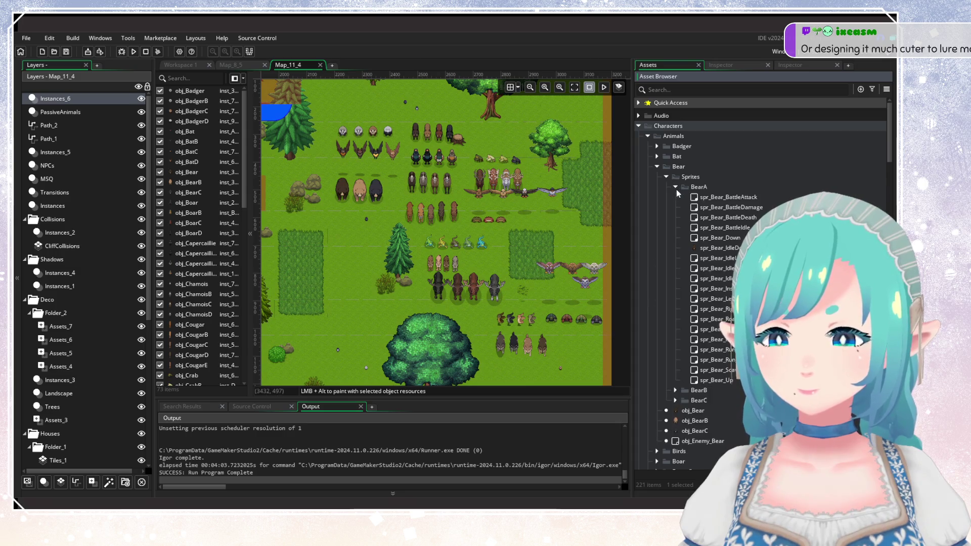
pyautogui.hscroll(-5, 520, 220)
pyautogui.moveTo(729, 197)
pyautogui.mouseDown()
pyautogui.moveTo(430, 240)
pyautogui.moveTo(638, 225)
pyautogui.mouseUp()
pyautogui.doubleClick(709, 198)
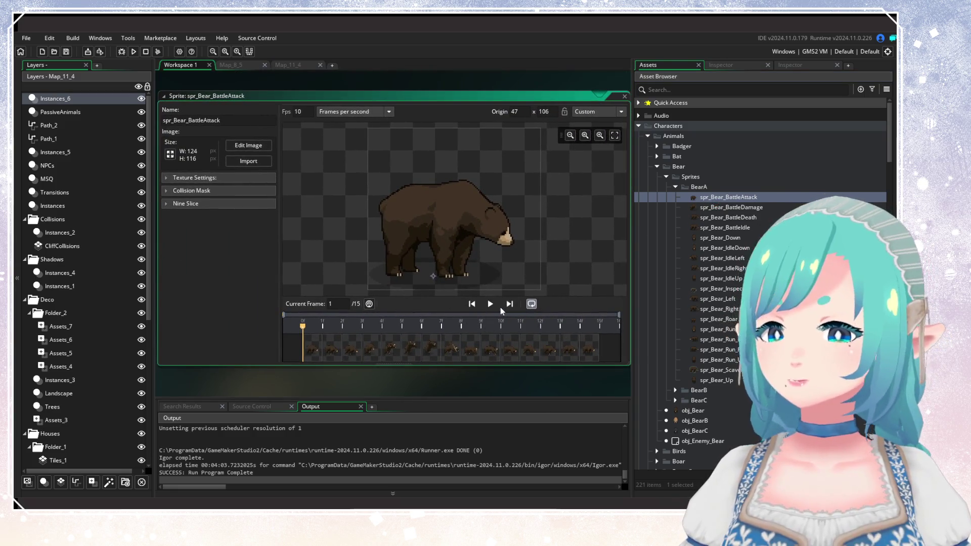
pyautogui.click(489, 305)
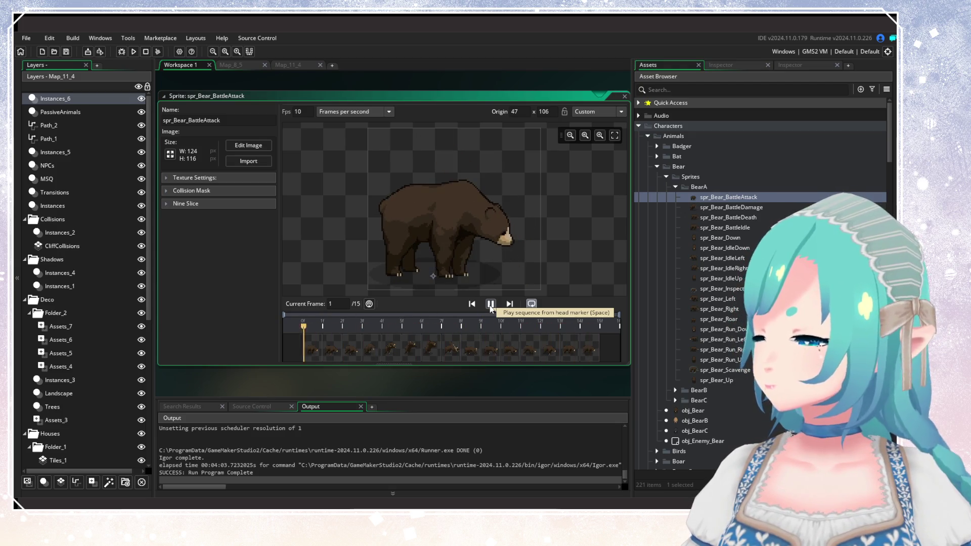
pyautogui.click(491, 305)
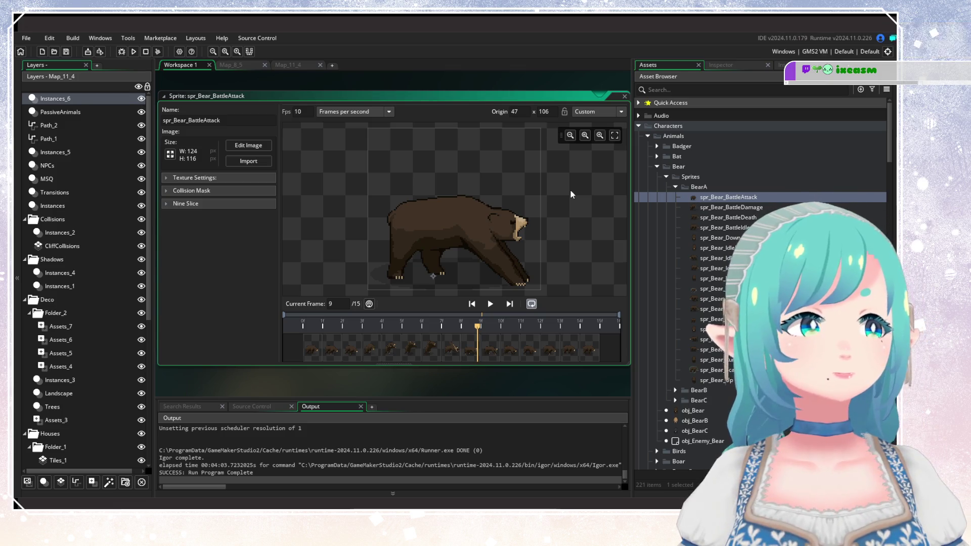
# Step: Replay the bear attack animation, then return to the Map_11_4 room editor
pyautogui.click(491, 304)
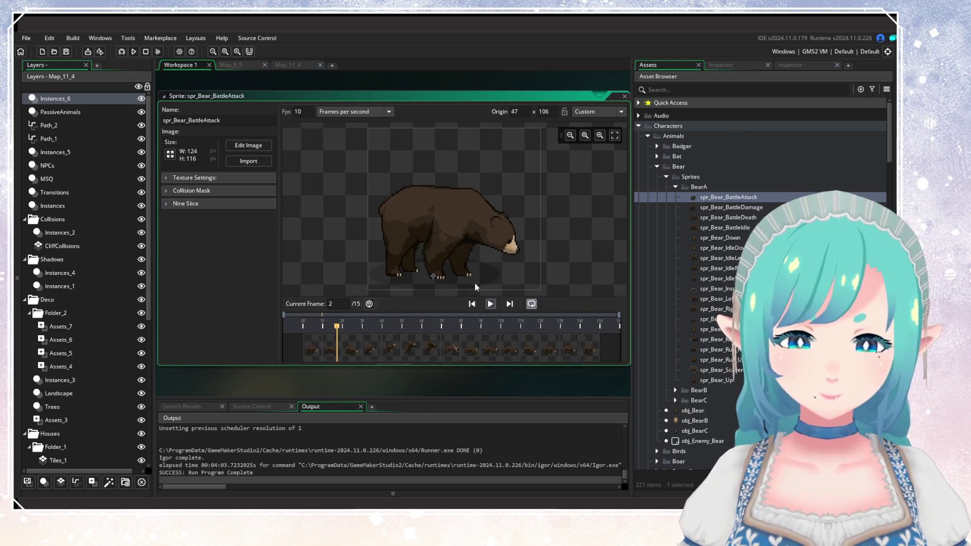
pyautogui.click(289, 66)
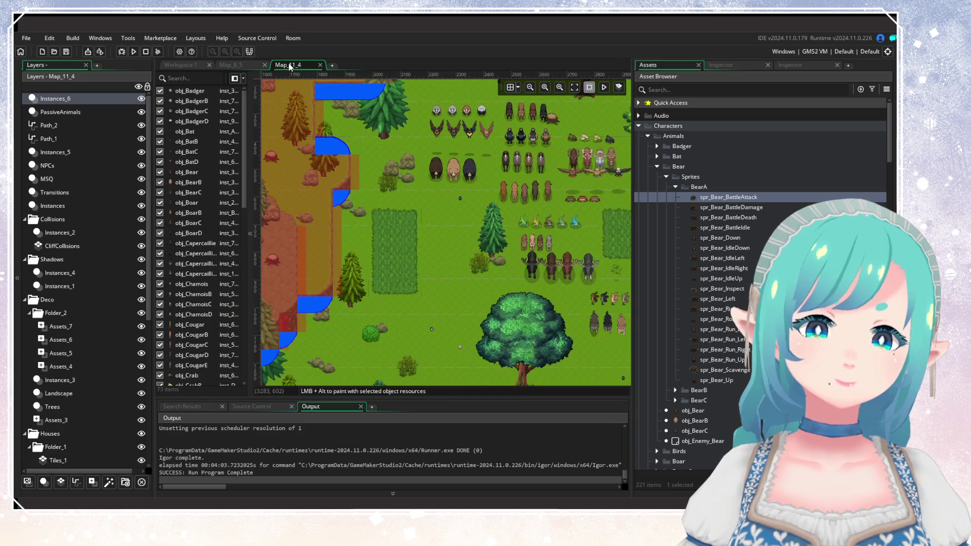
# Step: Delete the Instances_6 layer and its sample animals, confirming with Yes
pyautogui.moveTo(276, 215)
pyautogui.mouseDown()
pyautogui.moveTo(348, 269)
pyautogui.moveTo(206, 189)
pyautogui.mouseUp()
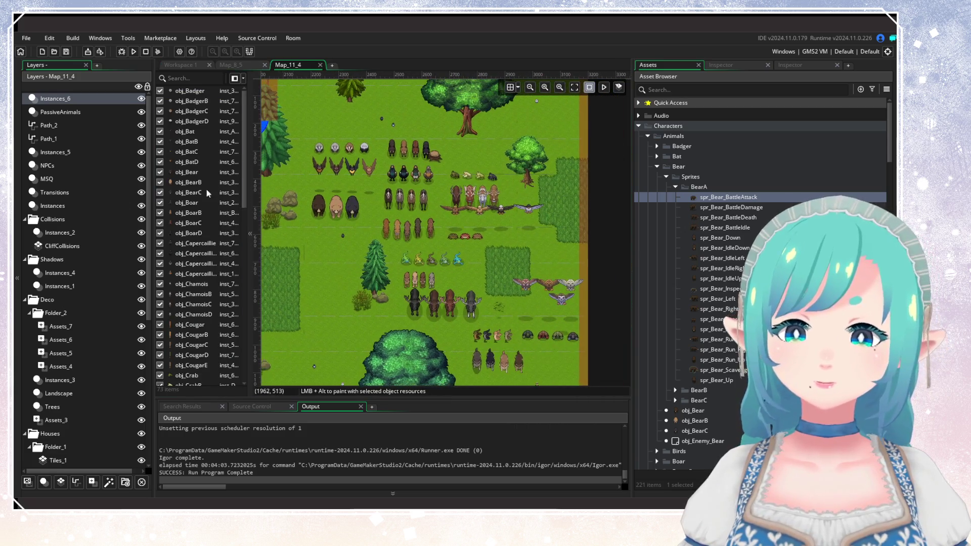
pyautogui.rightClick(105, 102)
pyautogui.click(136, 129)
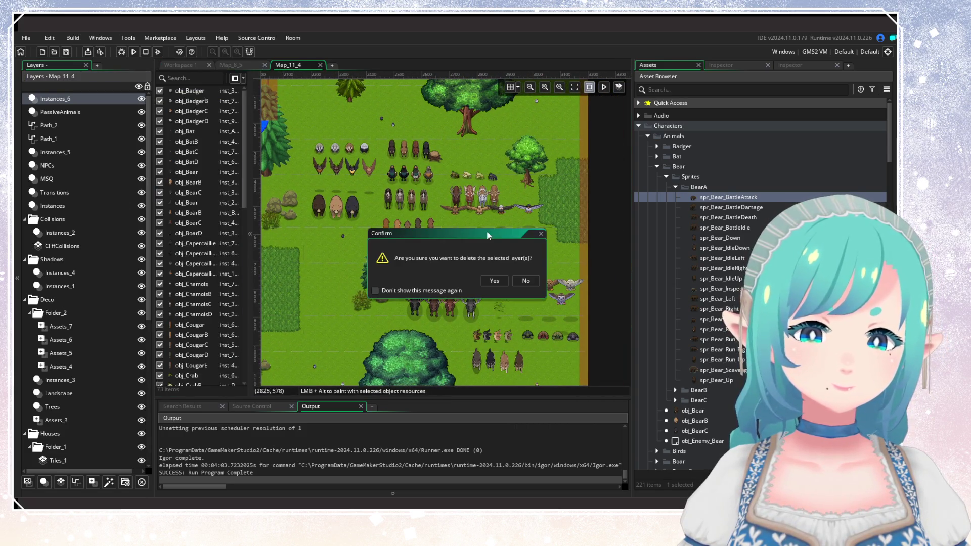
pyautogui.click(494, 281)
pyautogui.scroll(-4, 469, 238)
pyautogui.scroll(-2, 471, 235)
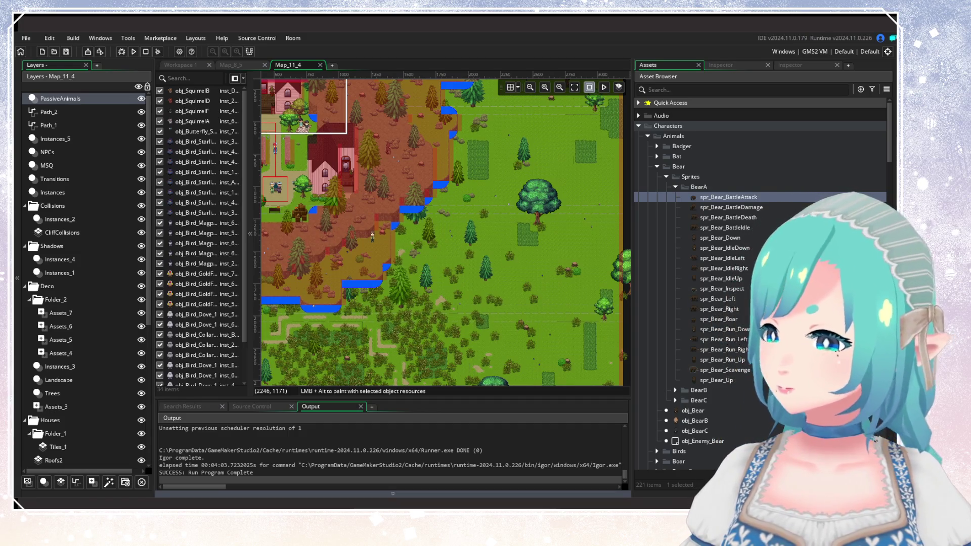
# Step: Close the Map_11_4 room with Ctrl+W and search the Asset Browser for 'Map_11_'
pyautogui.scroll(-3, 514, 246)
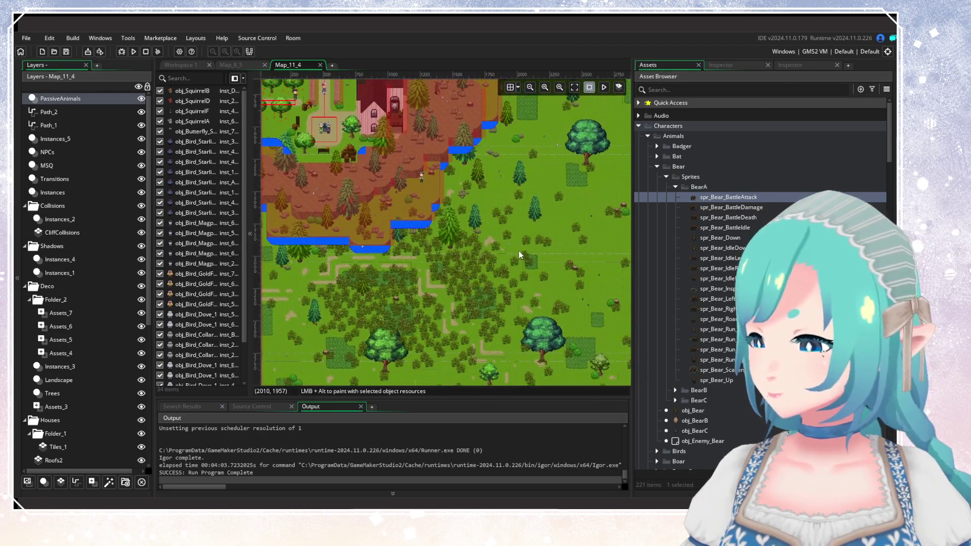
pyautogui.scroll(-2, 487, 235)
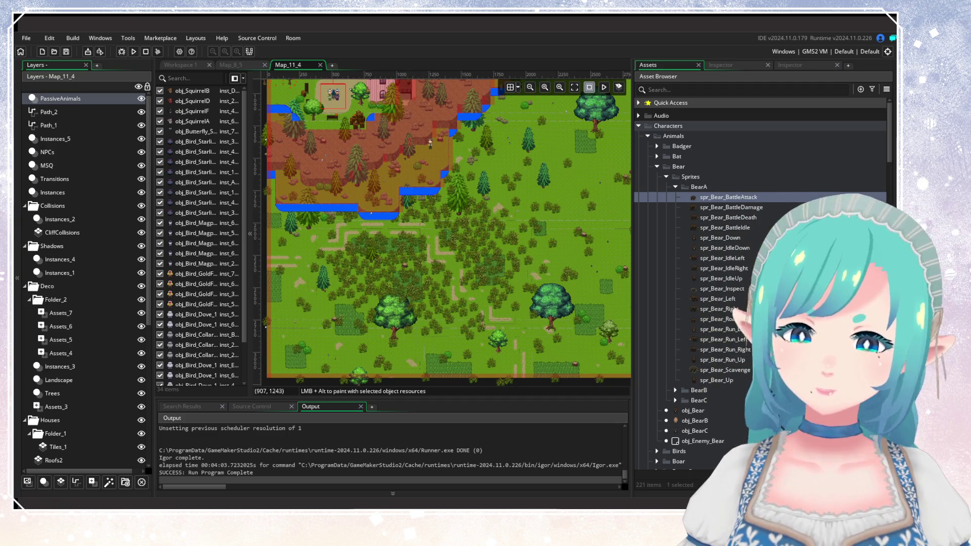
pyautogui.hotkey('ctrl', 'w')
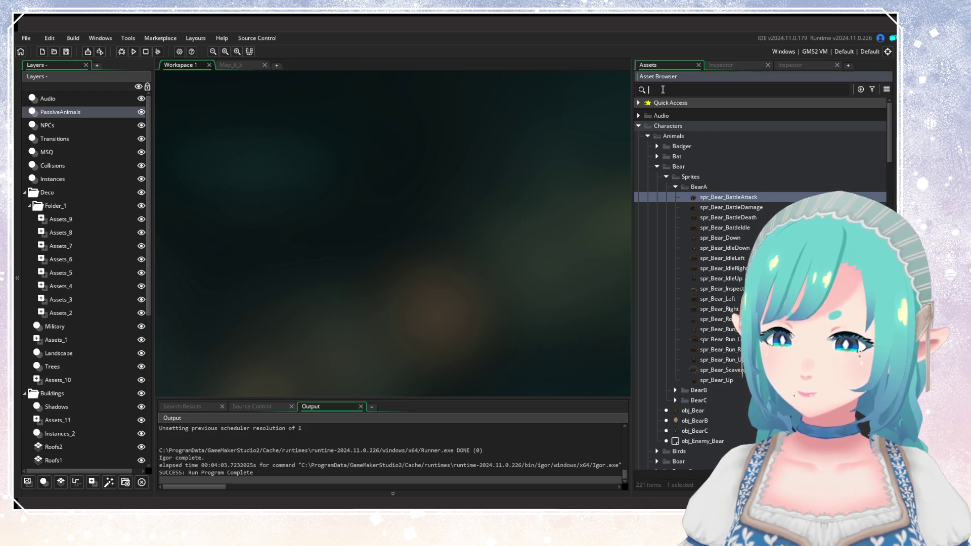
pyautogui.click(663, 89)
pyautogui.write('Map_11_3')
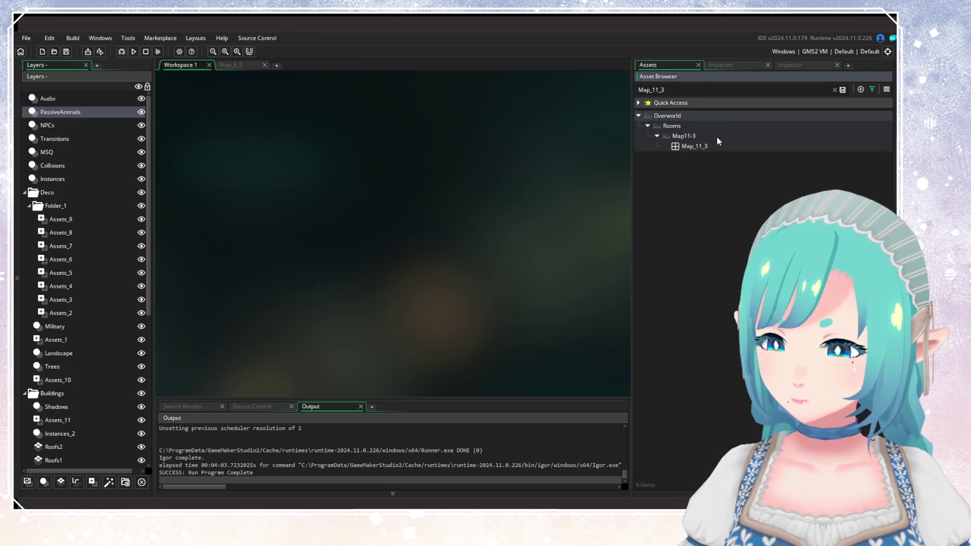
# Step: Open the Map_11_3 room from the search results and clear the asset search
pyautogui.click(717, 146)
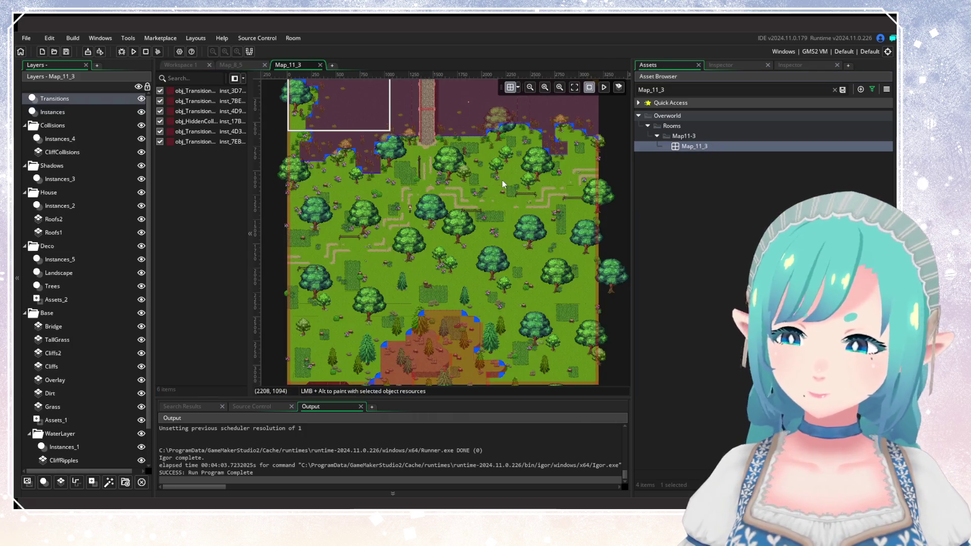
pyautogui.scroll(-1, 511, 211)
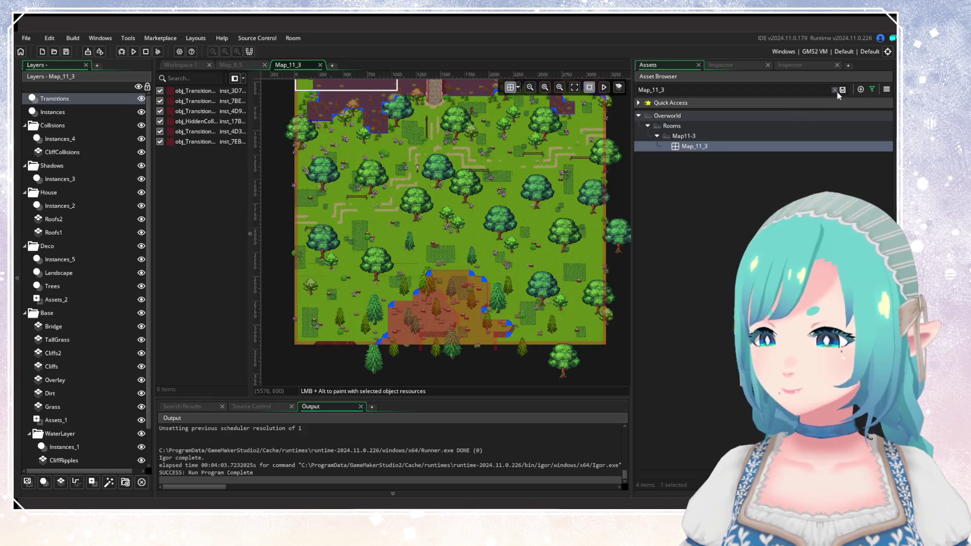
pyautogui.click(835, 90)
pyautogui.click(872, 89)
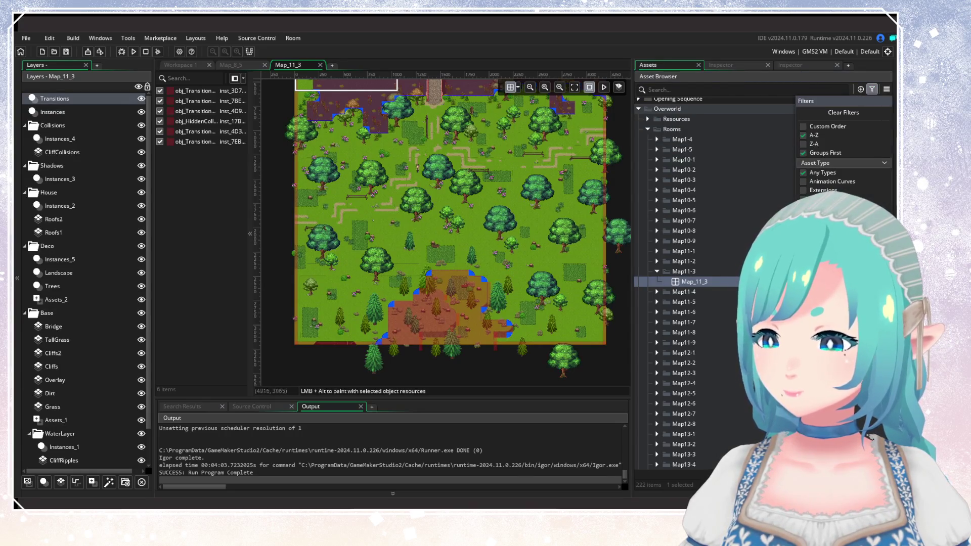
pyautogui.scroll(4, 424, 187)
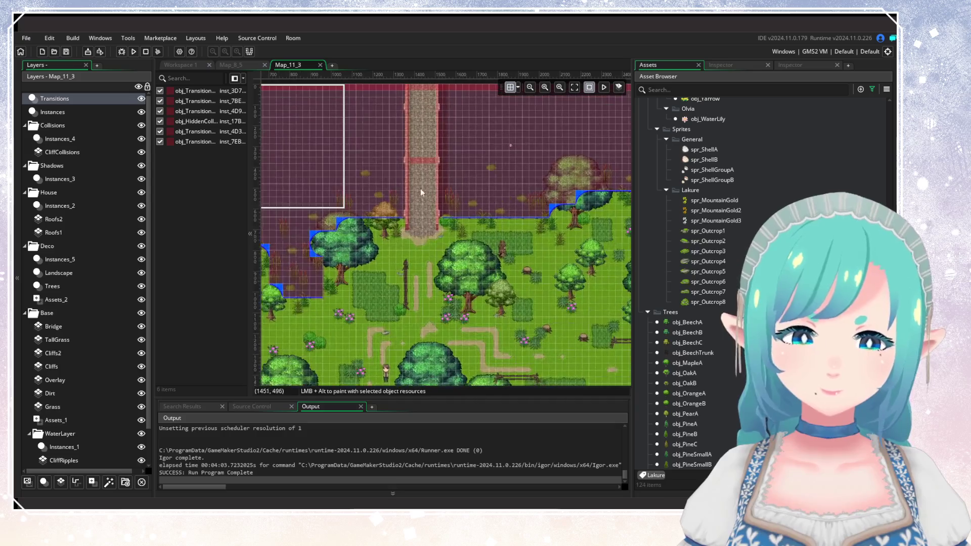
# Step: Add a new instance layer named PassiveAnimals and hide the Collisions layers
pyautogui.click(44, 485)
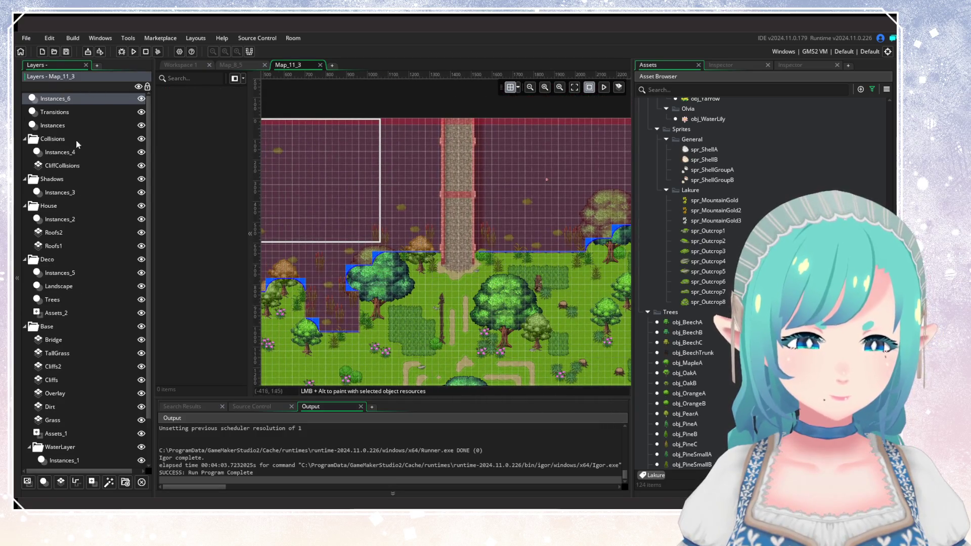
pyautogui.rightClick(77, 98)
pyautogui.click(96, 114)
pyautogui.write('Pa')
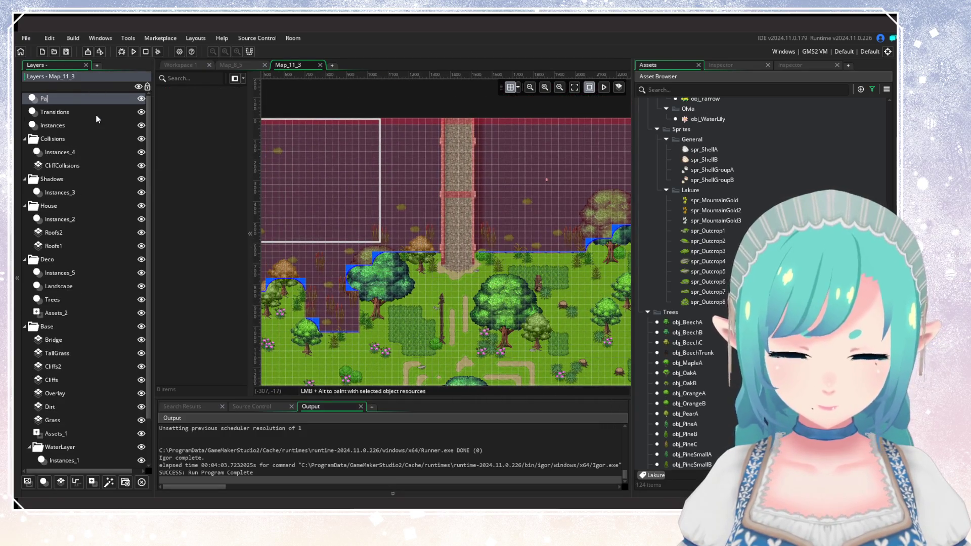
pyautogui.write('ssiveAnim')
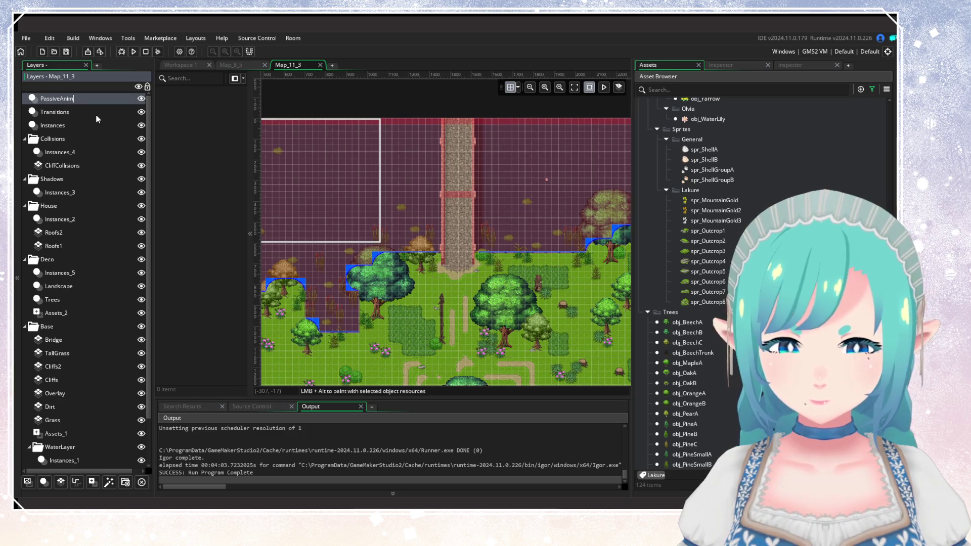
pyautogui.write('als')
pyautogui.press('Return')
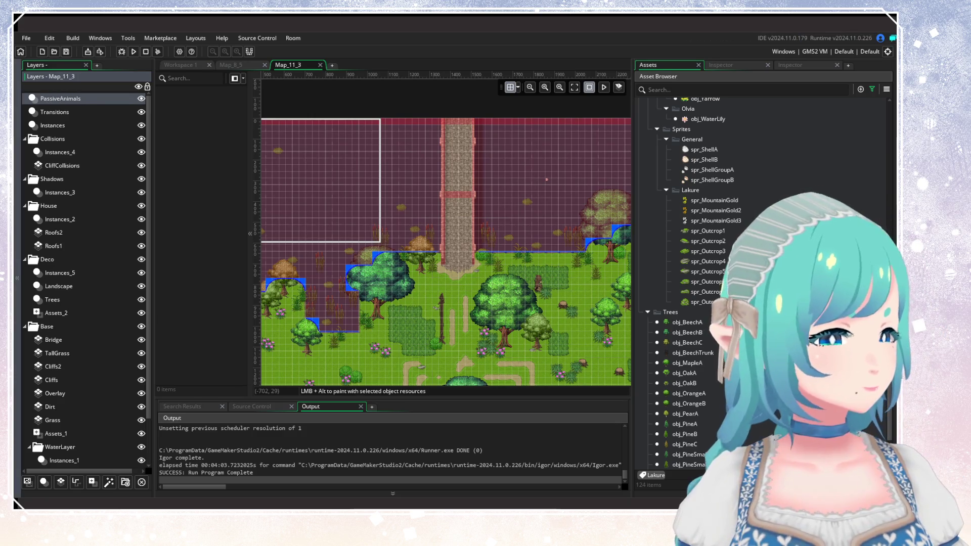
pyautogui.moveTo(563, 106); pyautogui.dragTo(517, 91)
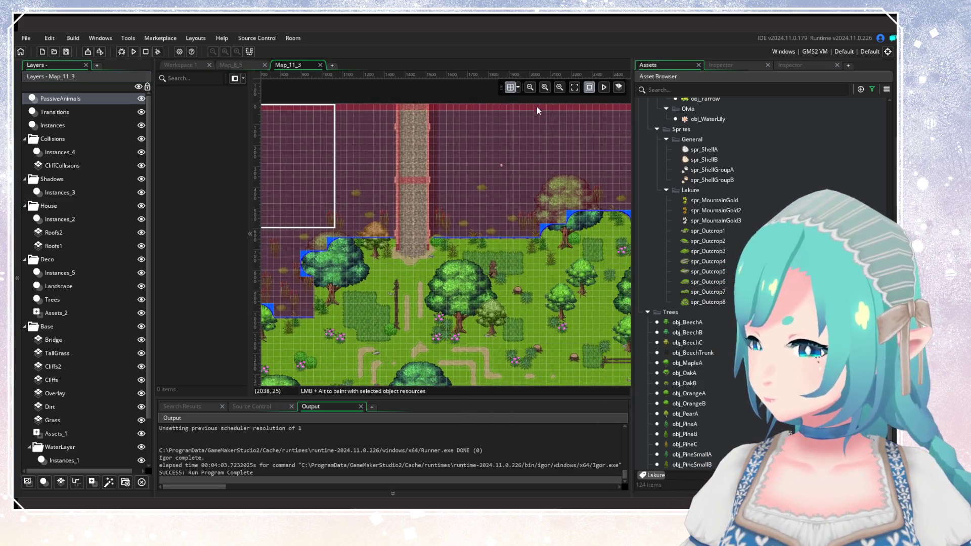
pyautogui.click(141, 139)
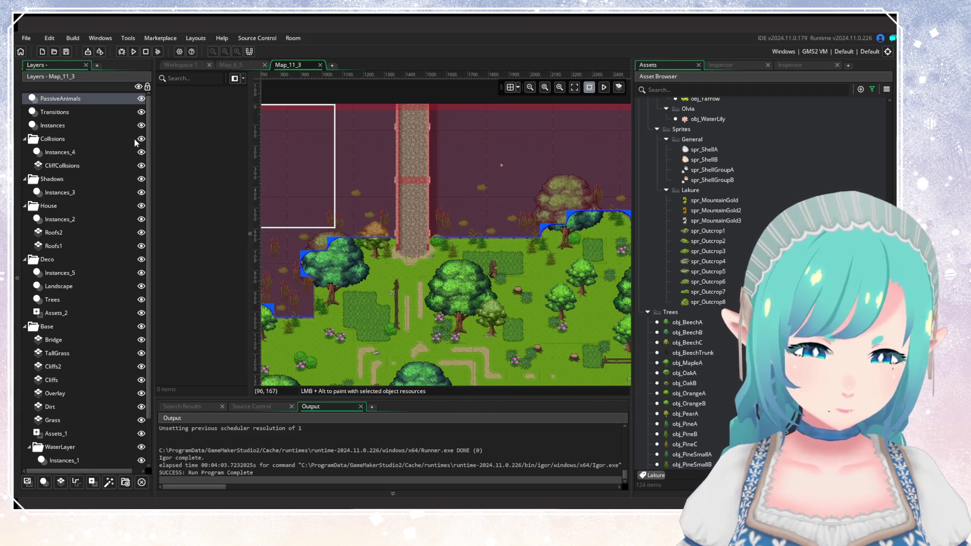
pyautogui.scroll(10, 733, 303)
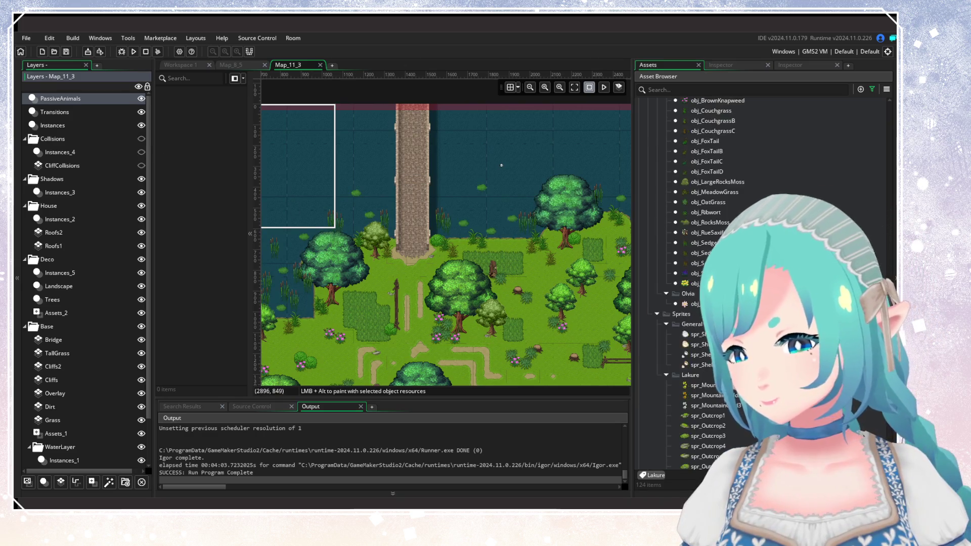
# Step: Select obj_VFX_Fish, widen the room editor and bring the top-left pond into view
pyautogui.scroll(-10, 701, 454)
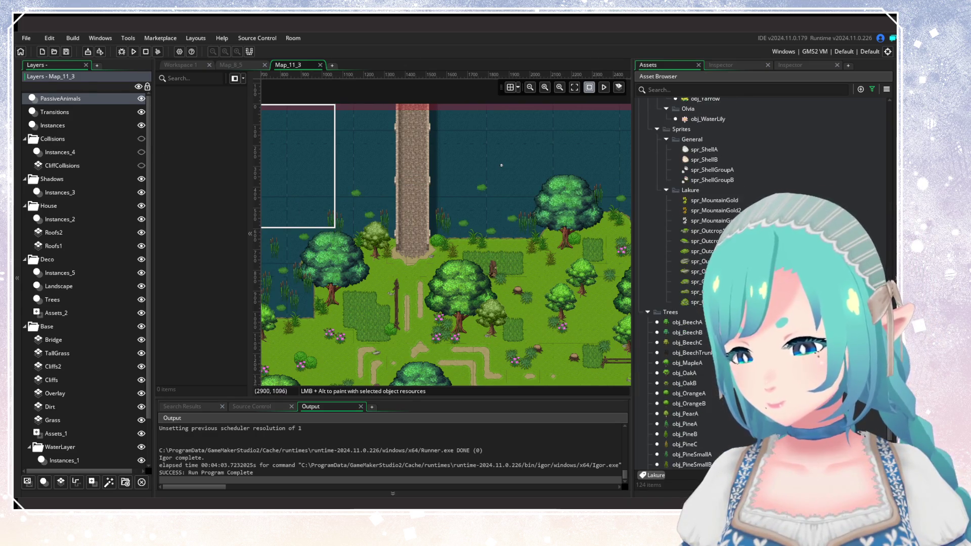
pyautogui.scroll(-3, 701, 454)
pyautogui.click(697, 462)
pyautogui.moveTo(263, 266); pyautogui.dragTo(429, 324)
pyautogui.scroll(2, 506, 252)
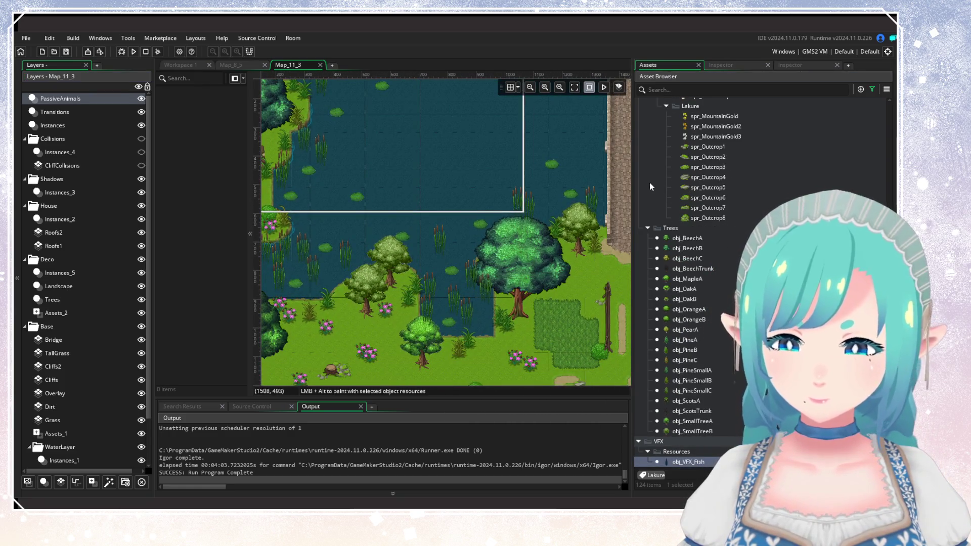
pyautogui.moveTo(632, 176); pyautogui.dragTo(759, 179)
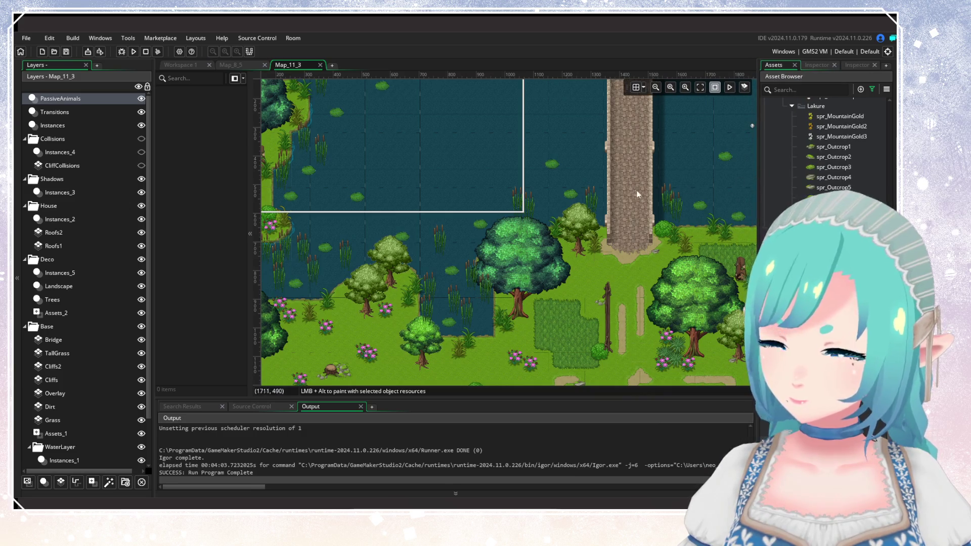
pyautogui.moveTo(365, 232)
pyautogui.mouseDown()
pyautogui.moveTo(460, 243)
pyautogui.moveTo(415, 253)
pyautogui.moveTo(443, 261)
pyautogui.mouseUp()
# Step: Place eight fish in the top-left pond and upper lake water
pyautogui.keyDown('alt'); pyautogui.click(389, 276); pyautogui.keyUp('alt')
pyautogui.keyDown('alt'); pyautogui.click(399, 252); pyautogui.keyUp('alt')
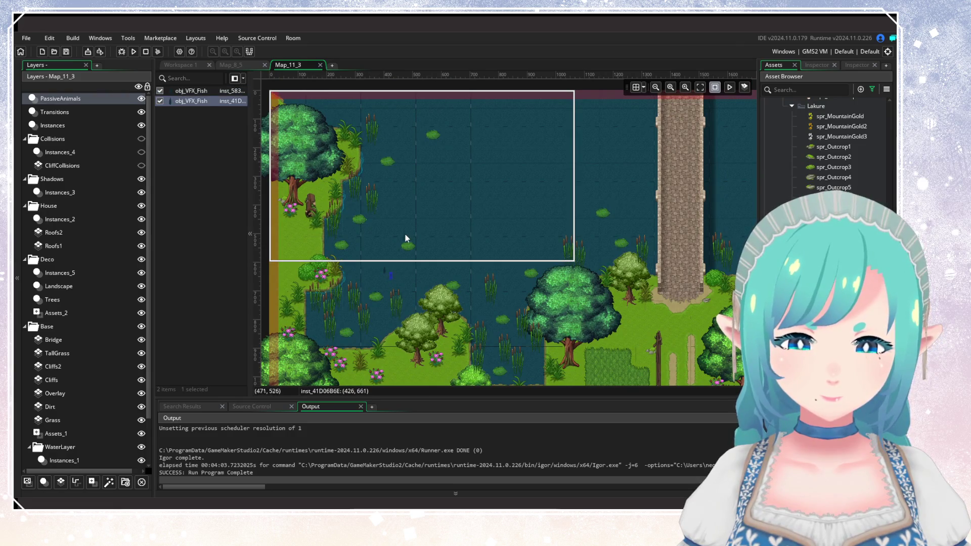
pyautogui.keyDown('alt'); pyautogui.click(407, 231); pyautogui.keyUp('alt')
pyautogui.keyDown('alt'); pyautogui.click(512, 260); pyautogui.keyUp('alt')
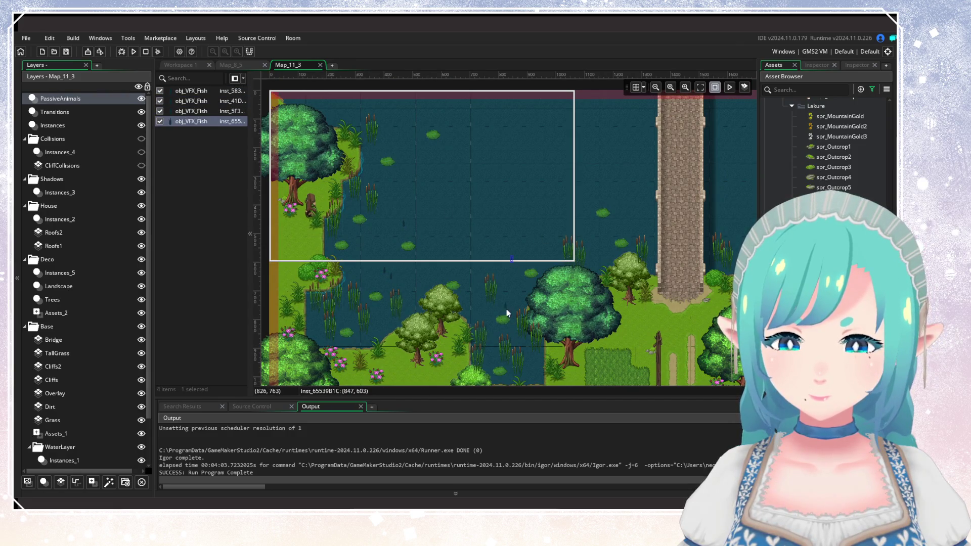
pyautogui.keyDown('alt'); pyautogui.click(508, 313); pyautogui.keyUp('alt')
pyautogui.keyDown('alt'); pyautogui.click(469, 233); pyautogui.keyUp('alt')
pyautogui.keyDown('alt'); pyautogui.click(593, 169); pyautogui.keyUp('alt')
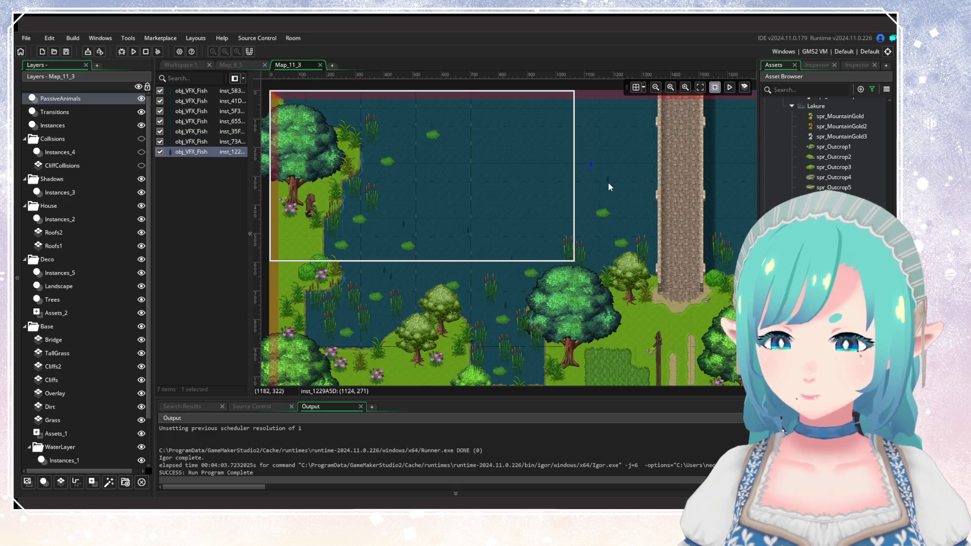
pyautogui.keyDown('alt'); pyautogui.click(609, 183); pyautogui.keyUp('alt')
# Step: Add ten more fish near the bridge, in the eastern lake, the inlet and the top-left pond
pyautogui.hscroll(5, 556, 243)
pyautogui.keyDown('alt'); pyautogui.click(492, 260); pyautogui.keyUp('alt')
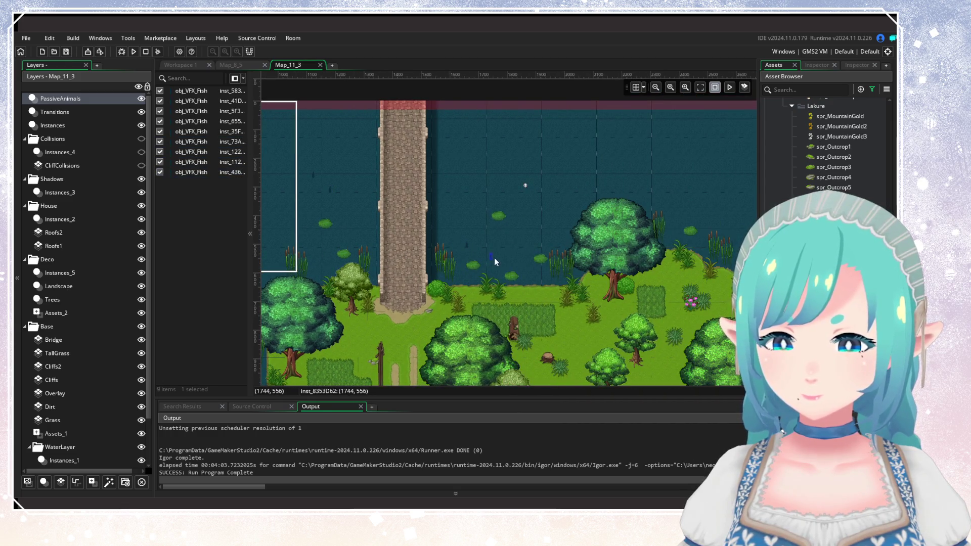
pyautogui.keyDown('alt'); pyautogui.click(514, 238); pyautogui.keyUp('alt')
pyautogui.keyDown('alt'); pyautogui.click(535, 219); pyautogui.keyUp('alt')
pyautogui.keyDown('alt'); pyautogui.click(472, 171); pyautogui.keyUp('alt')
pyautogui.hscroll(5, 550, 226)
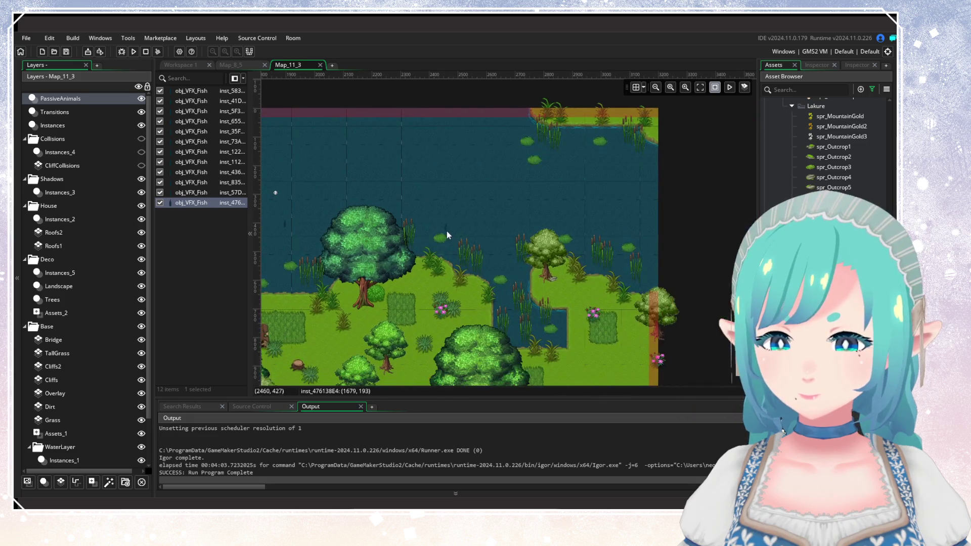
pyautogui.keyDown('alt'); pyautogui.click(470, 228); pyautogui.keyUp('alt')
pyautogui.keyDown('alt'); pyautogui.click(501, 255); pyautogui.keyUp('alt')
pyautogui.keyDown('alt'); pyautogui.click(622, 160); pyautogui.keyUp('alt')
pyautogui.keyDown('alt'); pyautogui.click(631, 165); pyautogui.keyUp('alt')
pyautogui.keyDown('alt'); pyautogui.click(634, 179); pyautogui.keyUp('alt')
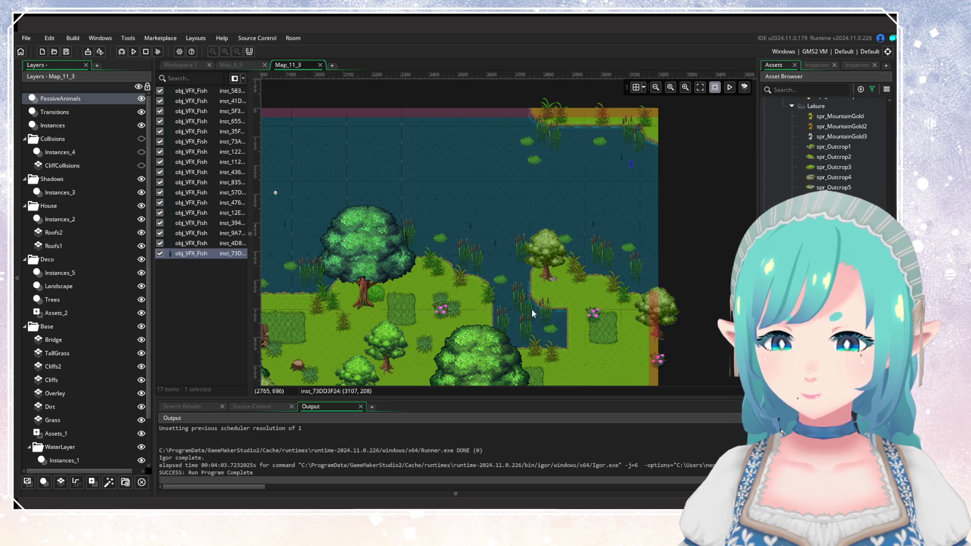
pyautogui.hscroll(-5, 384, 252)
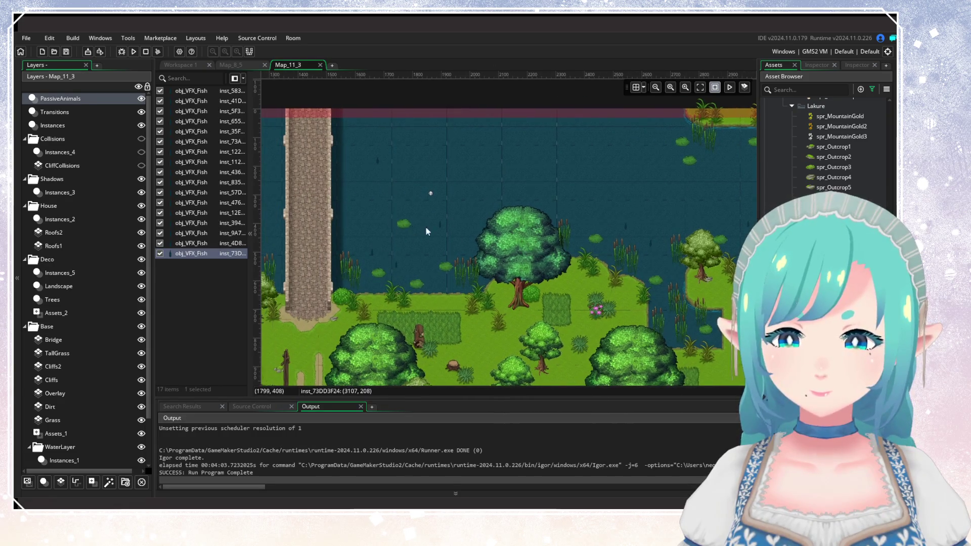
pyautogui.hscroll(-10, 416, 230)
pyautogui.keyDown('alt'); pyautogui.click(394, 151); pyautogui.keyUp('alt')
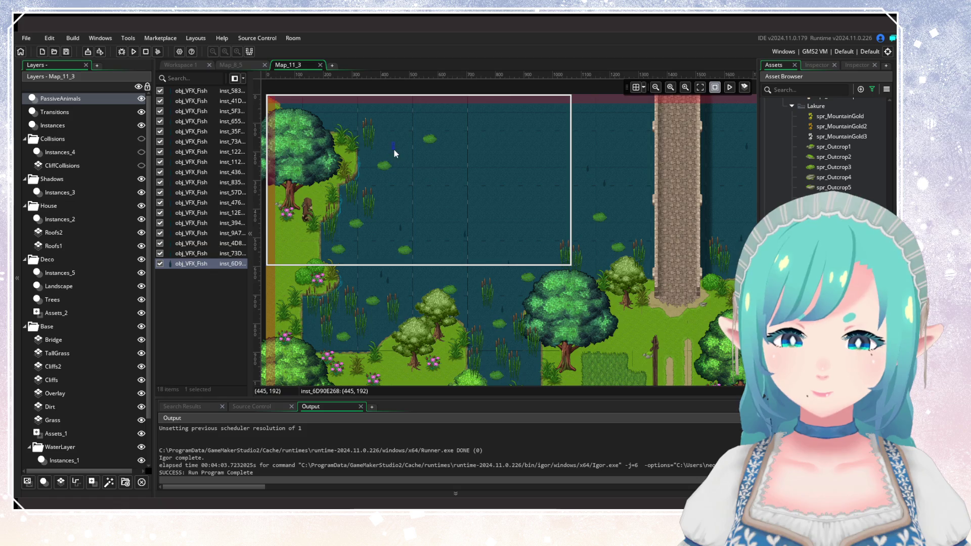
pyautogui.scroll(2, 453, 208)
pyautogui.scroll(-2, 409, 240)
pyautogui.hscroll(-4, 536, 200)
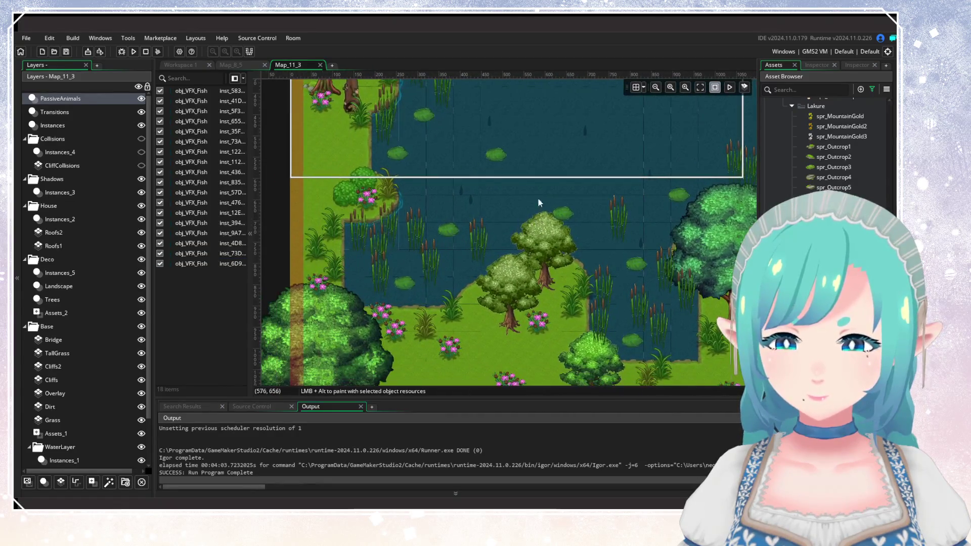
pyautogui.scroll(2, 456, 234)
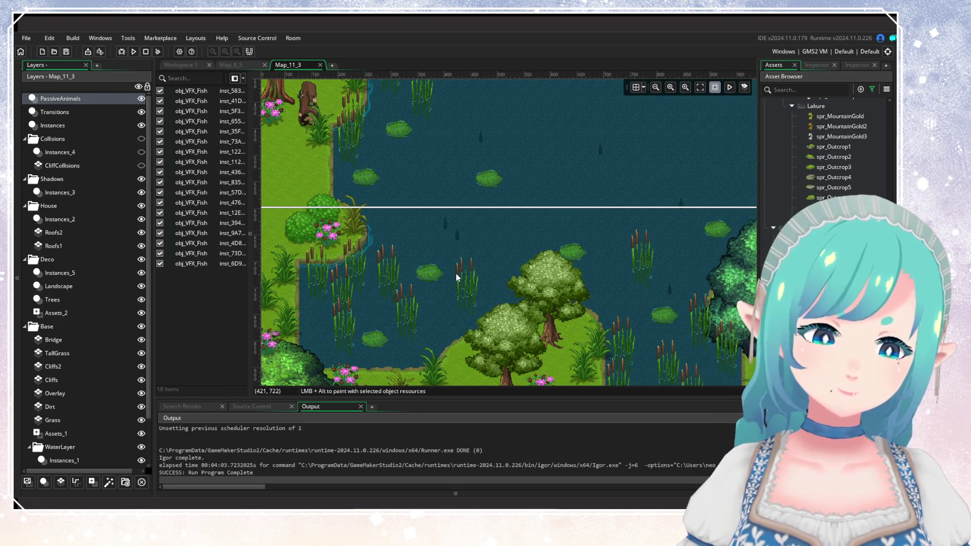
pyautogui.moveTo(454, 271); pyautogui.dragTo(406, 283)
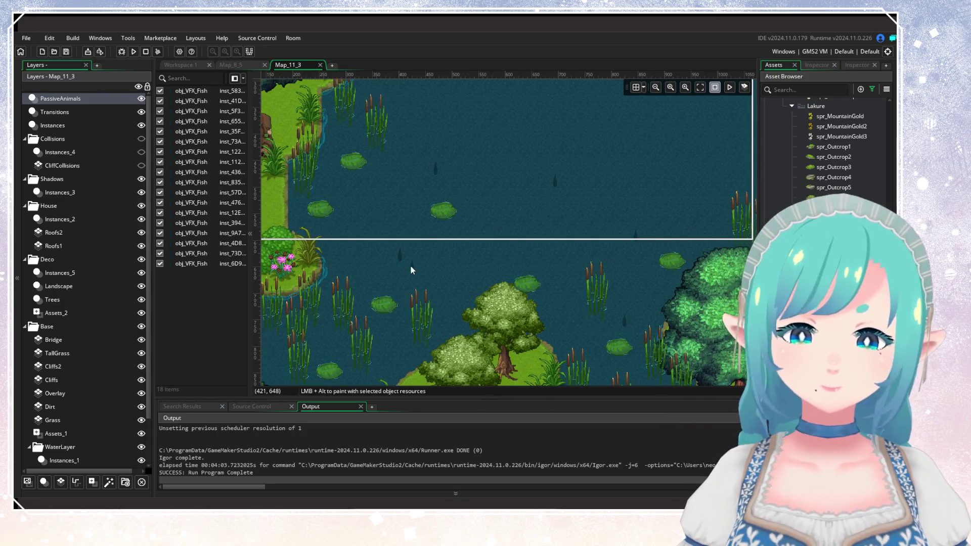
# Step: Override the size variable on the first two fish, then check a third fish's variables
pyautogui.doubleClick(411, 267)
pyautogui.click(511, 302)
pyautogui.click(641, 214)
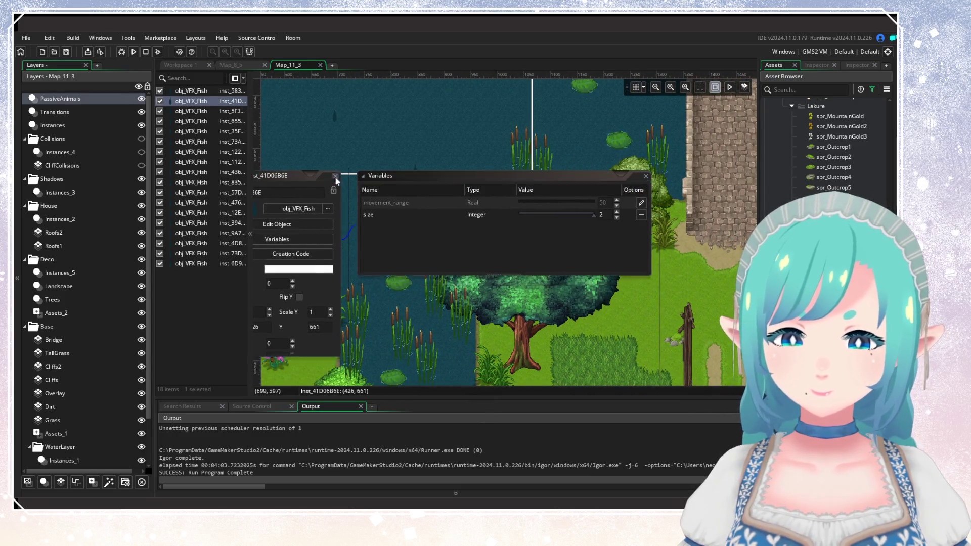
pyautogui.doubleClick(429, 223)
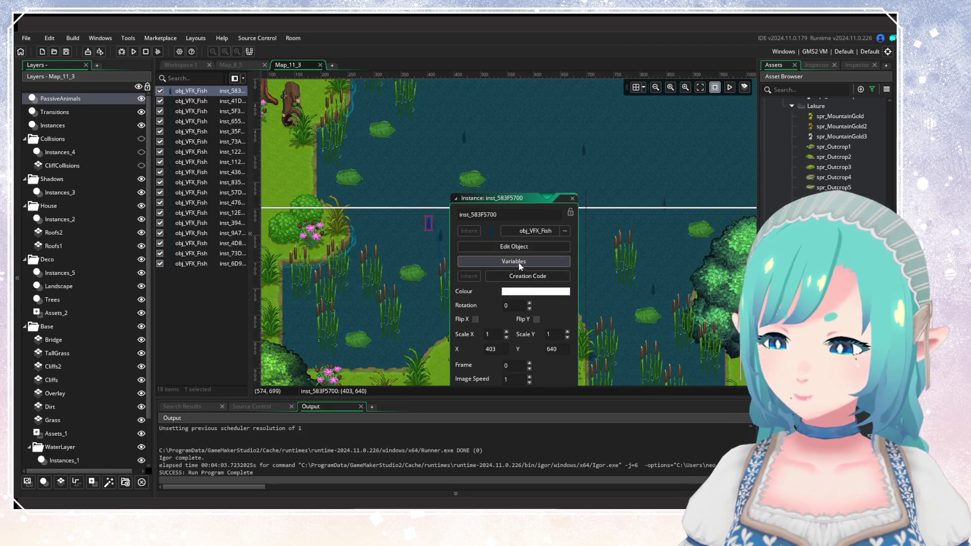
pyautogui.click(546, 261)
pyautogui.click(641, 215)
pyautogui.click(334, 173)
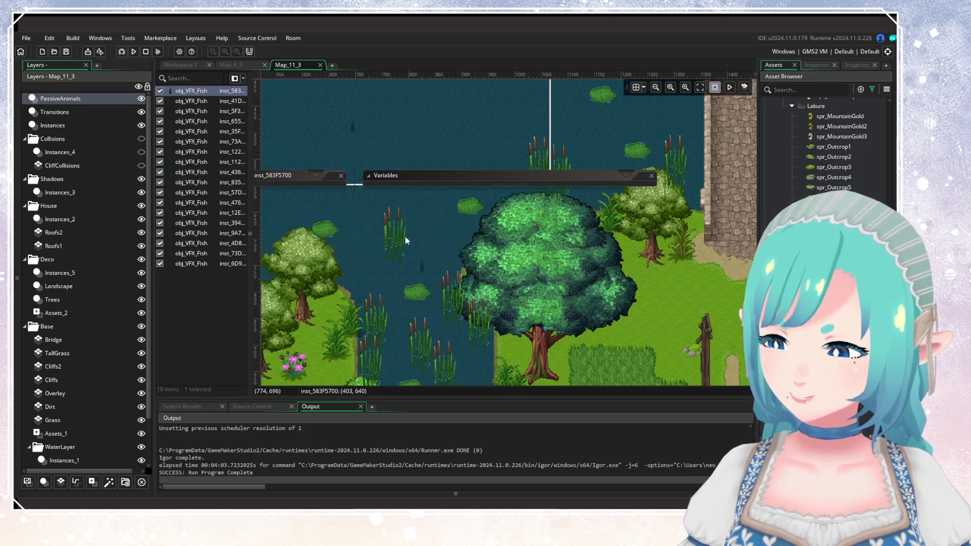
pyautogui.doubleClick(536, 253)
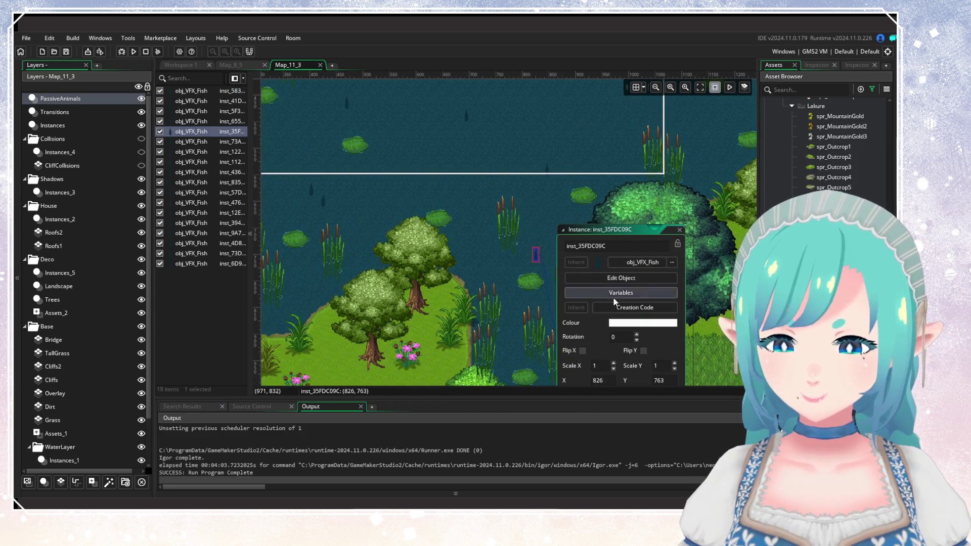
pyautogui.click(614, 295)
pyautogui.click(617, 212)
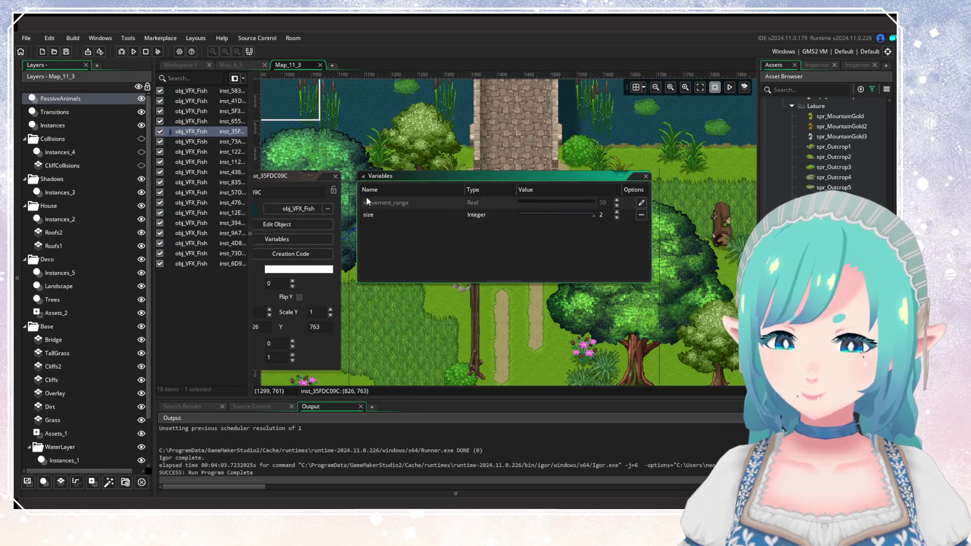
pyautogui.click(335, 176)
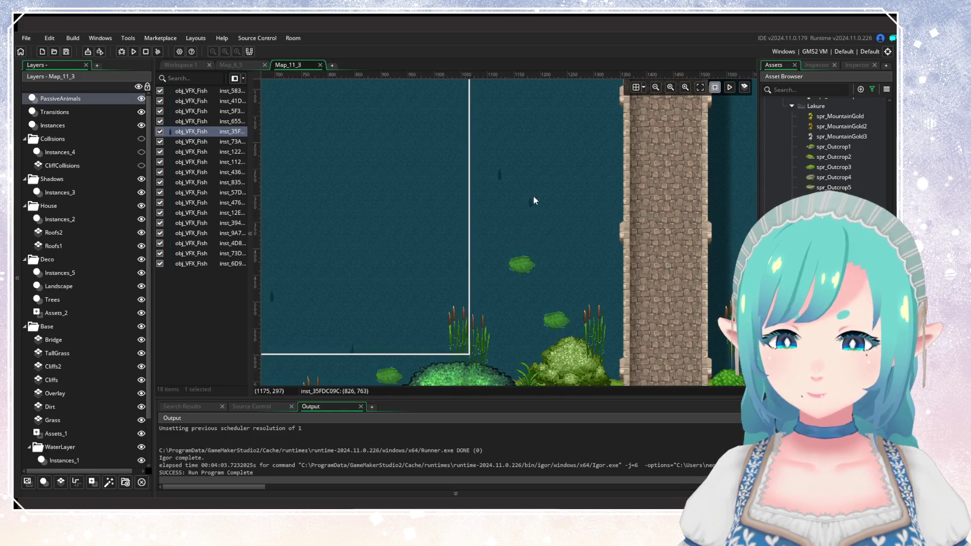
# Step: Check the variables of two more fish, including the one near the tree
pyautogui.doubleClick(530, 201)
pyautogui.click(616, 240)
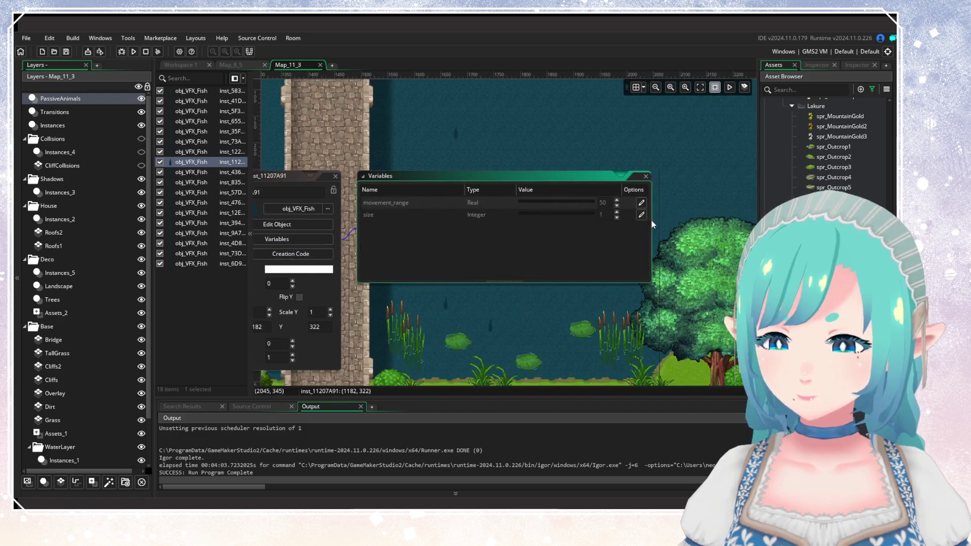
pyautogui.click(334, 176)
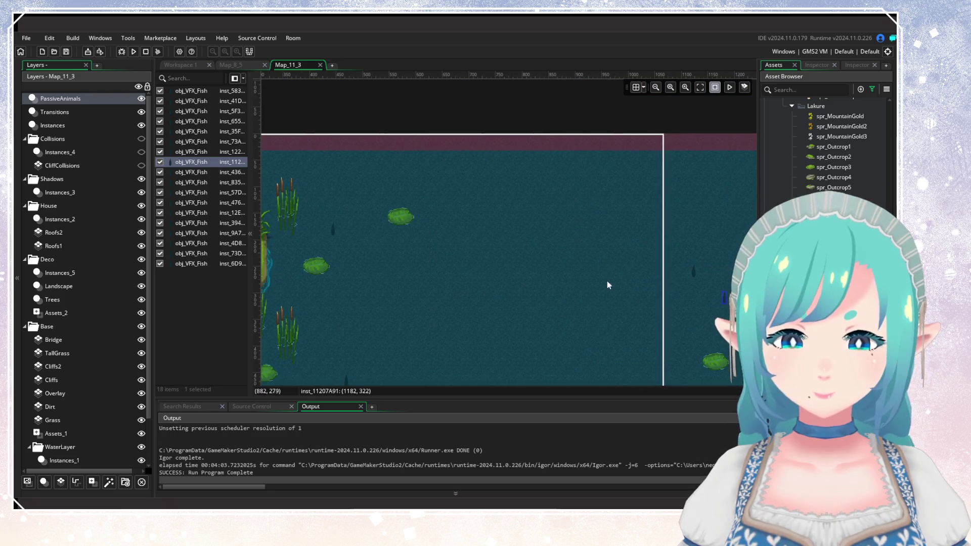
pyautogui.hscroll(10, 633, 286)
pyautogui.scroll(-2, 615, 294)
pyautogui.hscroll(1, 514, 323)
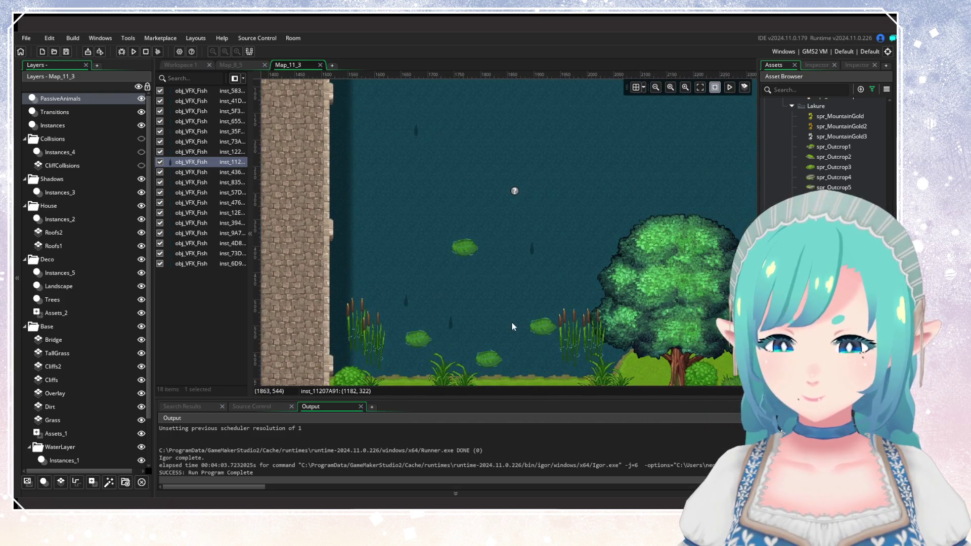
pyautogui.doubleClick(452, 324)
pyautogui.click(533, 361)
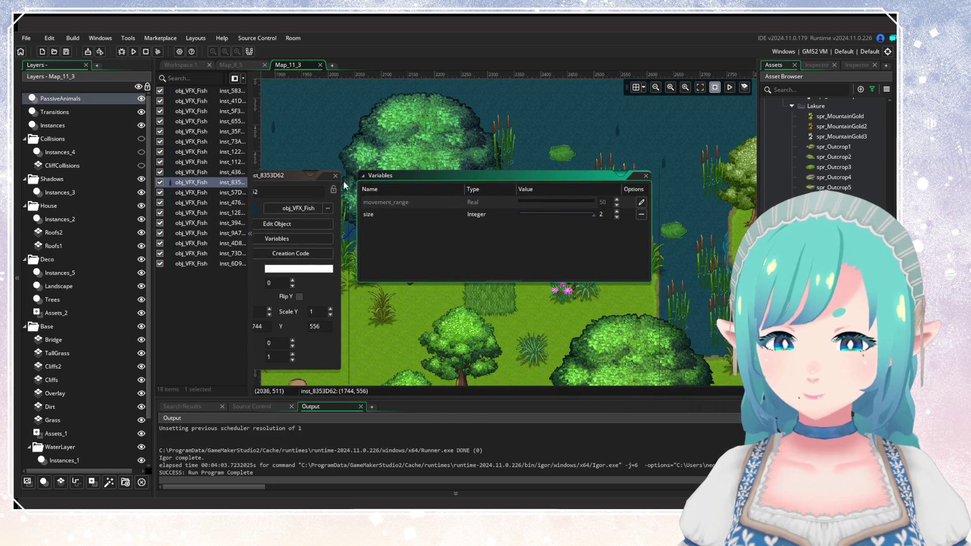
pyautogui.click(413, 250)
# Step: Override the size variable on the next fish instance
pyautogui.hscroll(-4, 435, 243)
pyautogui.scroll(3, 435, 243)
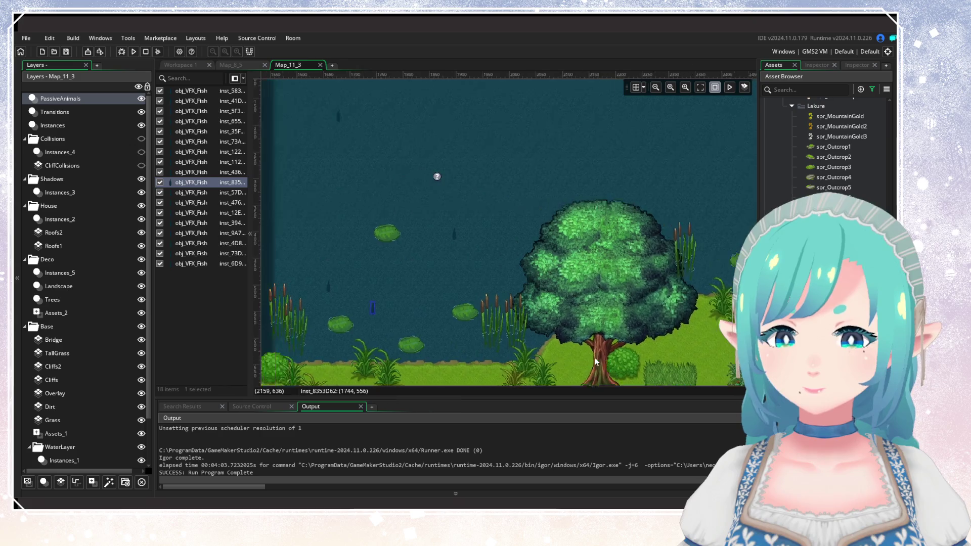
pyautogui.doubleClick(456, 234)
pyautogui.click(575, 272)
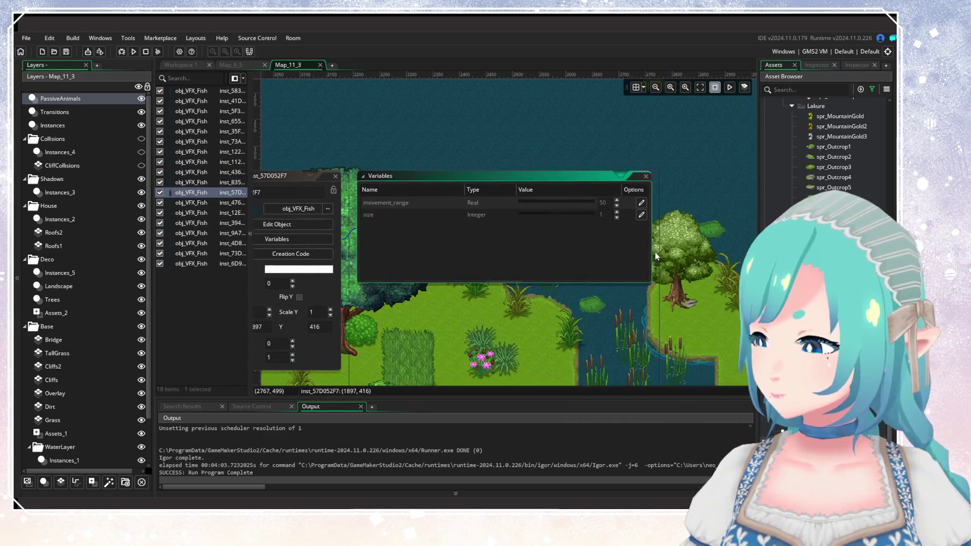
pyautogui.click(642, 214)
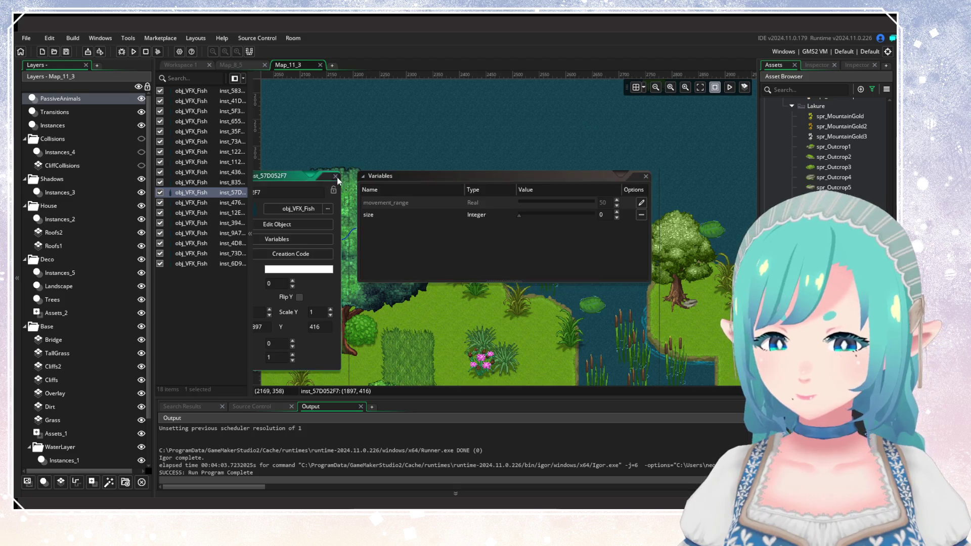
pyautogui.click(506, 274)
# Step: Check the size variables of the fish in open water and near the pond shore
pyautogui.hscroll(4, 505, 275)
pyautogui.scroll(1, 506, 275)
pyautogui.doubleClick(540, 238)
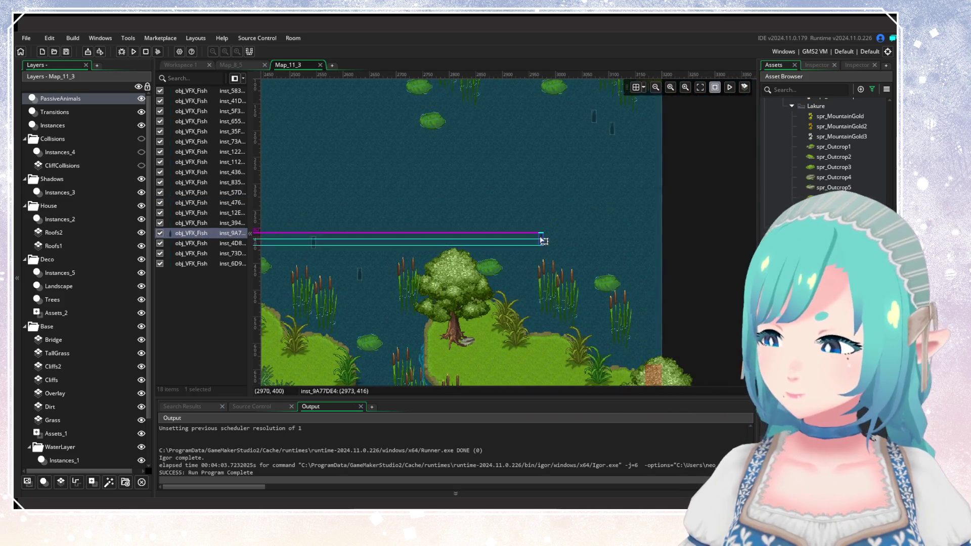
pyautogui.click(597, 277)
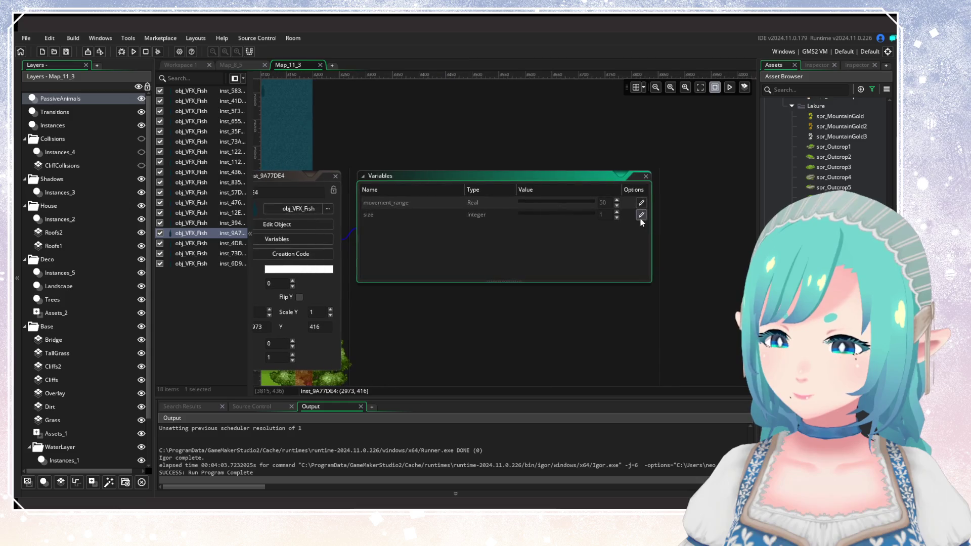
pyautogui.click(336, 177)
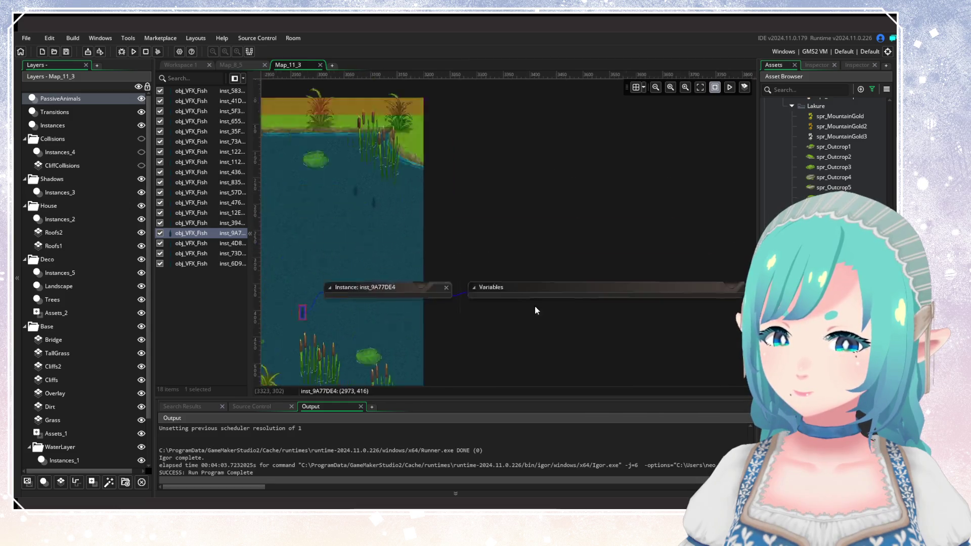
pyautogui.doubleClick(501, 341)
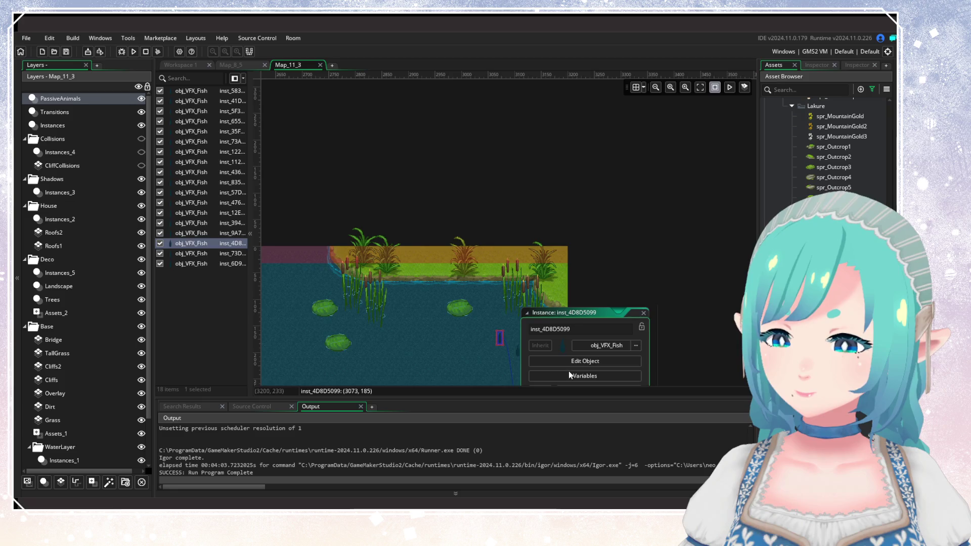
pyautogui.click(569, 370)
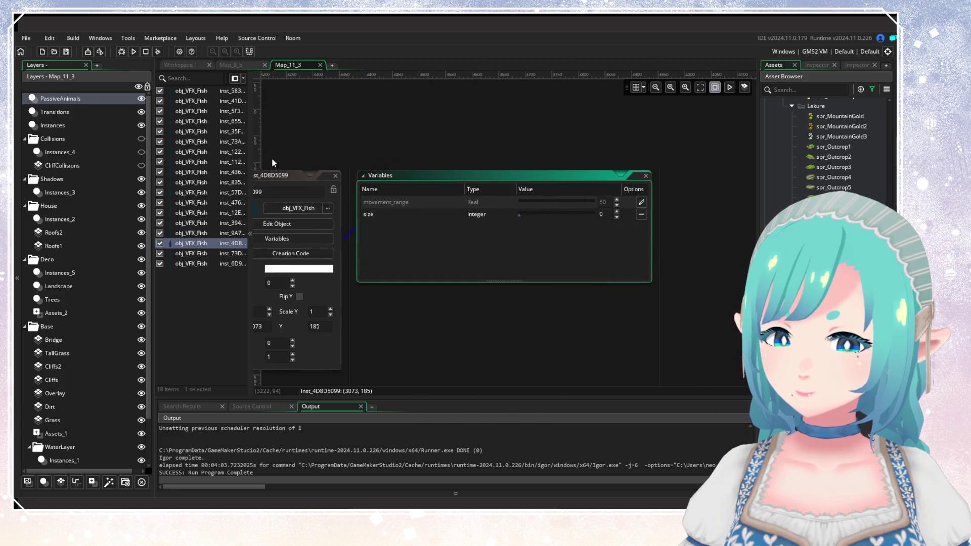
pyautogui.click(334, 177)
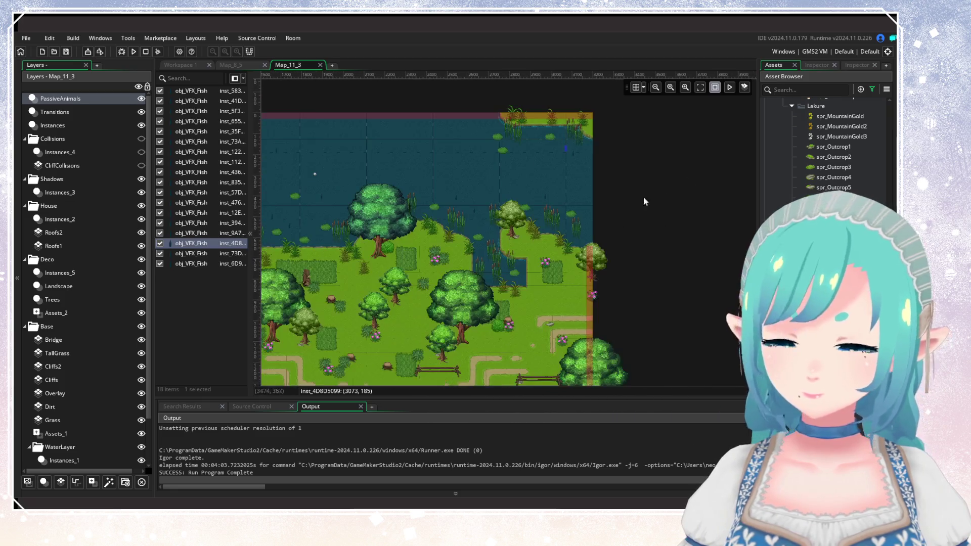
pyautogui.scroll(-10, 830, 151)
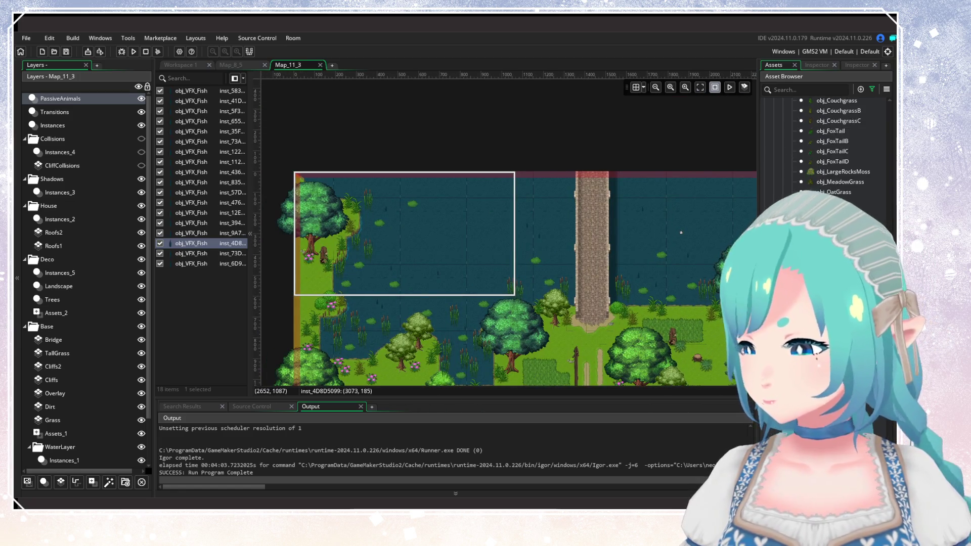
# Step: Place DuckA and DuckB instances on the lake water near the eastern lake and stone bridge
pyautogui.scroll(-5, 829, 152)
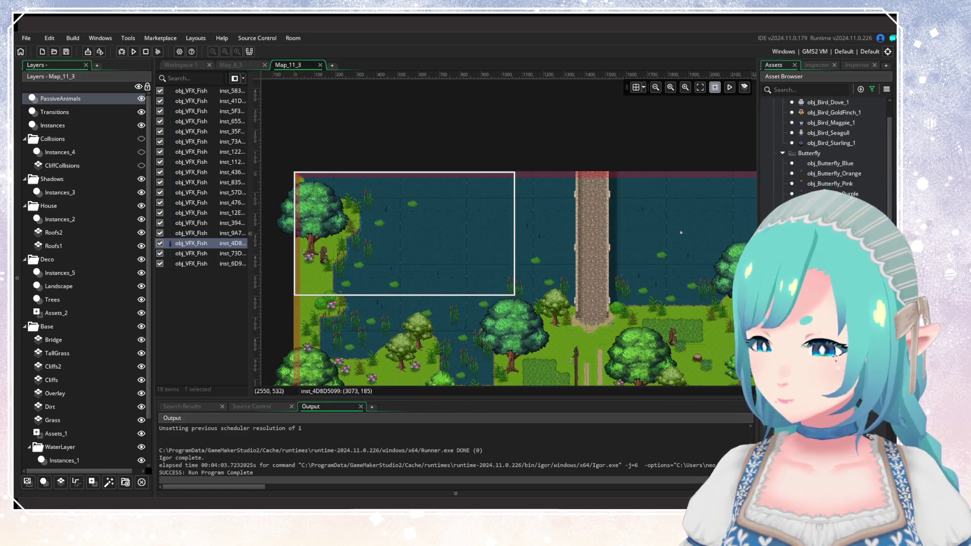
pyautogui.scroll(3, 563, 298)
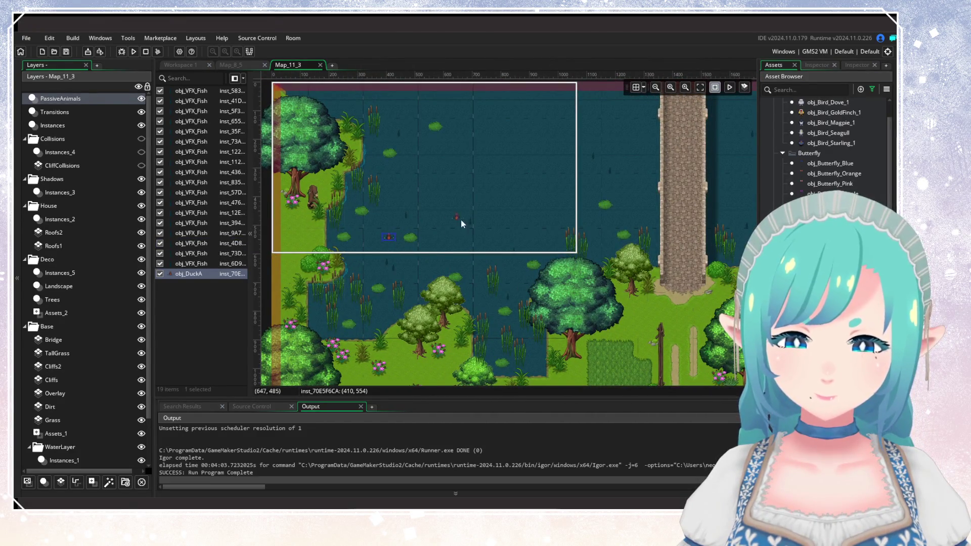
pyautogui.moveTo(494, 213)
pyautogui.mouseDown()
pyautogui.moveTo(464, 226)
pyautogui.moveTo(340, 214)
pyautogui.moveTo(505, 303)
pyautogui.moveTo(481, 281)
pyautogui.mouseUp()
pyautogui.keyDown('alt'); pyautogui.click(482, 264); pyautogui.keyUp('alt')
pyautogui.moveTo(670, 274); pyautogui.dragTo(580, 275)
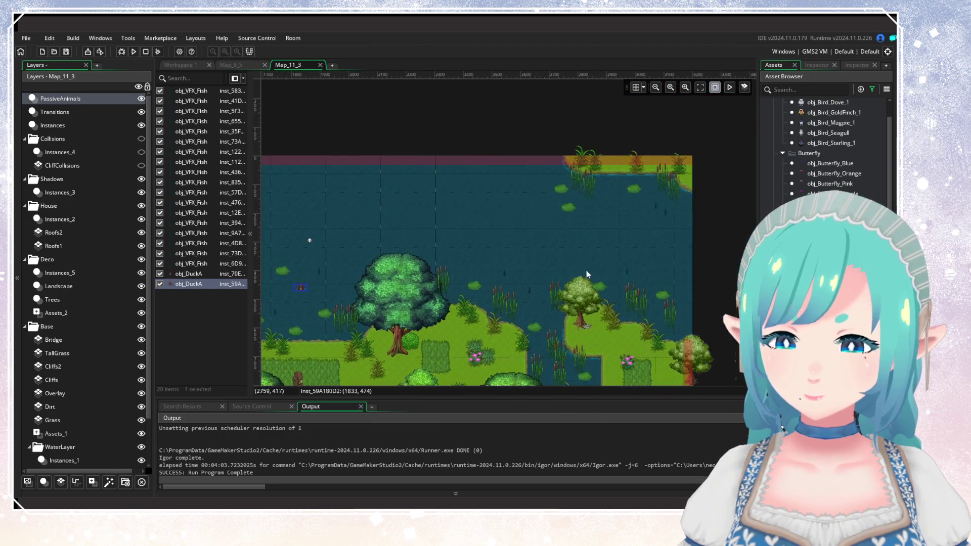
pyautogui.keyDown('alt'); pyautogui.click(591, 263); pyautogui.keyUp('alt')
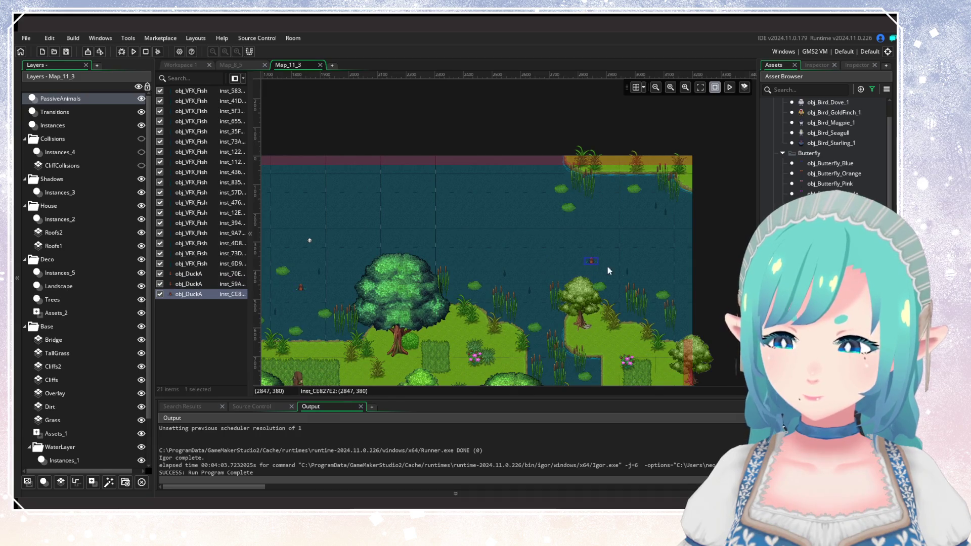
pyautogui.keyDown('alt'); pyautogui.click(613, 272); pyautogui.keyUp('alt')
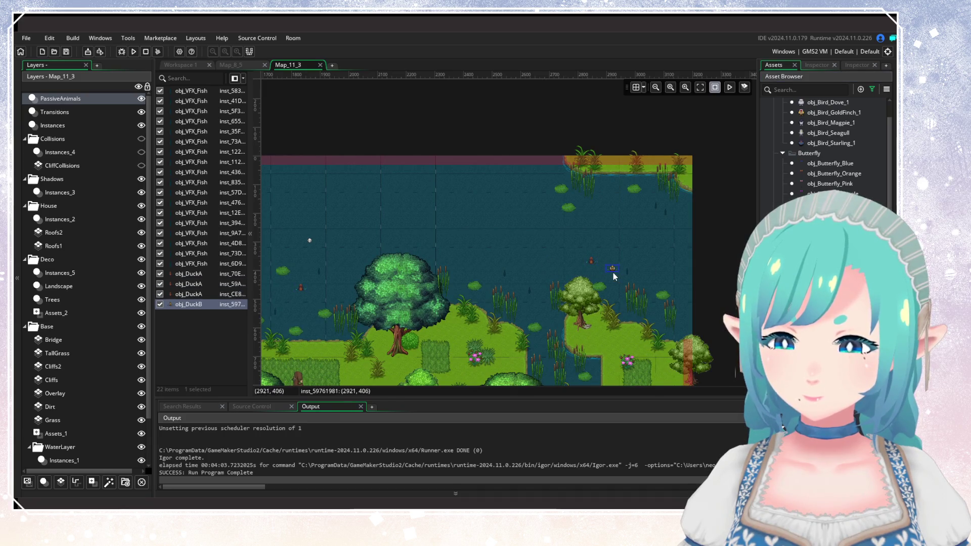
pyautogui.moveTo(484, 324); pyautogui.dragTo(721, 279)
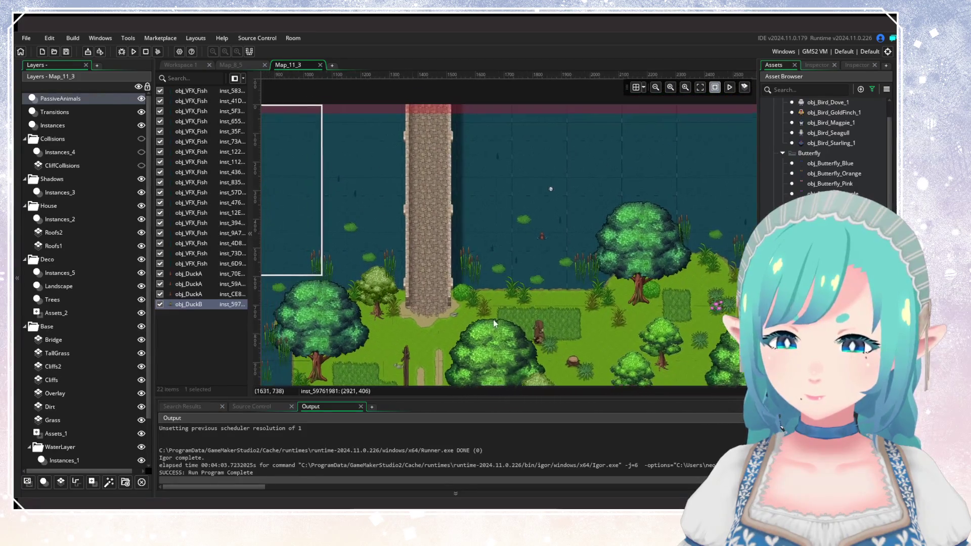
pyautogui.keyDown('alt'); pyautogui.click(520, 226); pyautogui.keyUp('alt')
pyautogui.moveTo(449, 291); pyautogui.dragTo(667, 282)
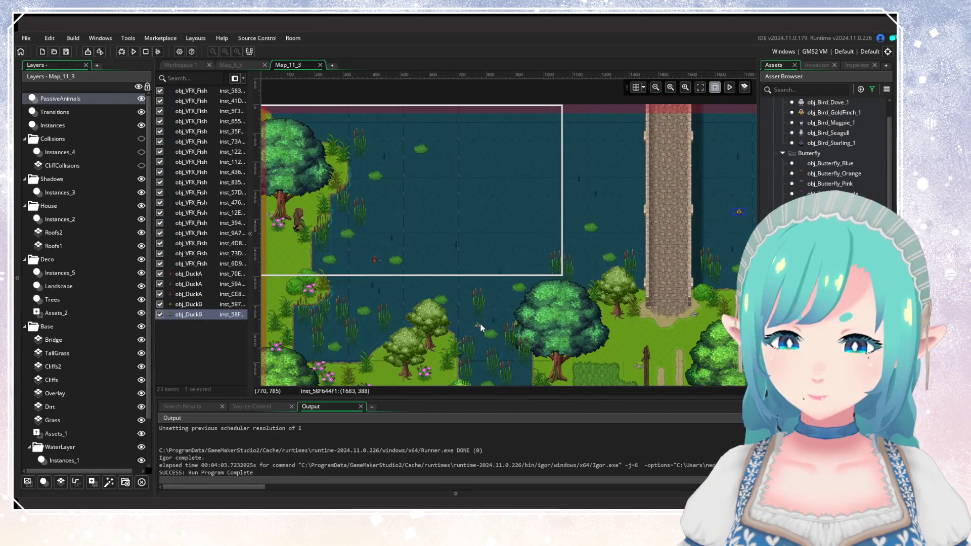
pyautogui.keyDown('alt'); pyautogui.click(471, 283); pyautogui.keyUp('alt')
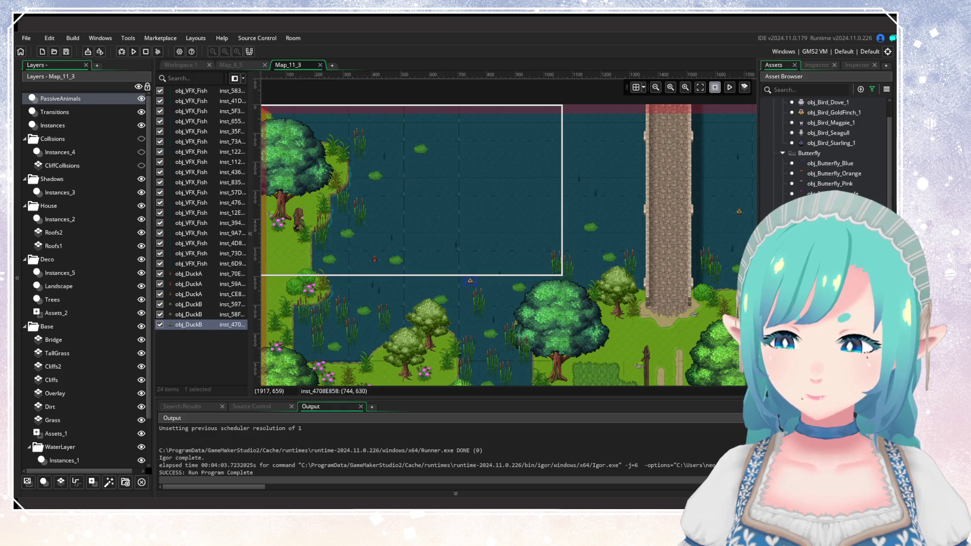
# Step: Place DuckC ducks in the lake, then look over the wider map and lower forest
pyautogui.keyDown('alt'); pyautogui.click(406, 163); pyautogui.keyUp('alt')
pyautogui.moveTo(581, 228); pyautogui.dragTo(302, 263)
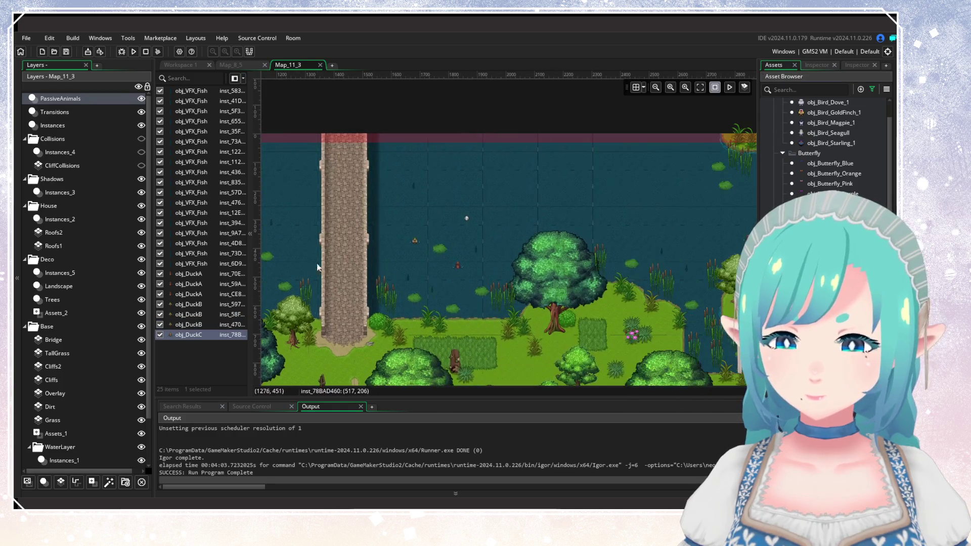
pyautogui.keyDown('alt'); pyautogui.click(492, 229); pyautogui.keyUp('alt')
pyautogui.moveTo(458, 279); pyautogui.dragTo(293, 309)
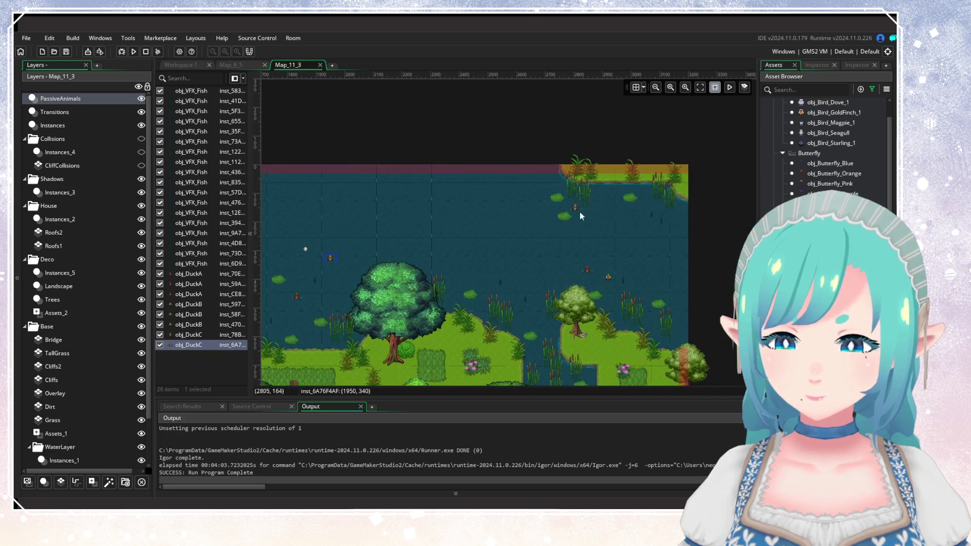
pyautogui.moveTo(293, 372)
pyautogui.mouseDown()
pyautogui.moveTo(448, 344)
pyautogui.moveTo(635, 284)
pyautogui.mouseUp()
pyautogui.scroll(-3, 518, 290)
pyautogui.moveTo(358, 256)
pyautogui.mouseDown()
pyautogui.moveTo(362, 289)
pyautogui.moveTo(448, 273)
pyautogui.moveTo(462, 192)
pyautogui.mouseUp()
pyautogui.scroll(-3, 448, 273)
pyautogui.moveTo(524, 296)
pyautogui.mouseDown()
pyautogui.moveTo(514, 196)
pyautogui.moveTo(507, 342)
pyautogui.mouseUp()
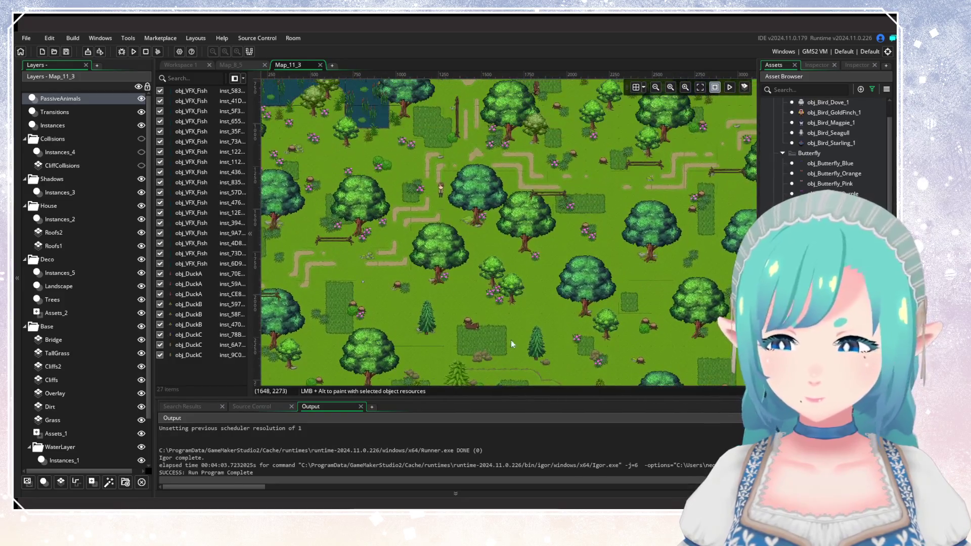
pyautogui.scroll(-3, 829, 147)
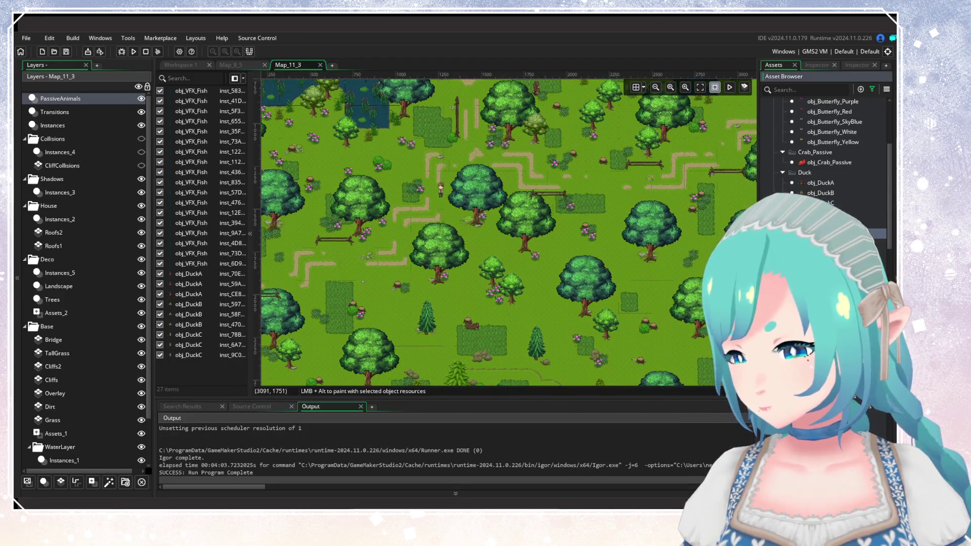
# Step: Paint several obj_Frog_Passive frogs along the lake shore and forest edge
pyautogui.moveTo(746, 185); pyautogui.dragTo(595, 286)
pyautogui.scroll(5, 573, 214)
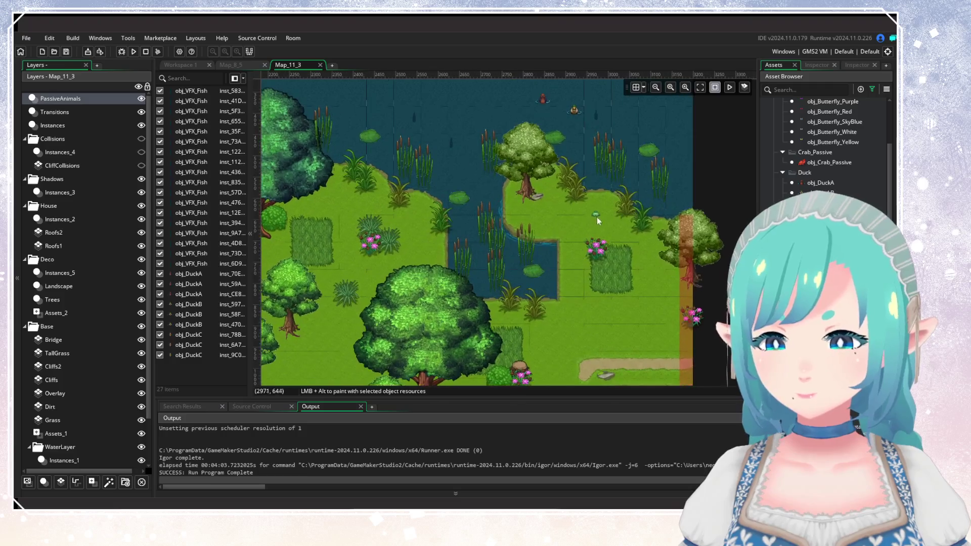
pyautogui.keyDown('alt'); pyautogui.click(598, 210); pyautogui.keyUp('alt')
pyautogui.moveTo(435, 305)
pyautogui.mouseDown()
pyautogui.moveTo(734, 283)
pyautogui.moveTo(561, 218)
pyautogui.mouseUp()
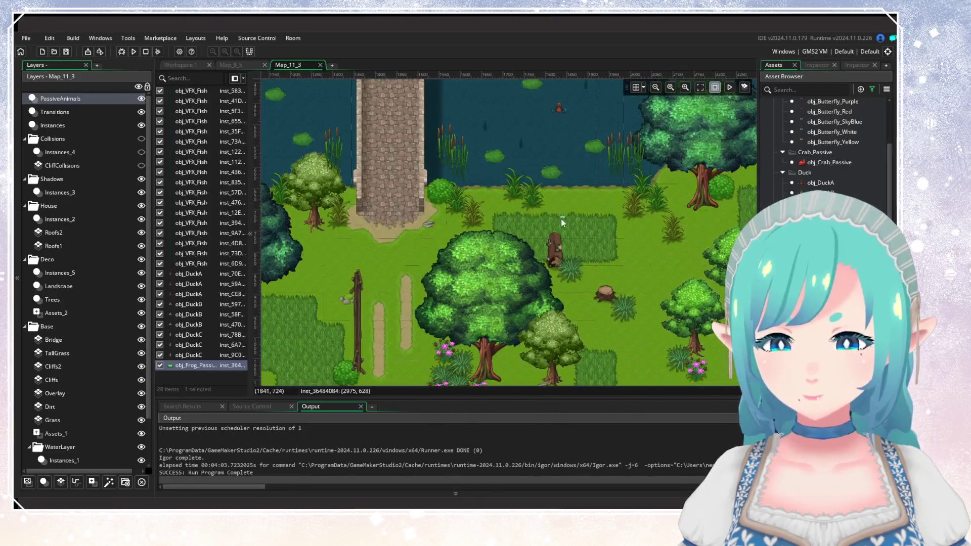
pyautogui.keyDown('alt'); pyautogui.click(503, 204); pyautogui.keyUp('alt')
pyautogui.moveTo(293, 253); pyautogui.dragTo(531, 227)
pyautogui.moveTo(284, 284); pyautogui.dragTo(536, 260)
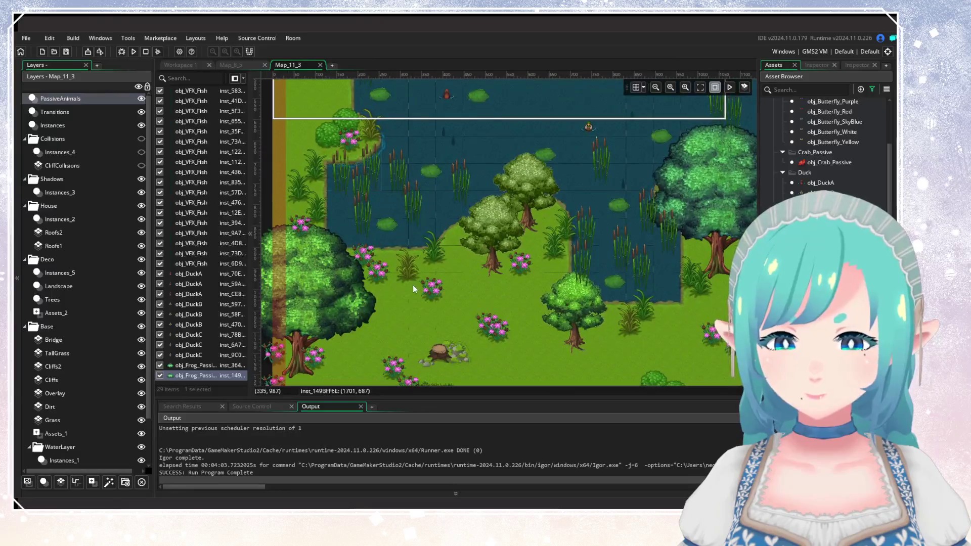
pyautogui.keyDown('alt'); pyautogui.click(419, 267); pyautogui.keyUp('alt')
pyautogui.moveTo(439, 263); pyautogui.dragTo(557, 341)
pyautogui.moveTo(469, 217); pyautogui.dragTo(494, 214)
pyautogui.keyDown('alt'); pyautogui.click(502, 190); pyautogui.keyUp('alt')
# Step: Place animals in the forest clearing, the southern forest and near the forest's lower edge
pyautogui.scroll(-5, 552, 253)
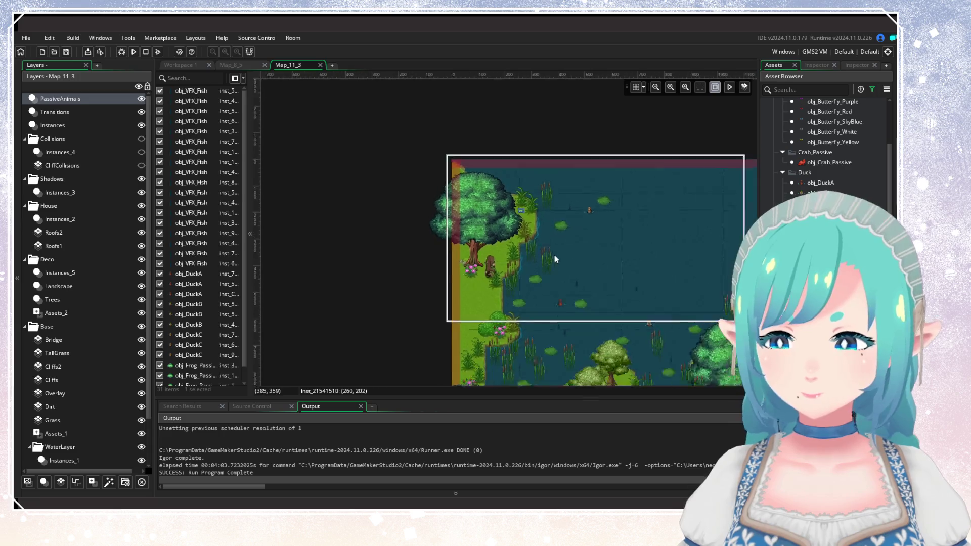
pyautogui.moveTo(527, 292); pyautogui.dragTo(350, 198)
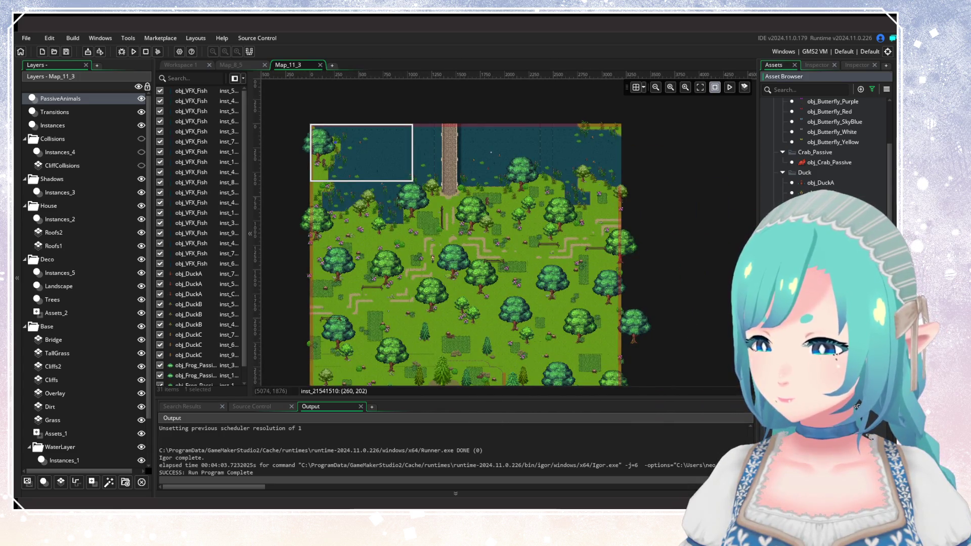
pyautogui.scroll(5, 515, 257)
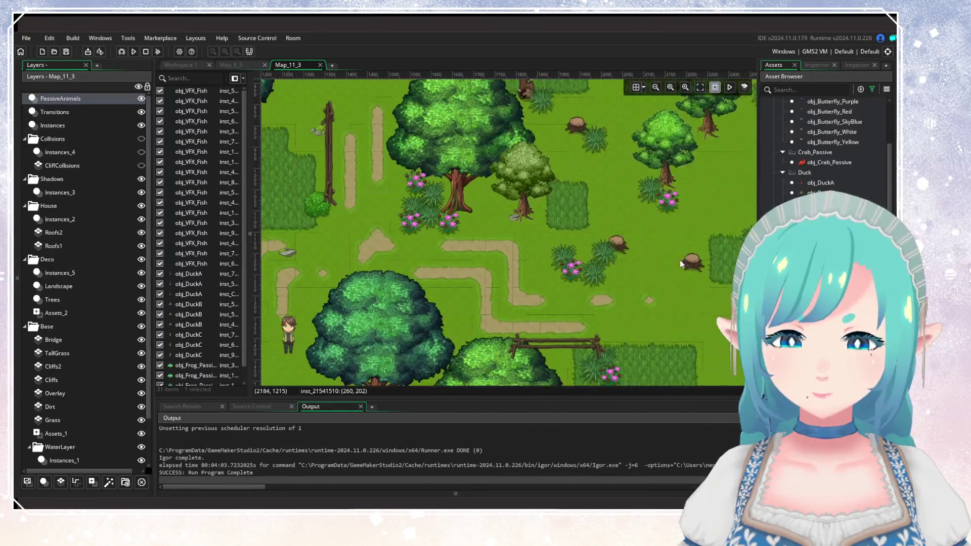
pyautogui.keyDown('alt'); pyautogui.click(463, 221); pyautogui.keyUp('alt')
pyautogui.scroll(-4, 487, 239)
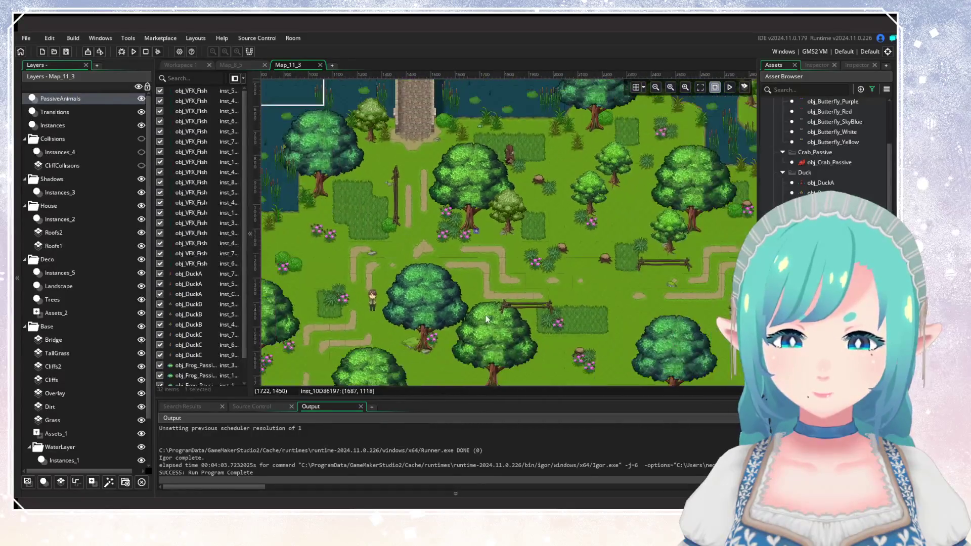
pyautogui.moveTo(582, 365); pyautogui.dragTo(583, 232)
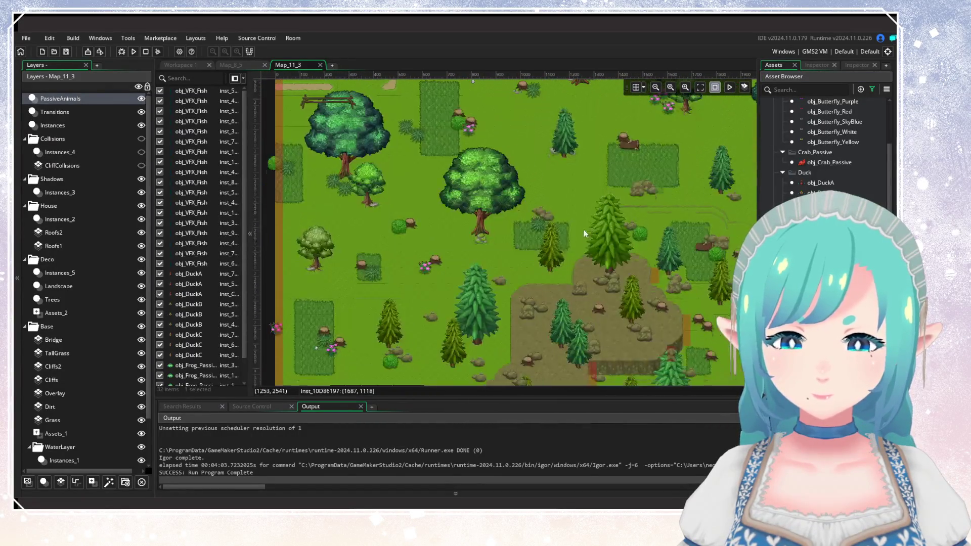
pyautogui.scroll(3, 466, 249)
pyautogui.keyDown('alt'); pyautogui.click(479, 234); pyautogui.keyUp('alt')
pyautogui.moveTo(480, 238); pyautogui.dragTo(376, 197)
pyautogui.scroll(-1, 481, 250)
pyautogui.moveTo(482, 251); pyautogui.dragTo(496, 214)
pyautogui.keyDown('alt'); pyautogui.click(519, 214); pyautogui.keyUp('alt')
# Step: Add an animal among the large trees and an obj_SquirrelD by the lakeside oak
pyautogui.moveTo(668, 232)
pyautogui.mouseDown()
pyautogui.moveTo(568, 223)
pyautogui.moveTo(529, 238)
pyautogui.moveTo(542, 299)
pyautogui.mouseUp()
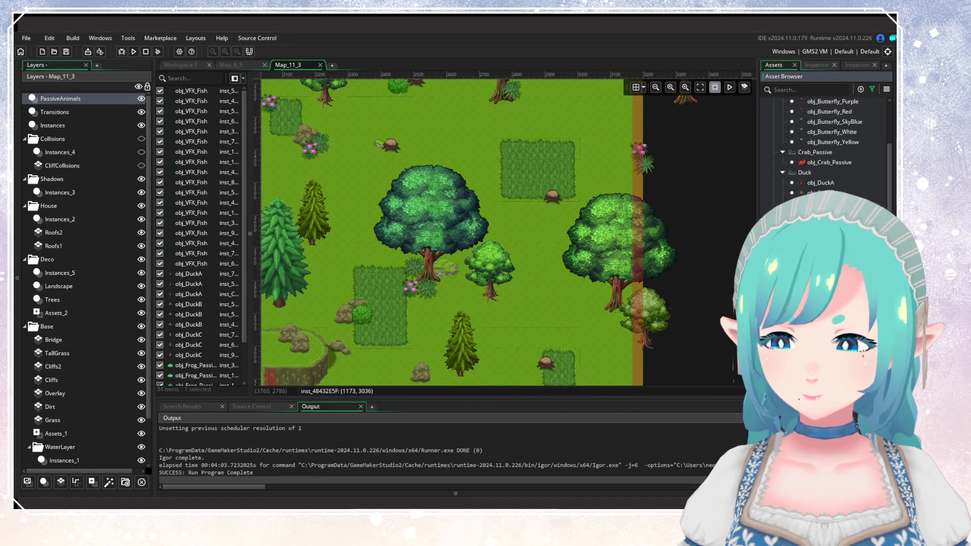
pyautogui.keyDown('alt'); pyautogui.click(449, 288); pyautogui.keyUp('alt')
pyautogui.scroll(-3, 513, 302)
pyautogui.moveTo(513, 301); pyautogui.dragTo(674, 322)
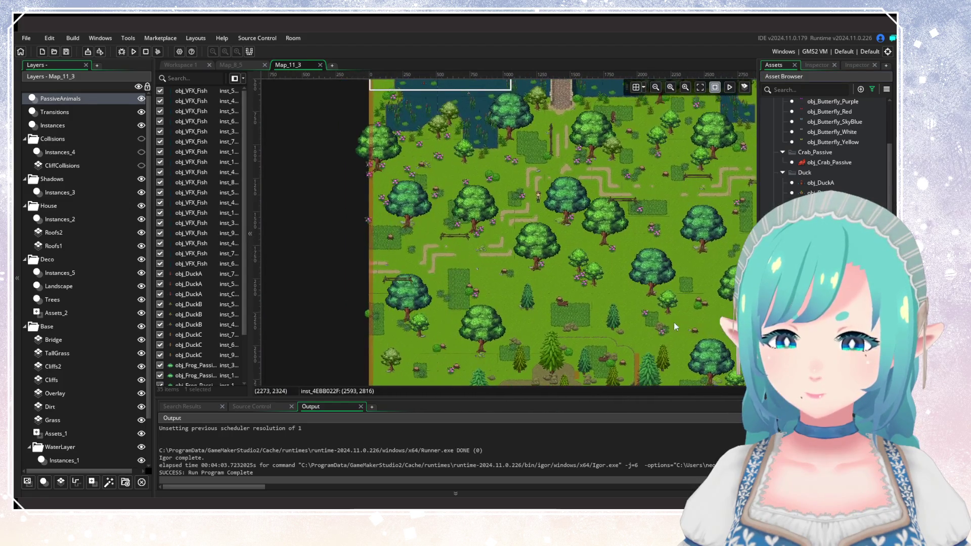
pyautogui.scroll(5, 508, 253)
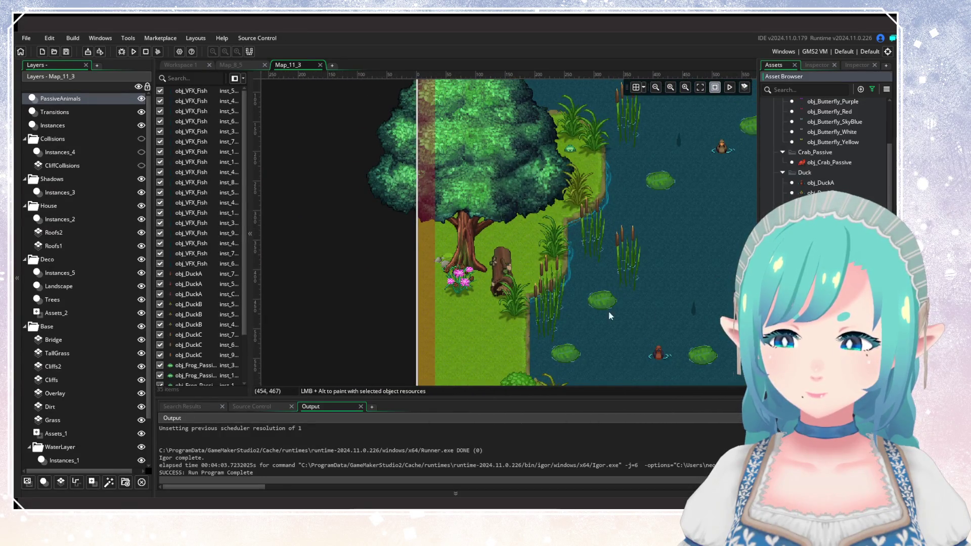
pyautogui.keyDown('alt'); pyautogui.click(439, 279); pyautogui.keyUp('alt')
# Step: Override the new obj_SquirrelD's wanderingRange variable from 200 to 50
pyautogui.doubleClick(439, 278)
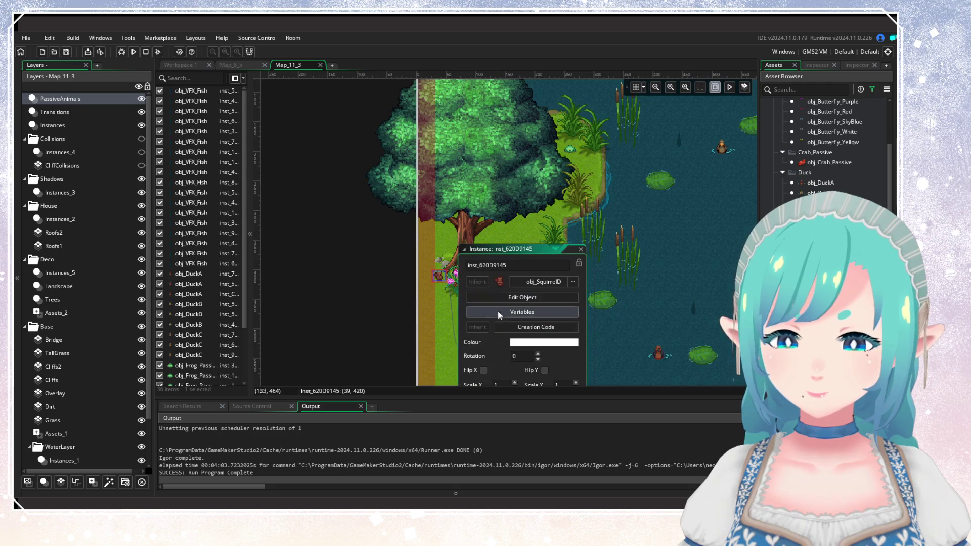
pyautogui.click(496, 309)
pyautogui.click(636, 239)
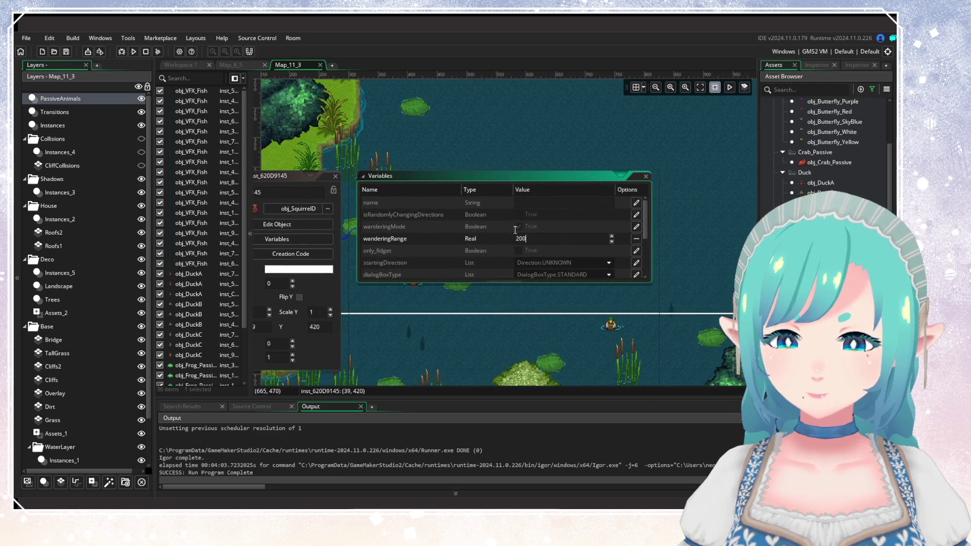
pyautogui.write('50')
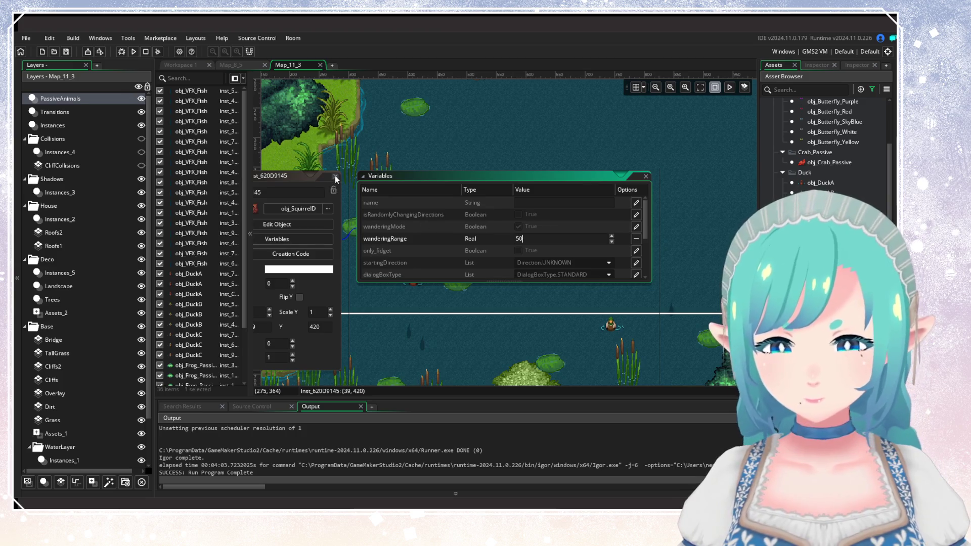
pyautogui.click(400, 276)
pyautogui.scroll(-5, 401, 280)
pyautogui.moveTo(522, 348)
pyautogui.mouseDown()
pyautogui.moveTo(470, 294)
pyautogui.moveTo(449, 250)
pyautogui.mouseUp()
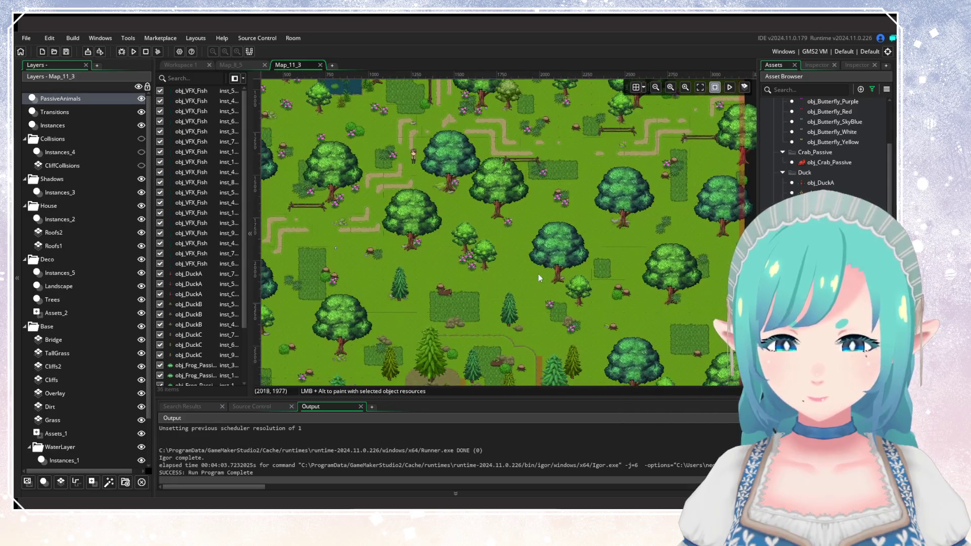
# Step: Pan and scroll across the map over to the eastern forest
pyautogui.scroll(5, 824, 152)
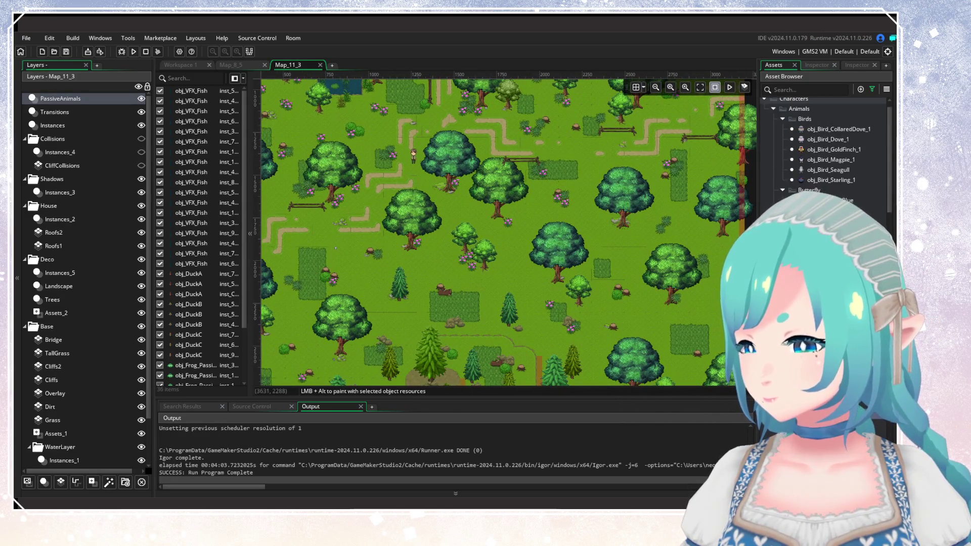
pyautogui.moveTo(654, 295); pyautogui.dragTo(664, 219)
pyautogui.moveTo(545, 287)
pyautogui.mouseDown()
pyautogui.moveTo(633, 247)
pyautogui.moveTo(590, 302)
pyautogui.moveTo(452, 374)
pyautogui.mouseUp()
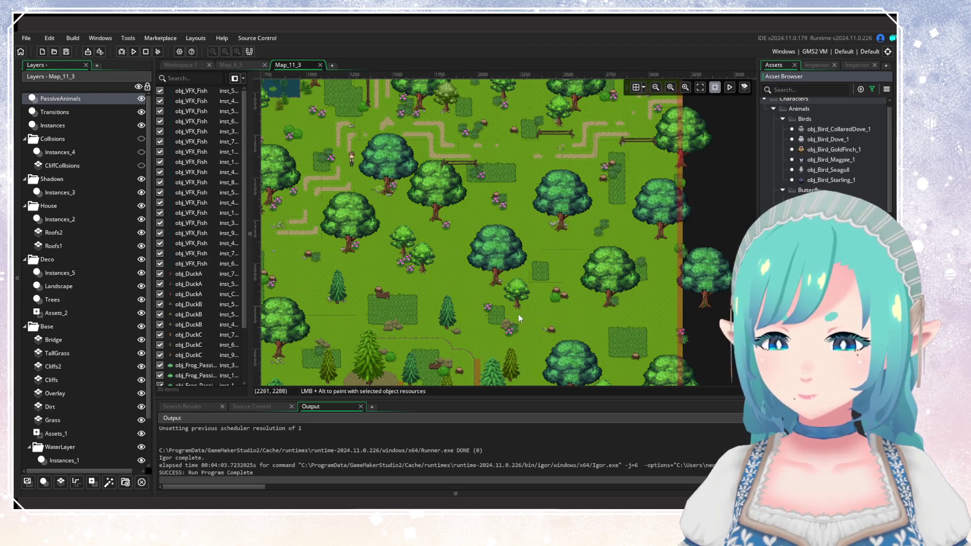
pyautogui.scroll(4, 537, 257)
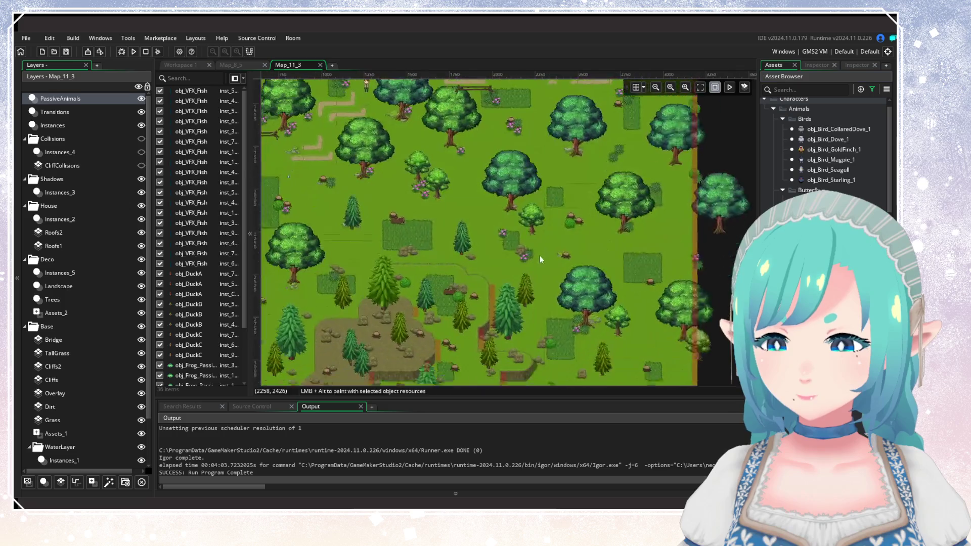
pyautogui.scroll(5, 524, 256)
pyautogui.hscroll(-10, 486, 214)
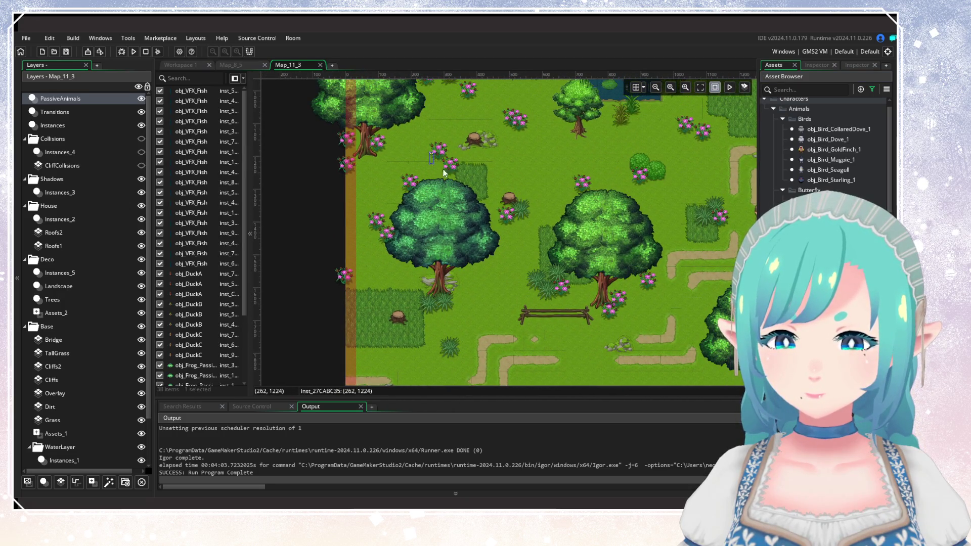
pyautogui.scroll(5, 532, 347)
pyautogui.scroll(4, 431, 339)
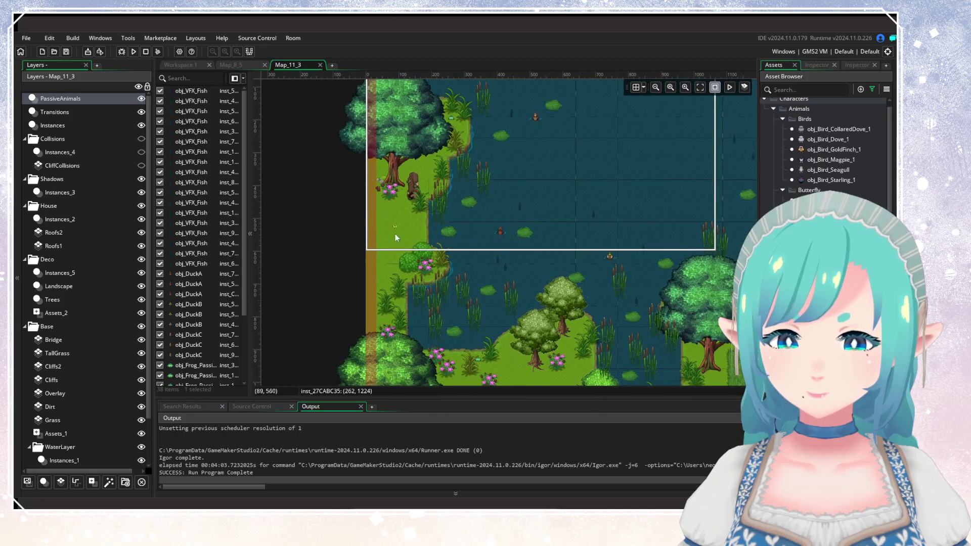
pyautogui.scroll(-5, 430, 195)
pyautogui.hscroll(4, 462, 187)
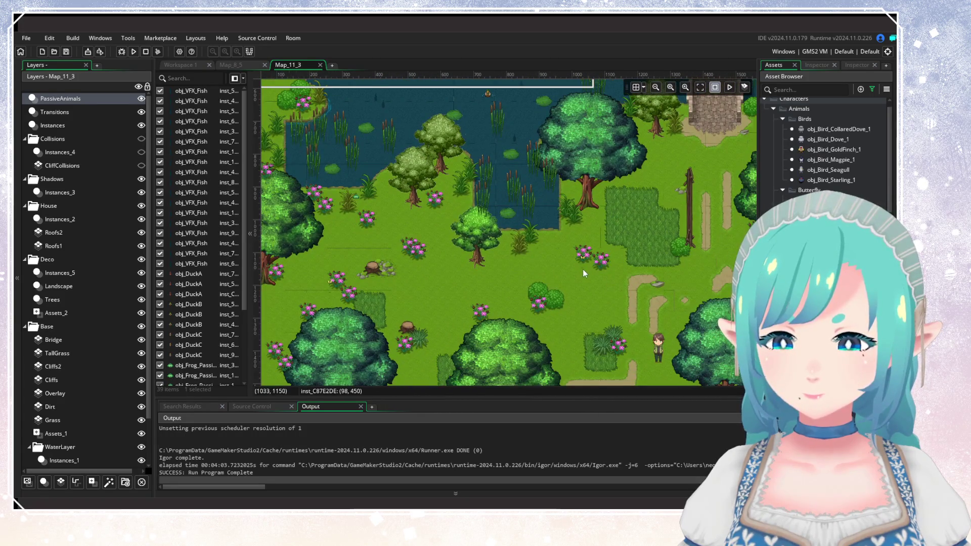
pyautogui.hscroll(10, 614, 296)
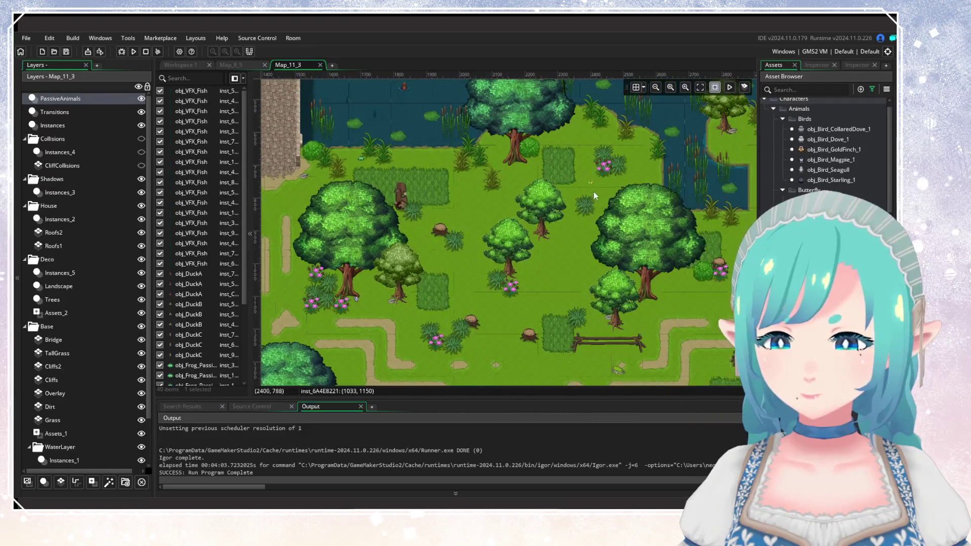
pyautogui.moveTo(655, 262)
pyautogui.mouseDown()
pyautogui.moveTo(381, 265)
pyautogui.moveTo(511, 157)
pyautogui.mouseUp()
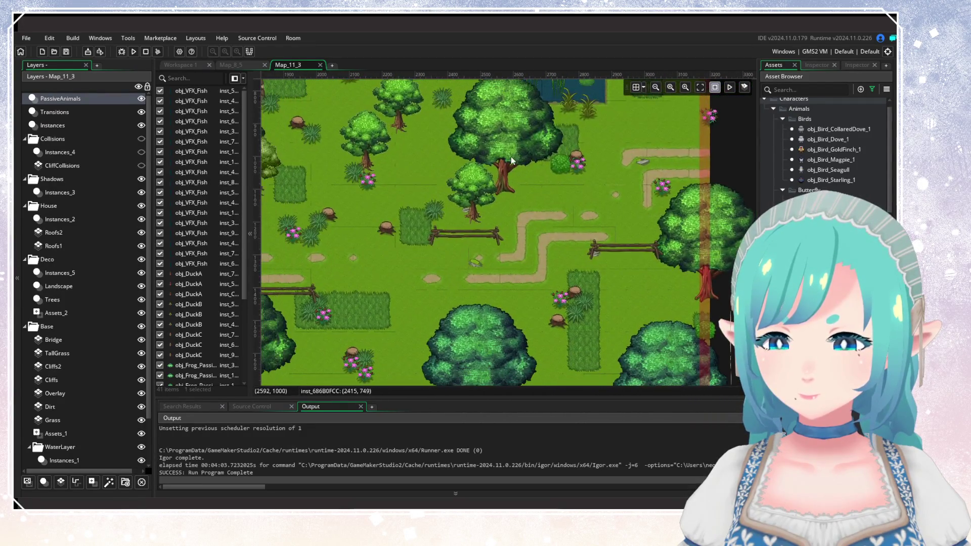
# Step: Place animals under the pink flowers, in the central forest and in the western forest
pyautogui.keyDown('alt'); pyautogui.click(663, 200); pyautogui.keyUp('alt')
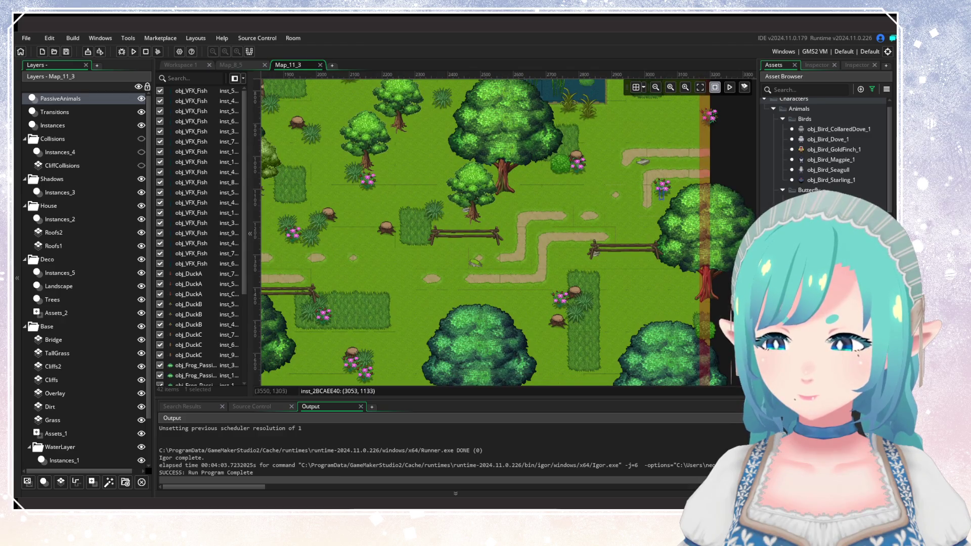
pyautogui.keyDown('alt'); pyautogui.click(672, 206); pyautogui.keyUp('alt')
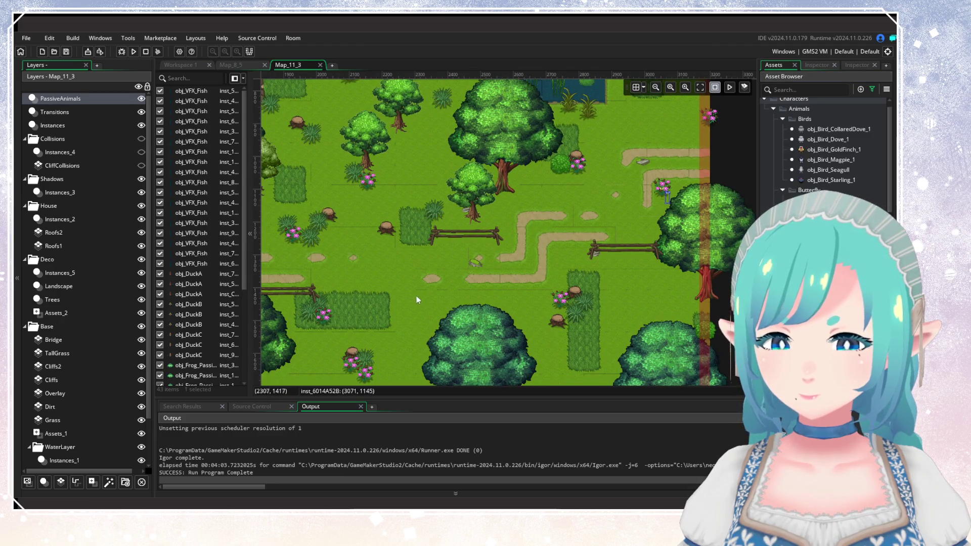
pyautogui.moveTo(417, 295); pyautogui.dragTo(613, 199)
pyautogui.moveTo(455, 283); pyautogui.dragTo(596, 135)
pyautogui.keyDown('alt'); pyautogui.click(541, 253); pyautogui.keyUp('alt')
pyautogui.moveTo(568, 214)
pyautogui.mouseDown()
pyautogui.moveTo(588, 211)
pyautogui.moveTo(581, 181)
pyautogui.moveTo(527, 356)
pyautogui.mouseUp()
pyautogui.scroll(-2, 569, 232)
pyautogui.keyDown('alt'); pyautogui.click(457, 320); pyautogui.keyUp('alt')
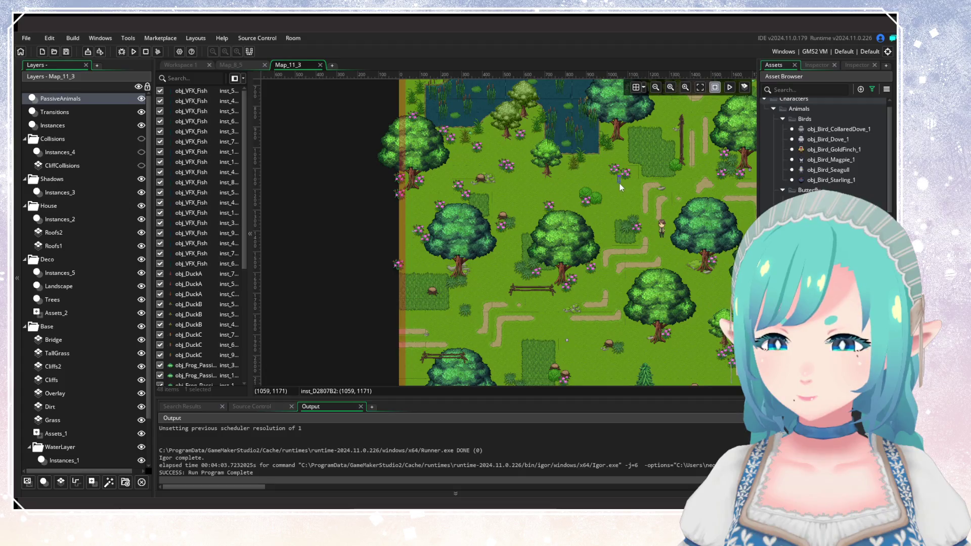
# Step: Paint several more animals up through the forest and near the lakeside forest
pyautogui.moveTo(599, 250); pyautogui.dragTo(500, 219)
pyautogui.hscroll(5, 499, 219)
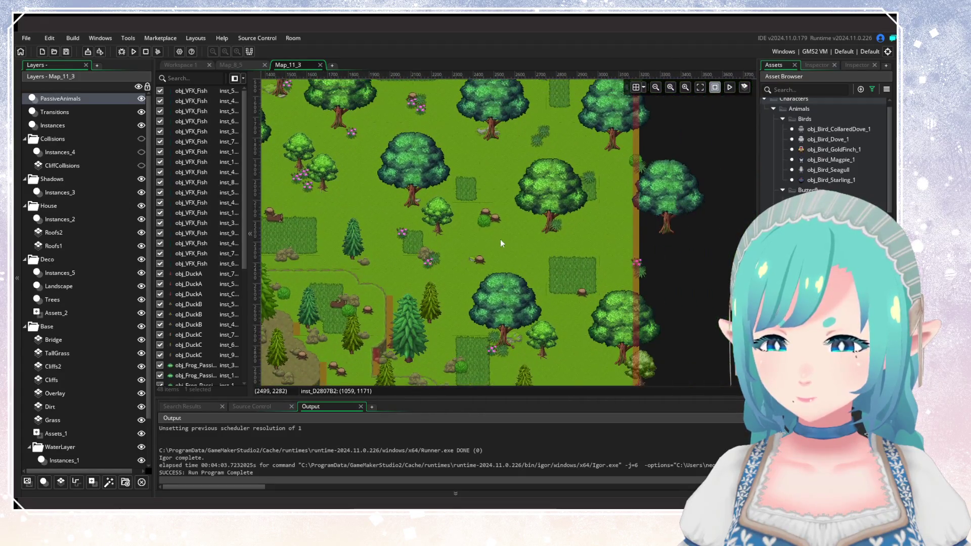
pyautogui.scroll(-3, 456, 192)
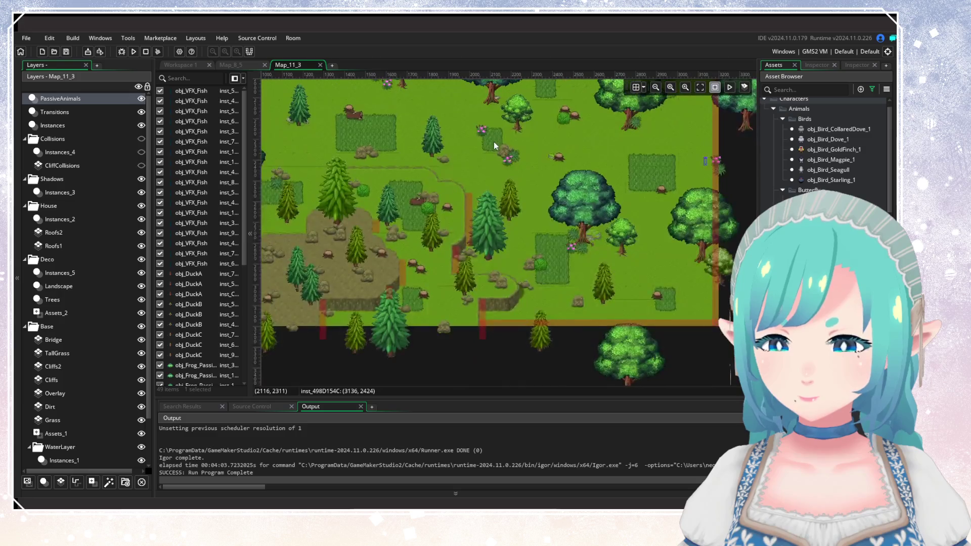
pyautogui.scroll(3, 494, 142)
pyautogui.scroll(-2, 460, 293)
pyautogui.scroll(2, 542, 257)
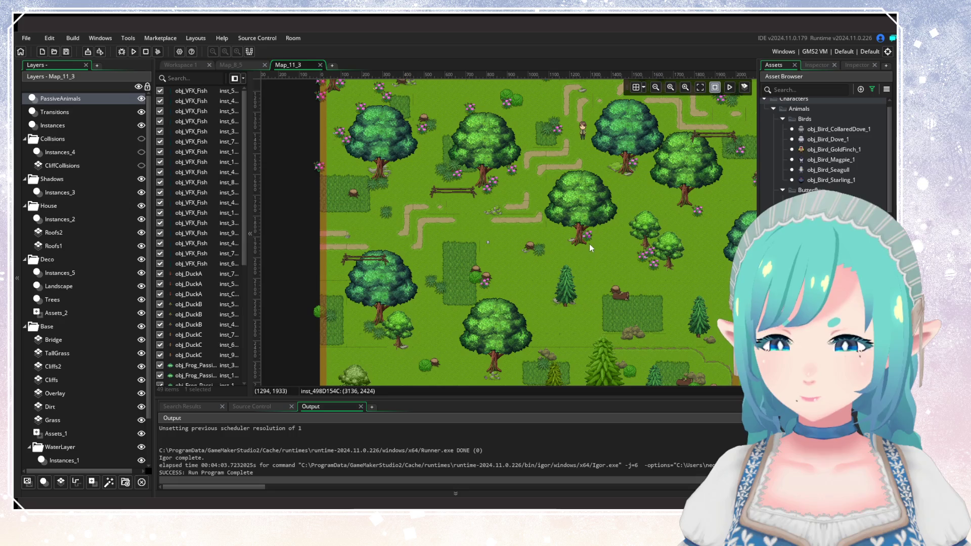
pyautogui.moveTo(622, 245); pyautogui.dragTo(496, 389)
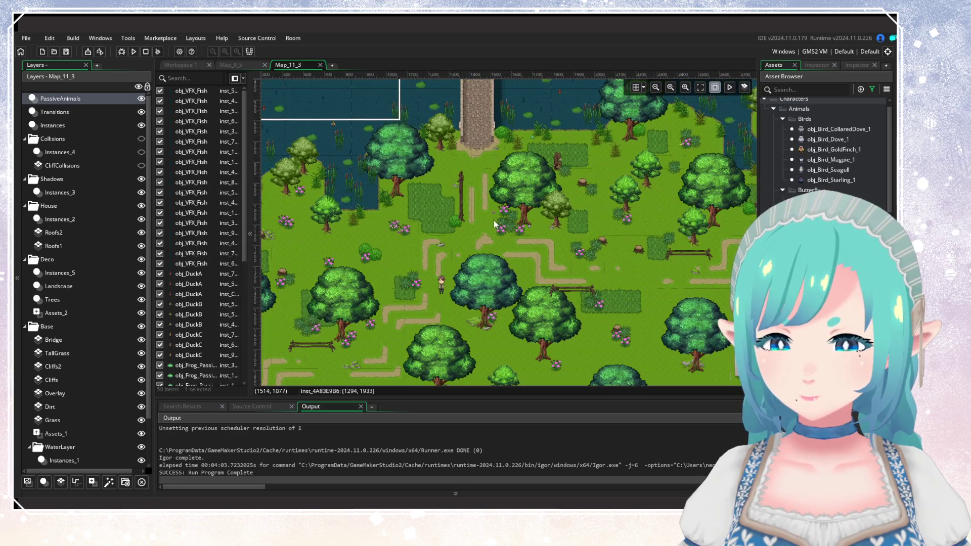
pyautogui.moveTo(466, 256); pyautogui.dragTo(484, 180)
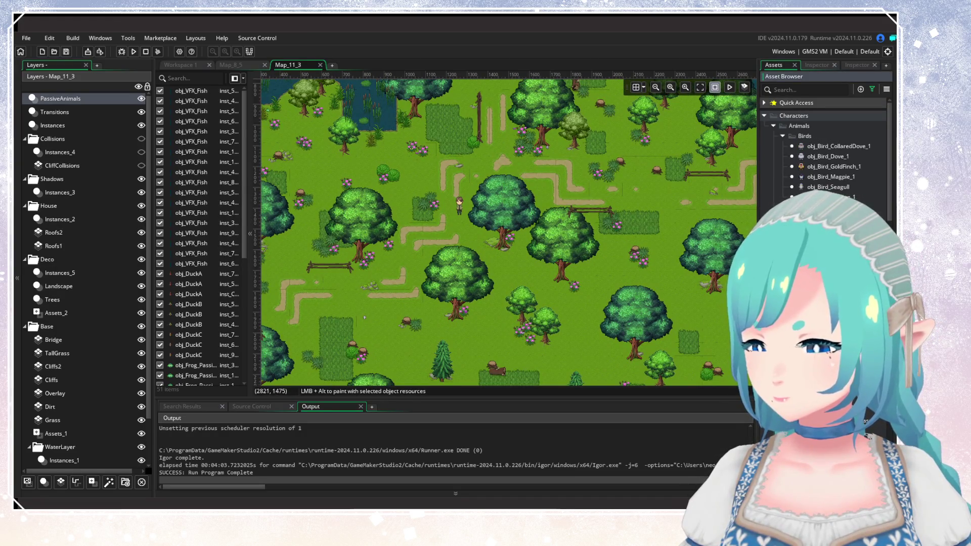
pyautogui.moveTo(744, 324)
pyautogui.mouseDown()
pyautogui.moveTo(633, 274)
pyautogui.moveTo(527, 208)
pyautogui.mouseUp()
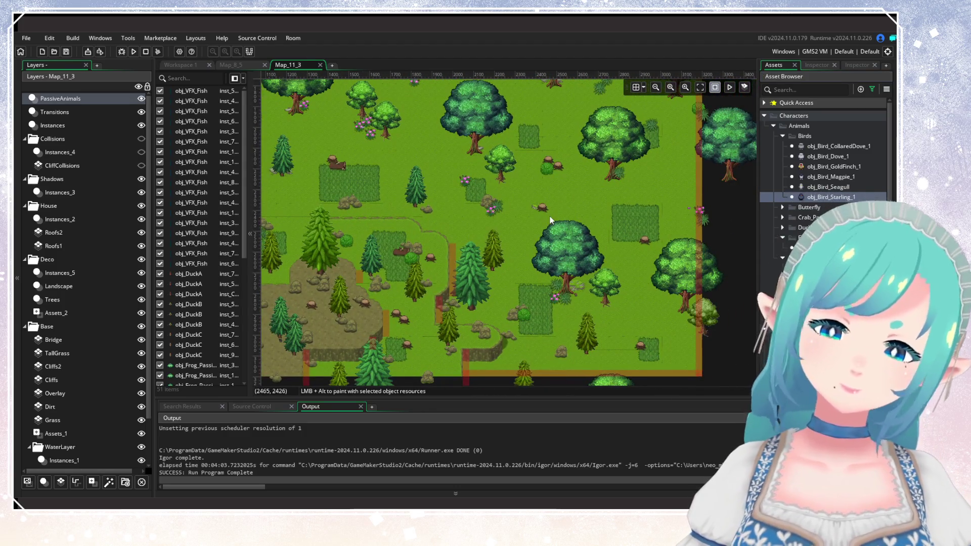
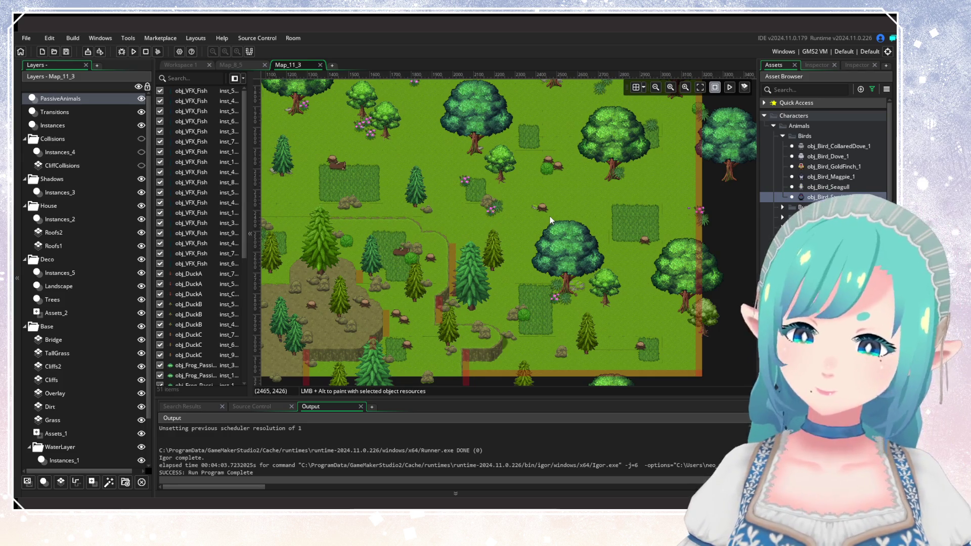
# Step: Place starling birds across the grassy forest clearing and among the trees
pyautogui.scroll(2, 543, 237)
pyautogui.scroll(-4, 543, 238)
pyautogui.moveTo(500, 293)
pyautogui.mouseDown()
pyautogui.moveTo(617, 292)
pyautogui.moveTo(486, 329)
pyautogui.moveTo(560, 317)
pyautogui.mouseUp()
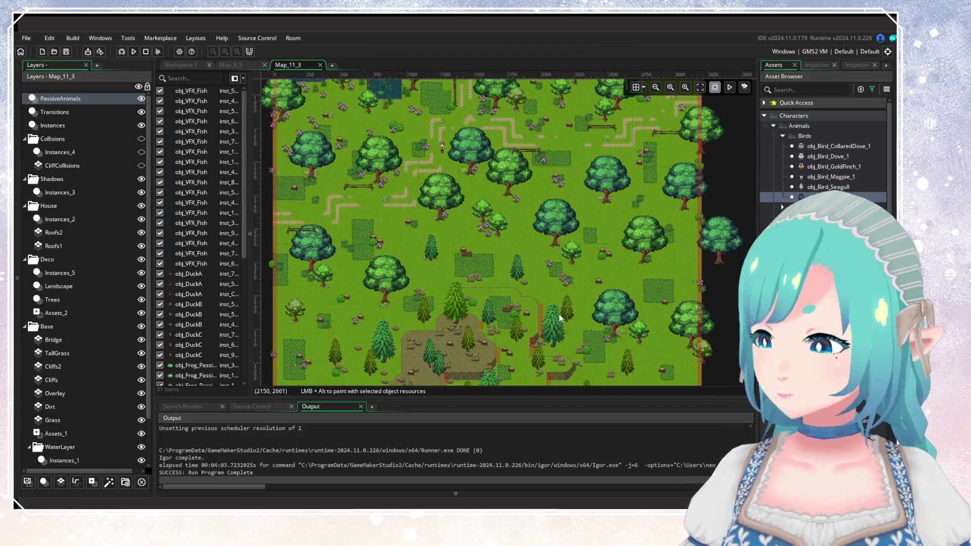
pyautogui.scroll(1, 560, 317)
pyautogui.moveTo(426, 318); pyautogui.dragTo(614, 304)
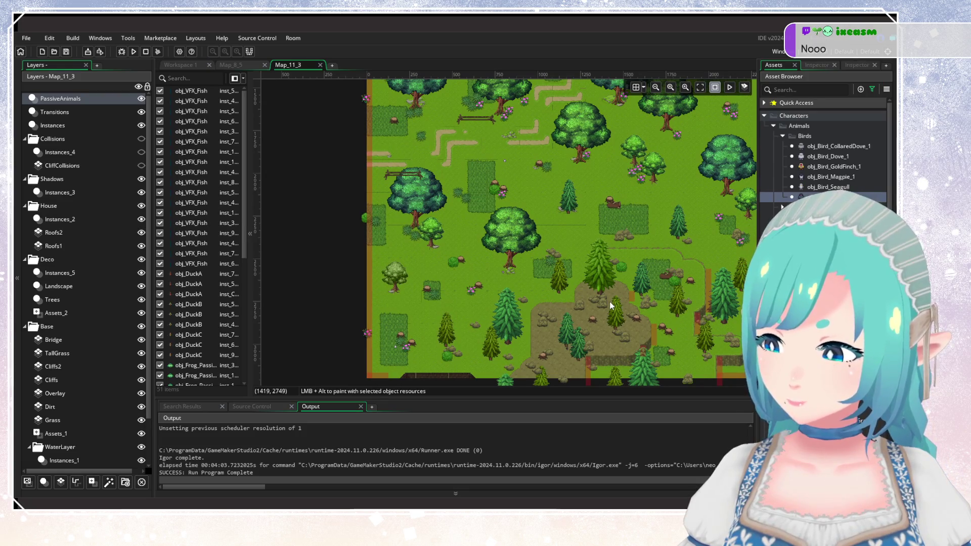
pyautogui.scroll(1, 520, 321)
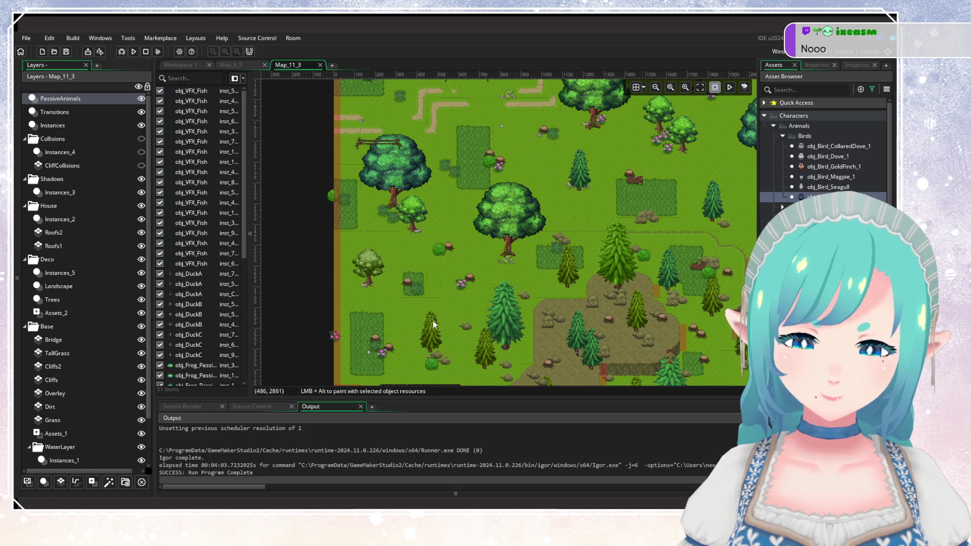
pyautogui.scroll(2, 405, 323)
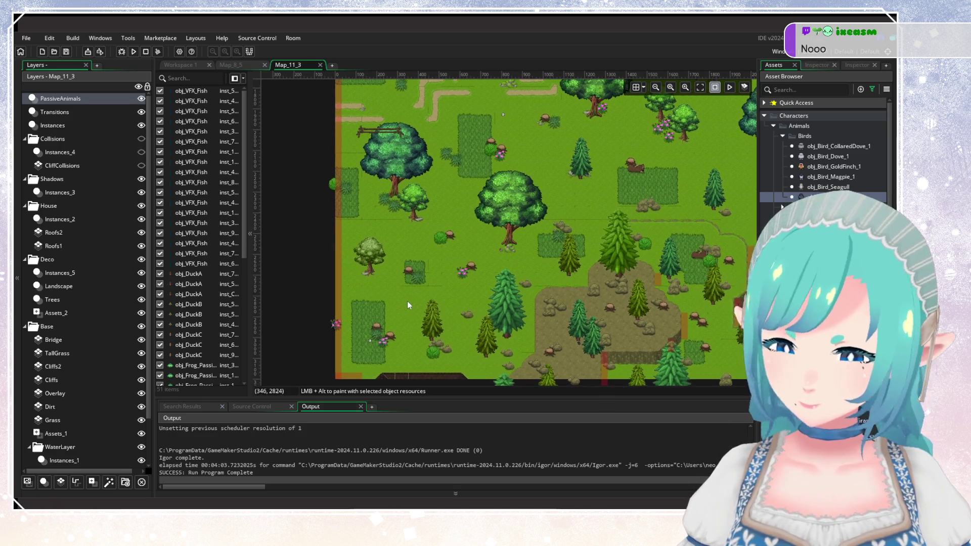
pyautogui.scroll(-1, 408, 320)
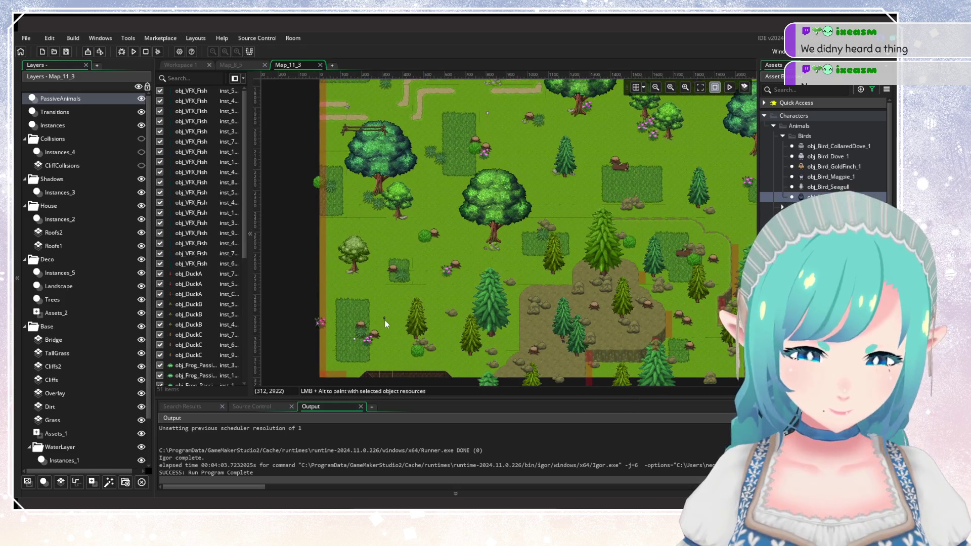
pyautogui.keyDown('alt'); pyautogui.click(389, 324); pyautogui.keyUp('alt')
pyautogui.keyDown('alt'); pyautogui.click(430, 291); pyautogui.keyUp('alt')
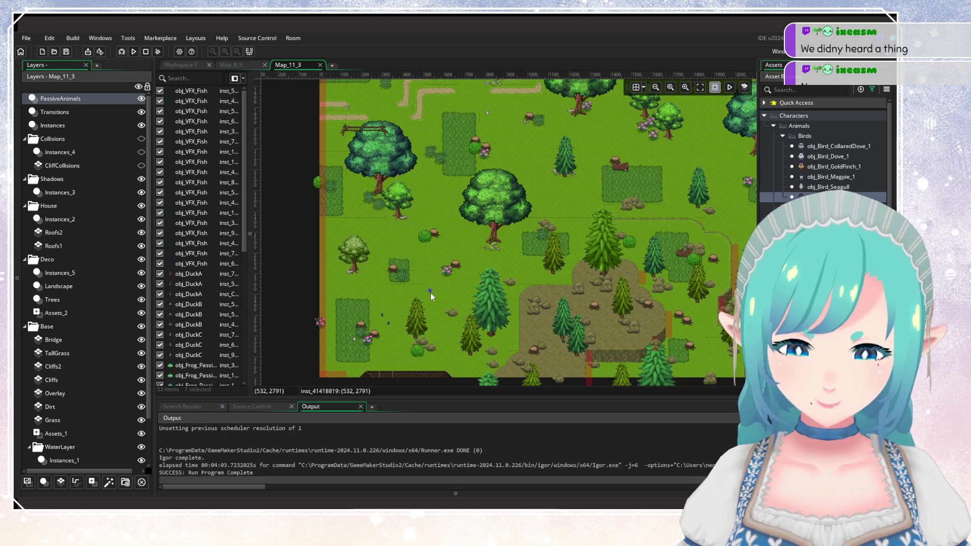
pyautogui.keyDown('alt'); pyautogui.click(411, 227); pyautogui.keyUp('alt')
pyautogui.keyDown('alt'); pyautogui.click(433, 206); pyautogui.keyUp('alt')
pyautogui.scroll(5, 444, 247)
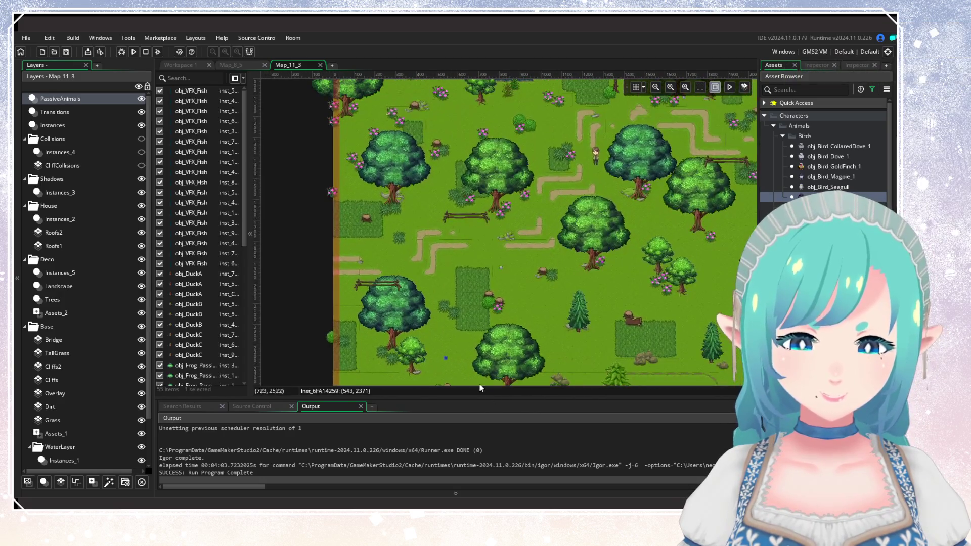
pyautogui.keyDown('alt'); pyautogui.click(443, 247); pyautogui.keyUp('alt')
# Step: Add more starlings beside the fenced paths and near the lake
pyautogui.hscroll(10, 547, 287)
pyautogui.scroll(2, 430, 264)
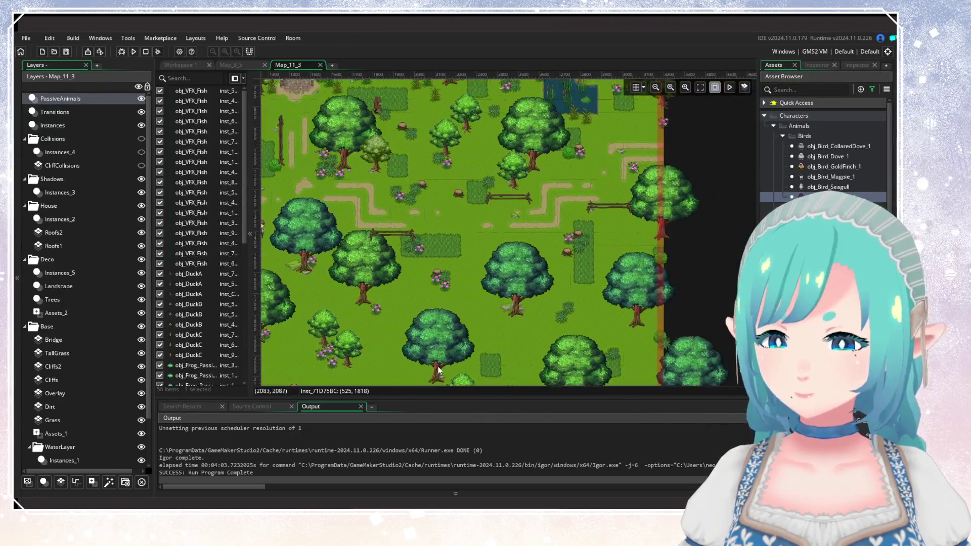
pyautogui.keyDown('alt'); pyautogui.click(547, 216); pyautogui.keyUp('alt')
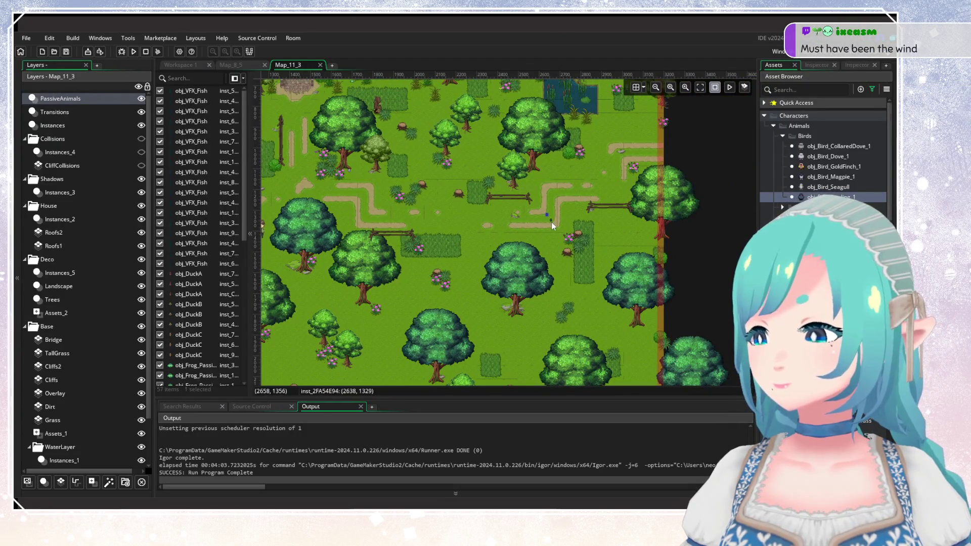
pyautogui.keyDown('alt'); pyautogui.click(565, 204); pyautogui.keyUp('alt')
pyautogui.keyDown('alt'); pyautogui.click(589, 184); pyautogui.keyUp('alt')
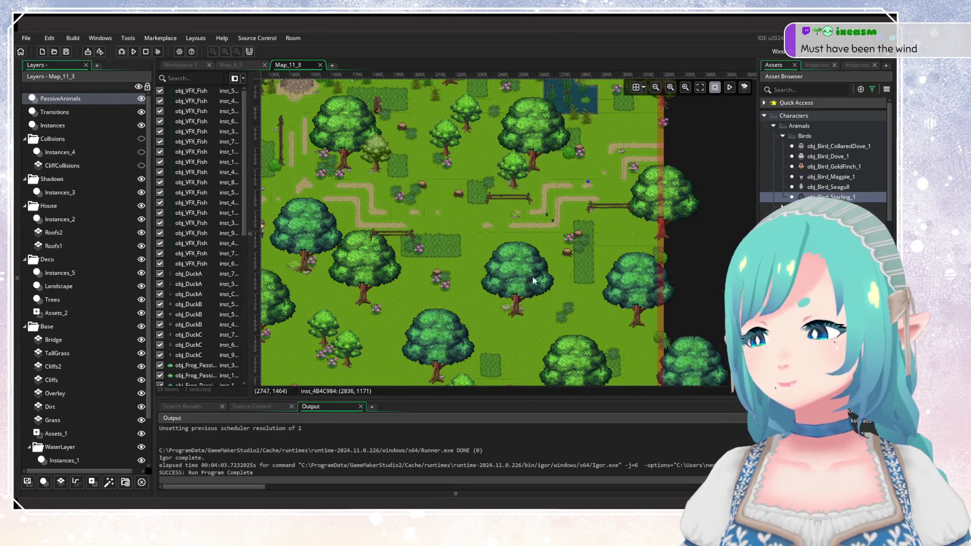
pyautogui.hscroll(-10, 640, 275)
pyautogui.scroll(-1, 640, 274)
pyautogui.hscroll(-4, 505, 350)
pyautogui.scroll(5, 504, 350)
pyautogui.keyDown('alt'); pyautogui.click(591, 189); pyautogui.keyUp('alt')
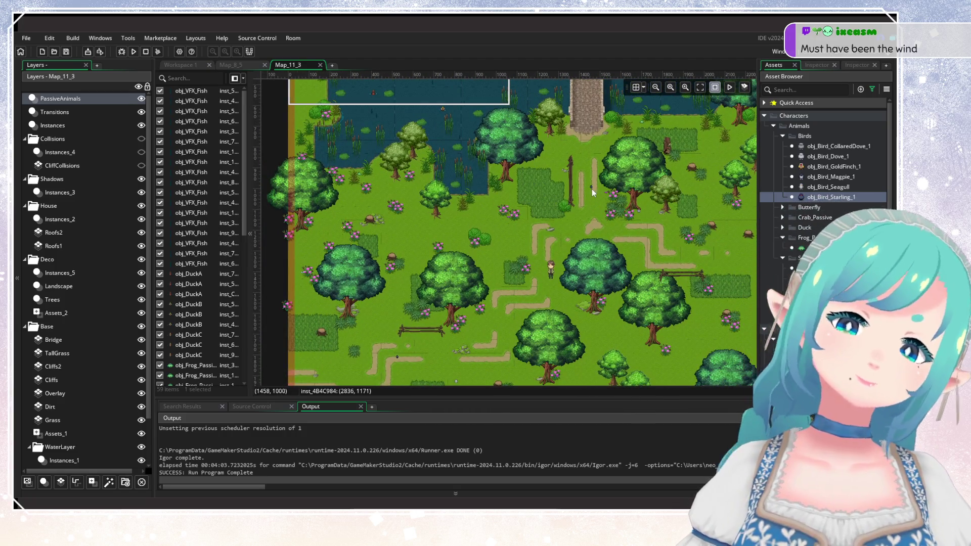
# Step: Switch to obj_Bird_Magpie_1 and place four magpies on the grass and clearing
pyautogui.moveTo(473, 293)
pyautogui.mouseDown()
pyautogui.moveTo(536, 353)
pyautogui.moveTo(502, 189)
pyautogui.mouseUp()
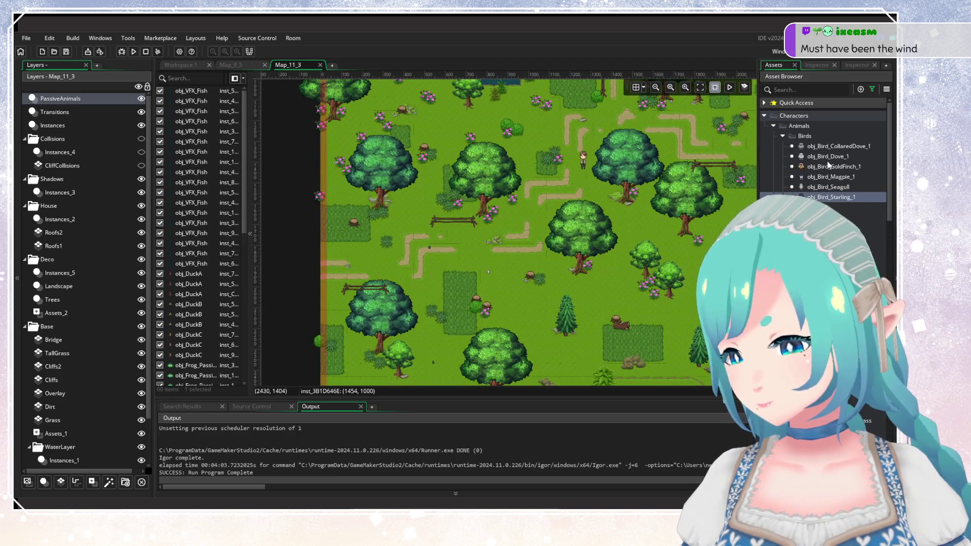
pyautogui.click(834, 146)
pyautogui.click(836, 177)
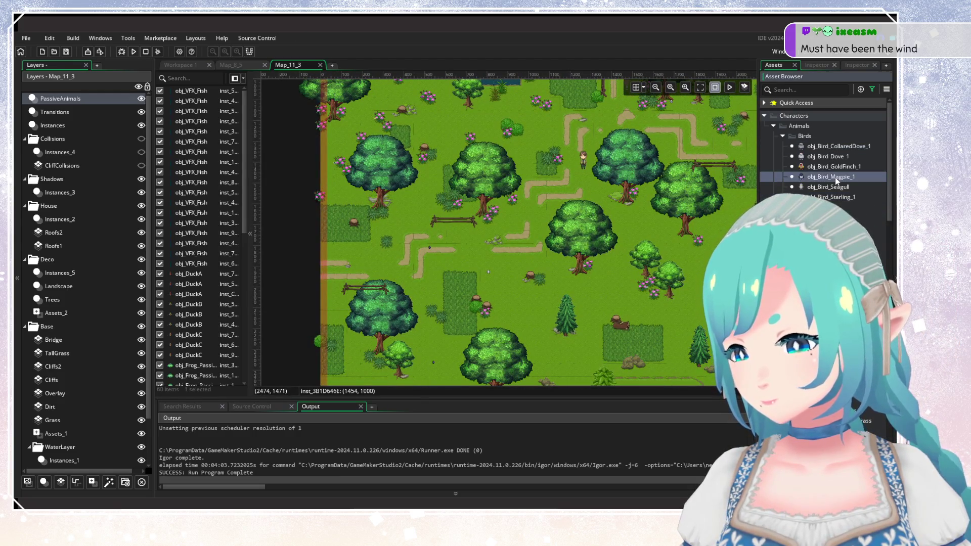
pyautogui.keyDown('alt'); pyautogui.click(425, 254); pyautogui.keyUp('alt')
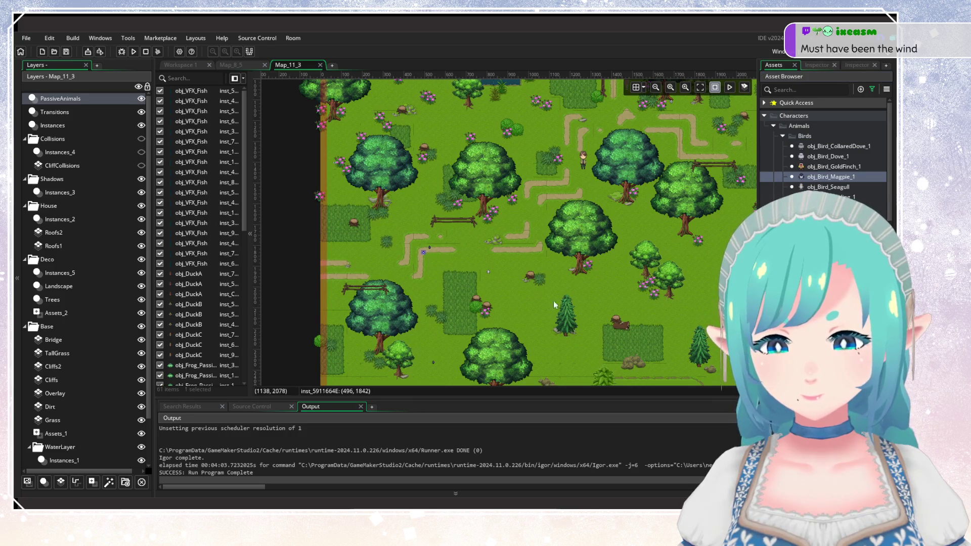
pyautogui.keyDown('alt'); pyautogui.click(527, 228); pyautogui.keyUp('alt')
pyautogui.keyDown('alt'); pyautogui.click(533, 243); pyautogui.keyUp('alt')
pyautogui.keyDown('alt'); pyautogui.click(542, 249); pyautogui.keyUp('alt')
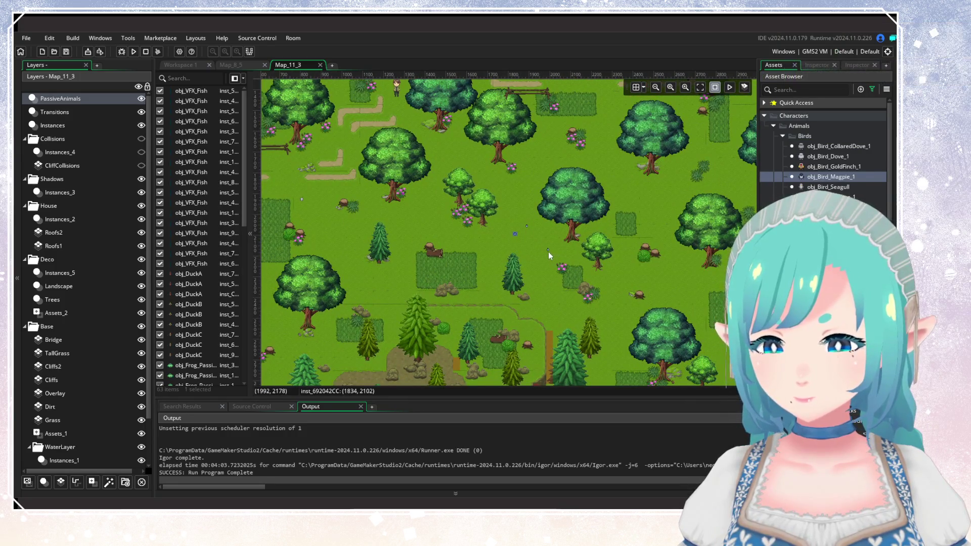
# Step: Pan the view over the lake, bridge and the south-east forest
pyautogui.hscroll(5, 561, 274)
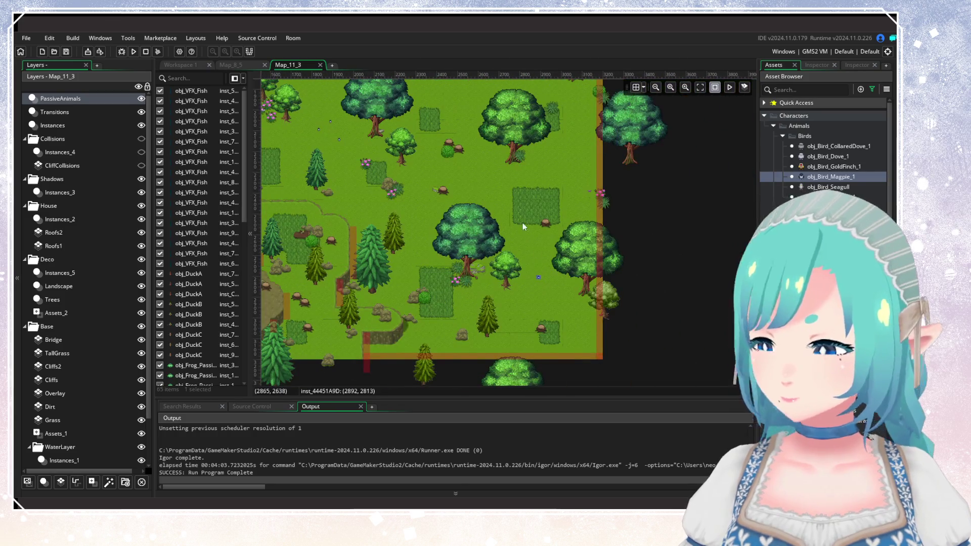
pyautogui.hscroll(-1, 541, 294)
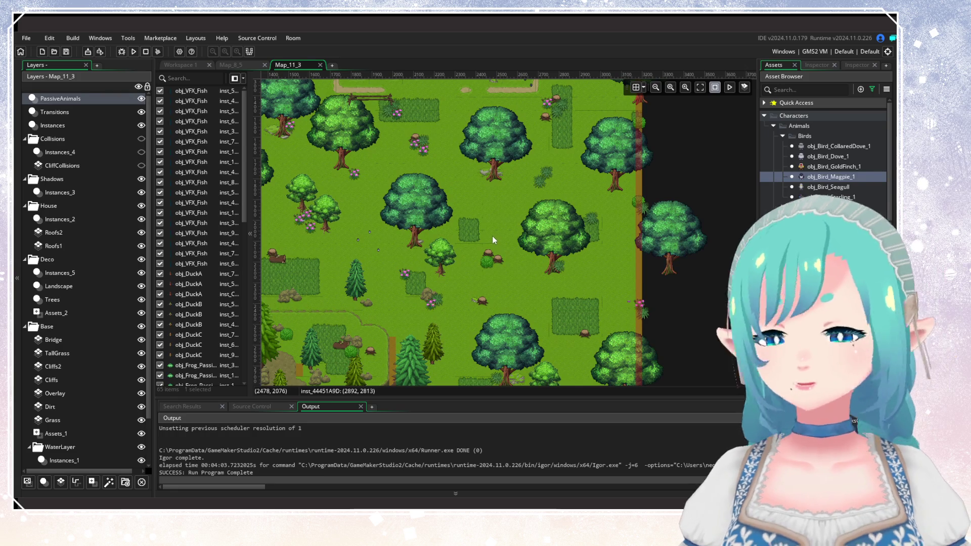
pyautogui.scroll(4, 499, 241)
pyautogui.hscroll(-1, 516, 253)
pyautogui.scroll(4, 530, 259)
pyautogui.hscroll(-2, 547, 243)
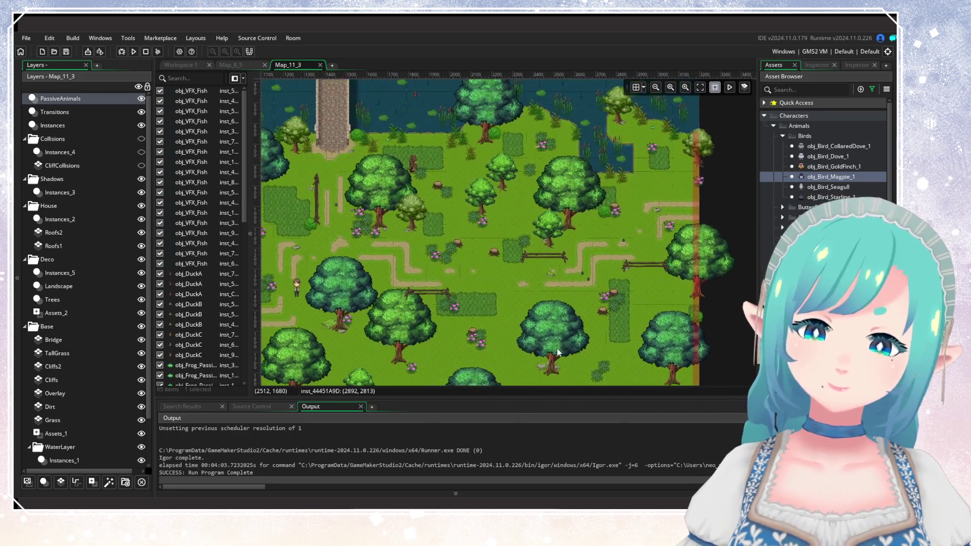
pyautogui.moveTo(273, 243)
pyautogui.mouseDown()
pyautogui.moveTo(398, 252)
pyautogui.moveTo(489, 308)
pyautogui.mouseUp()
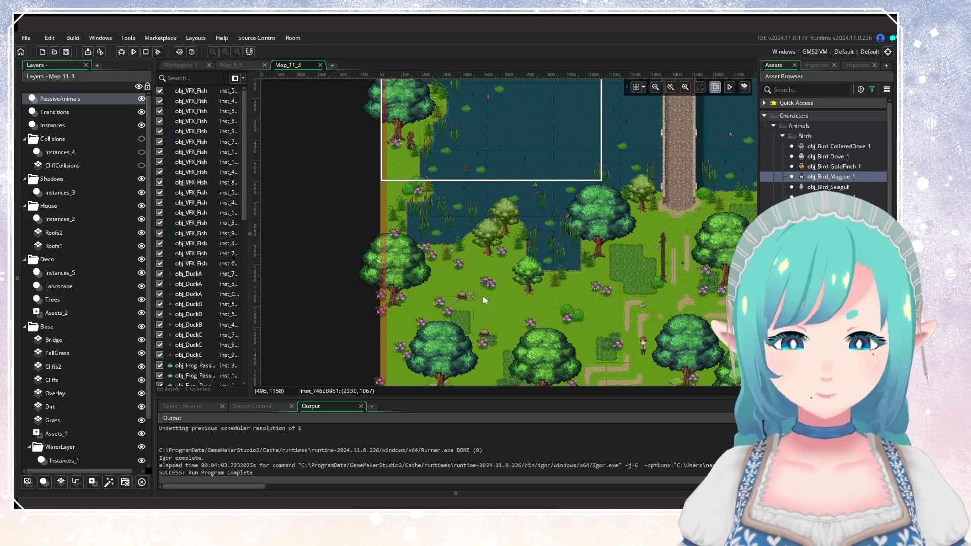
pyautogui.moveTo(484, 298); pyautogui.dragTo(464, 203)
pyautogui.scroll(-3, 506, 209)
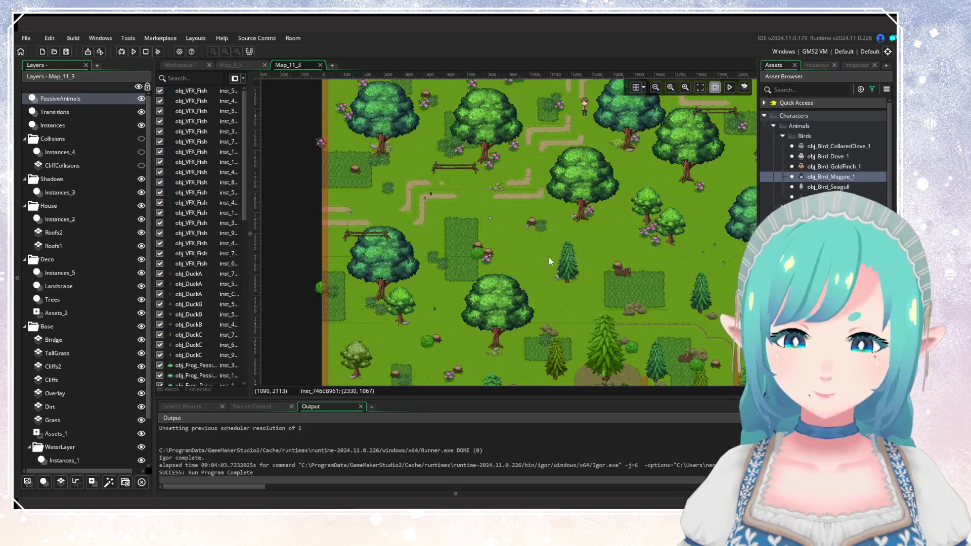
pyautogui.moveTo(586, 286); pyautogui.dragTo(514, 189)
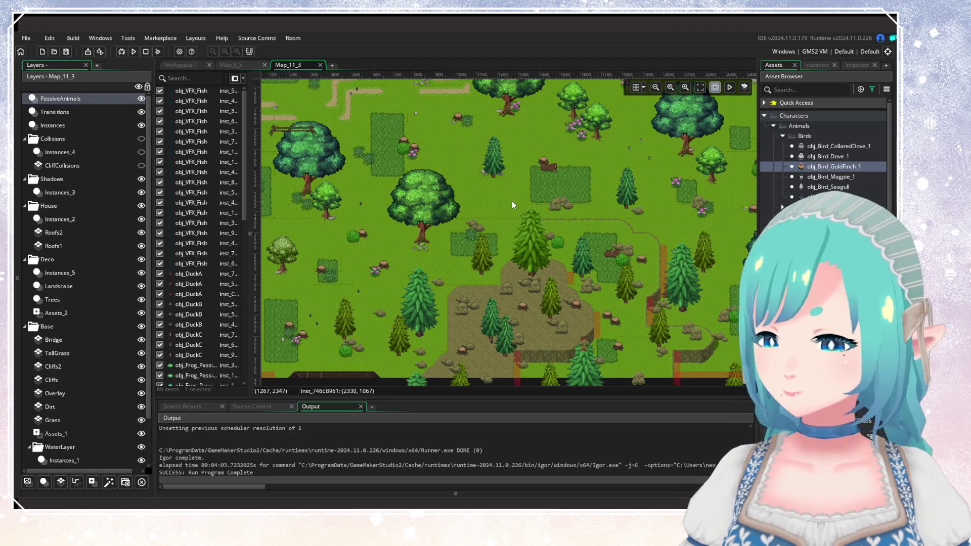
# Step: Place two birds among the pine woods and large trees
pyautogui.scroll(2, 549, 252)
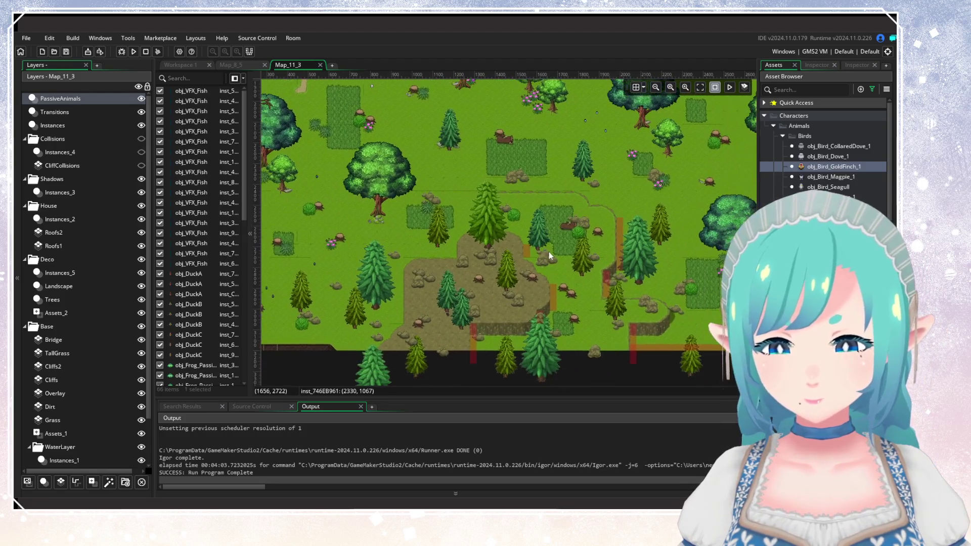
pyautogui.keyDown('alt'); pyautogui.click(585, 295); pyautogui.keyUp('alt')
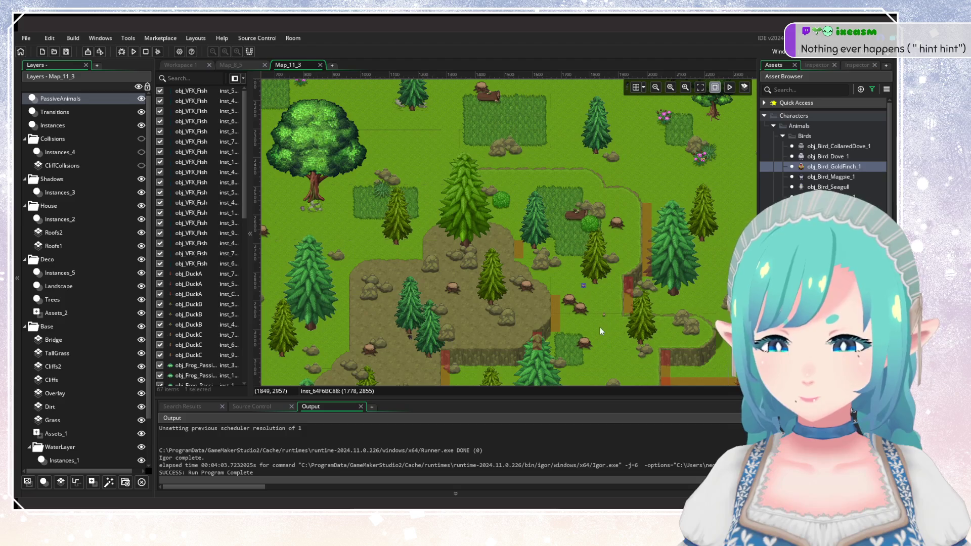
pyautogui.moveTo(601, 327); pyautogui.dragTo(693, 307)
pyautogui.scroll(1, 595, 308)
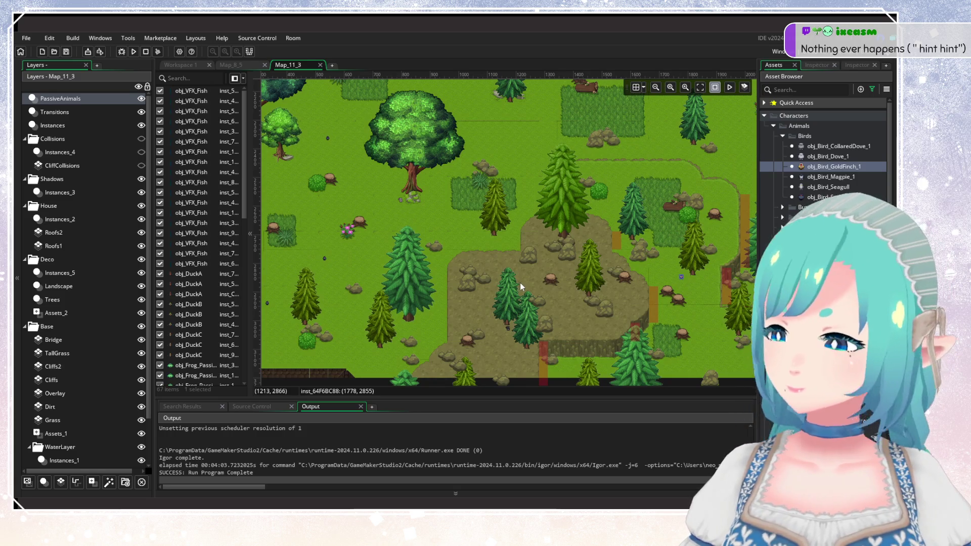
pyautogui.scroll(8, 508, 256)
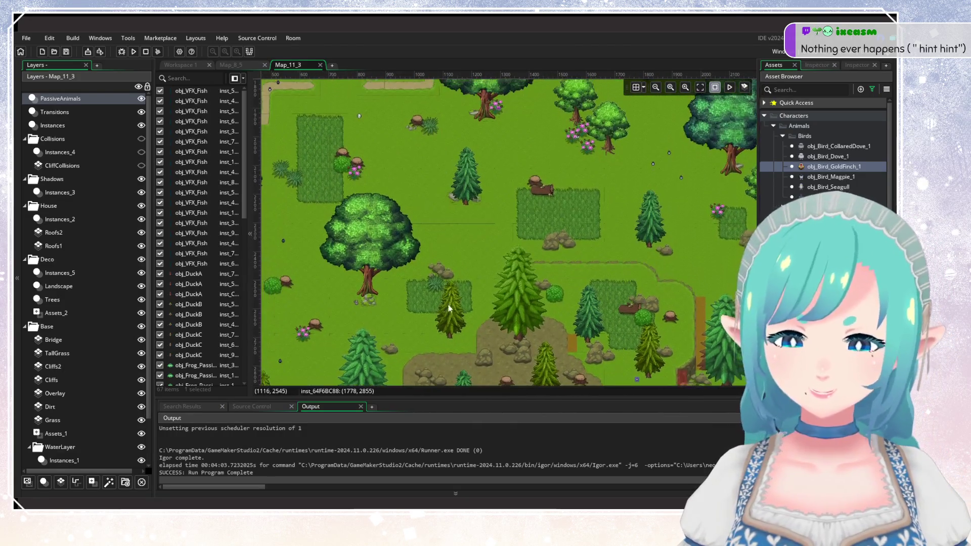
pyautogui.scroll(5, 544, 268)
pyautogui.hscroll(5, 545, 268)
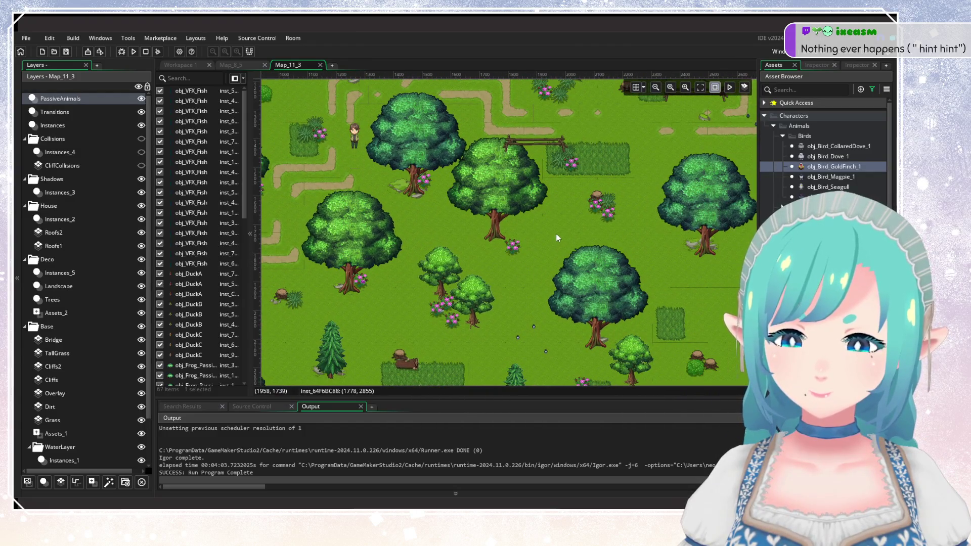
pyautogui.click(578, 212)
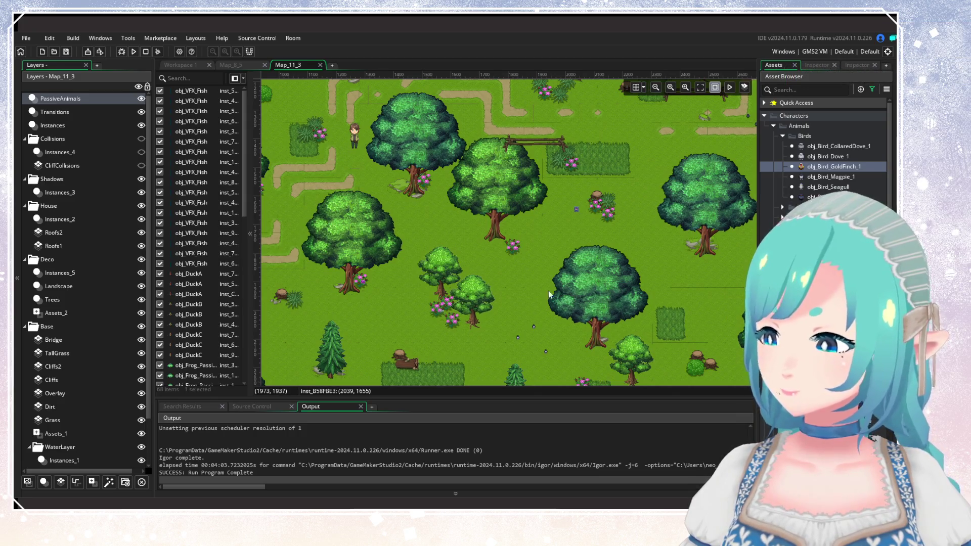
# Step: Select obj_Bird_Dove_1 and place doves among the meadow trees
pyautogui.scroll(6, 552, 284)
pyautogui.hscroll(5, 488, 337)
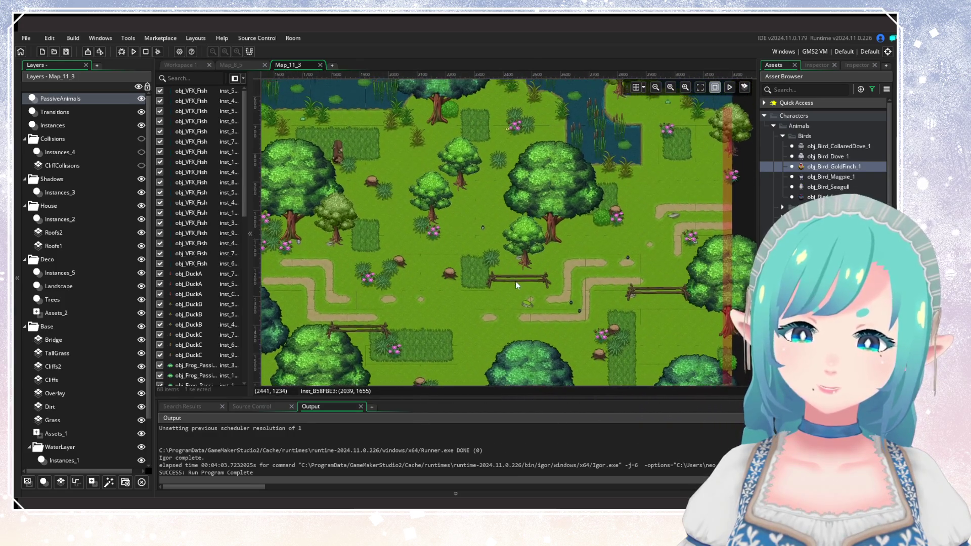
pyautogui.scroll(5, 520, 299)
pyautogui.hscroll(-12, 506, 302)
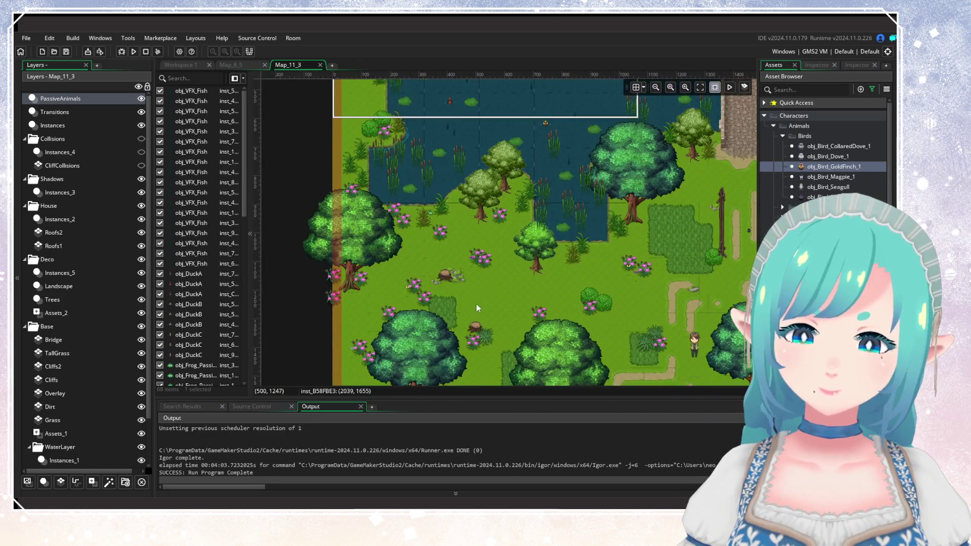
pyautogui.scroll(-5, 504, 271)
pyautogui.hscroll(-1, 505, 270)
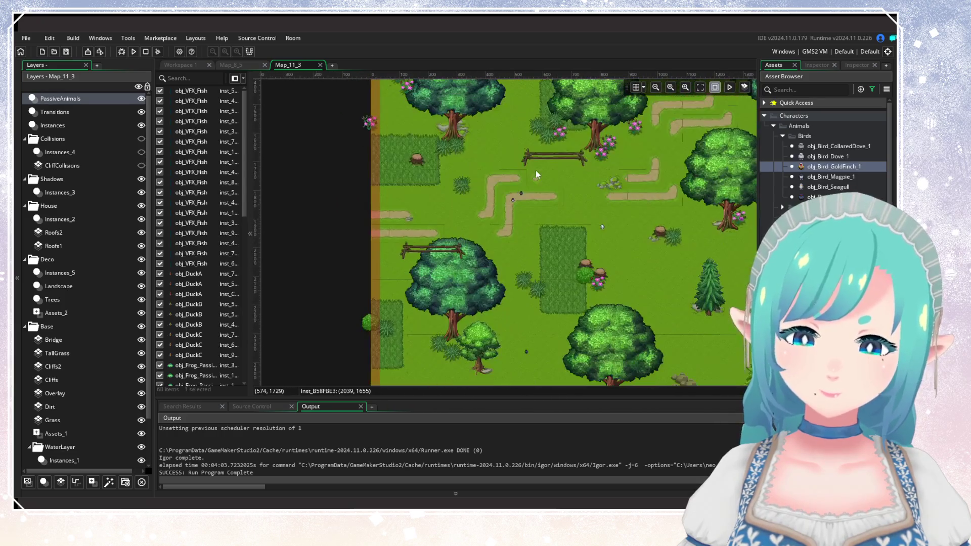
pyautogui.scroll(1, 536, 171)
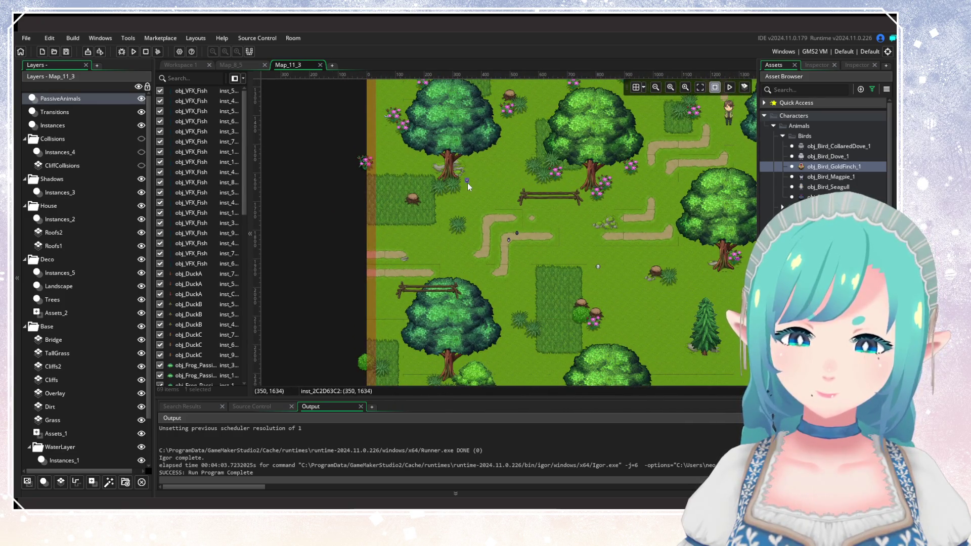
pyautogui.scroll(-1, 467, 183)
pyautogui.hscroll(3, 467, 183)
pyautogui.scroll(-3, 444, 188)
pyautogui.keyDown('ctrl'); pyautogui.scroll(-2, 494, 208); pyautogui.keyUp('ctrl')
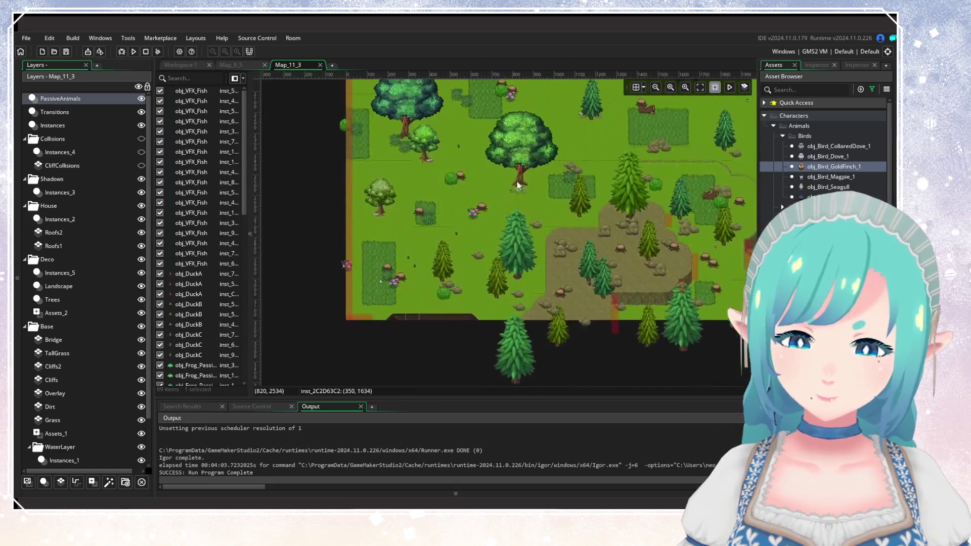
pyautogui.scroll(3, 511, 253)
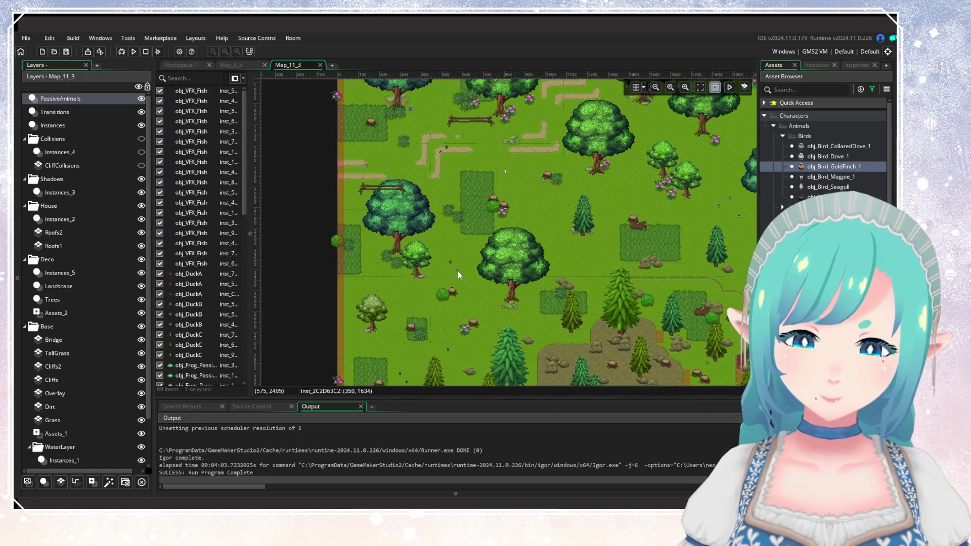
pyautogui.hscroll(7, 605, 256)
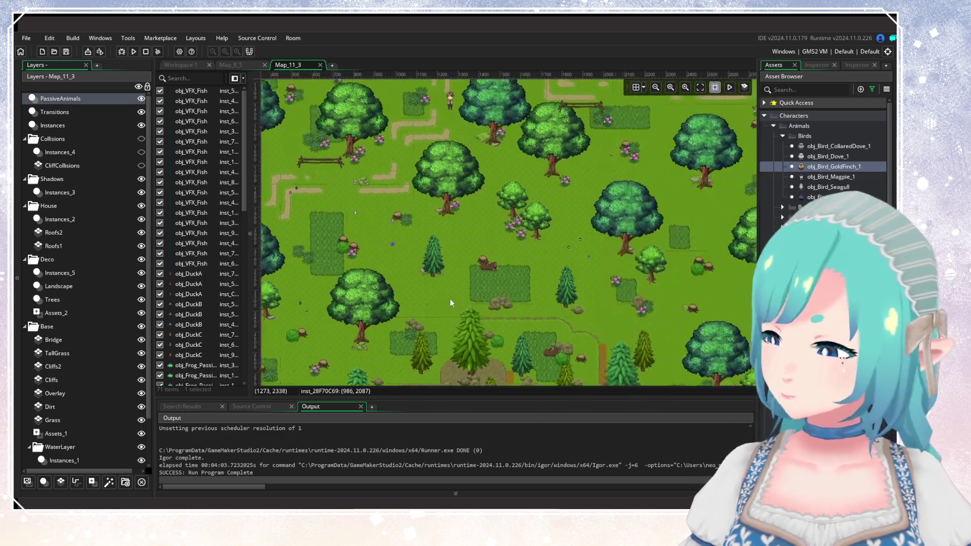
pyautogui.hscroll(5, 607, 299)
pyautogui.scroll(2, 555, 262)
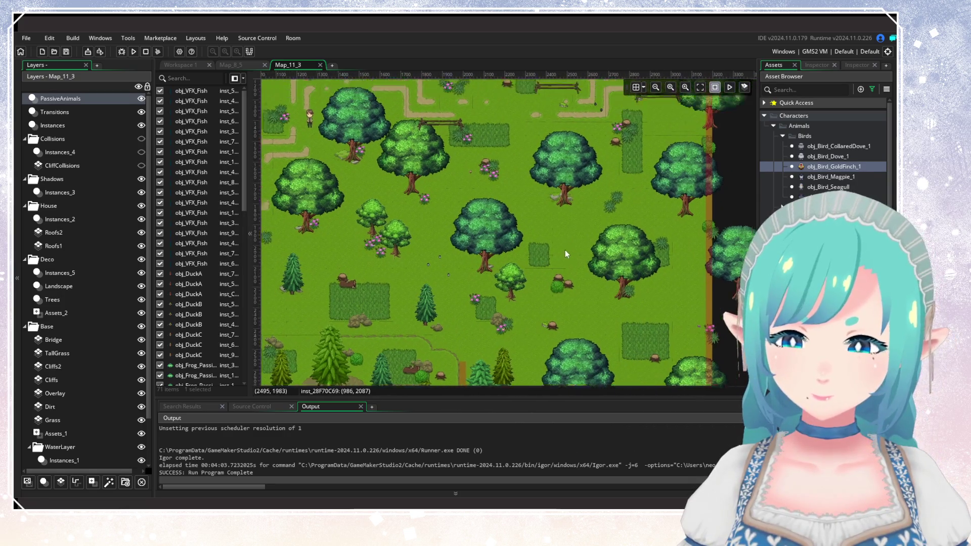
pyautogui.scroll(2, 565, 264)
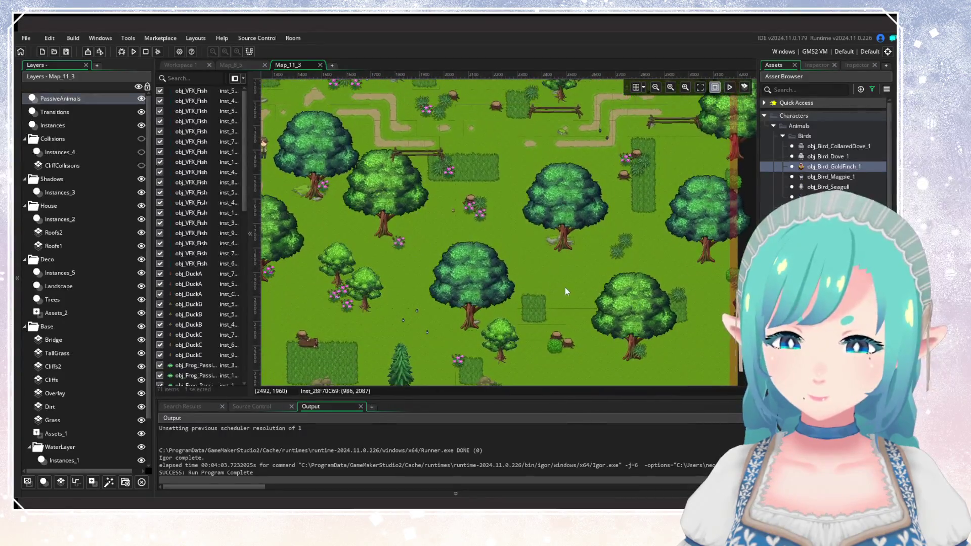
pyautogui.keyDown('alt'); pyautogui.click(587, 263); pyautogui.keyUp('alt')
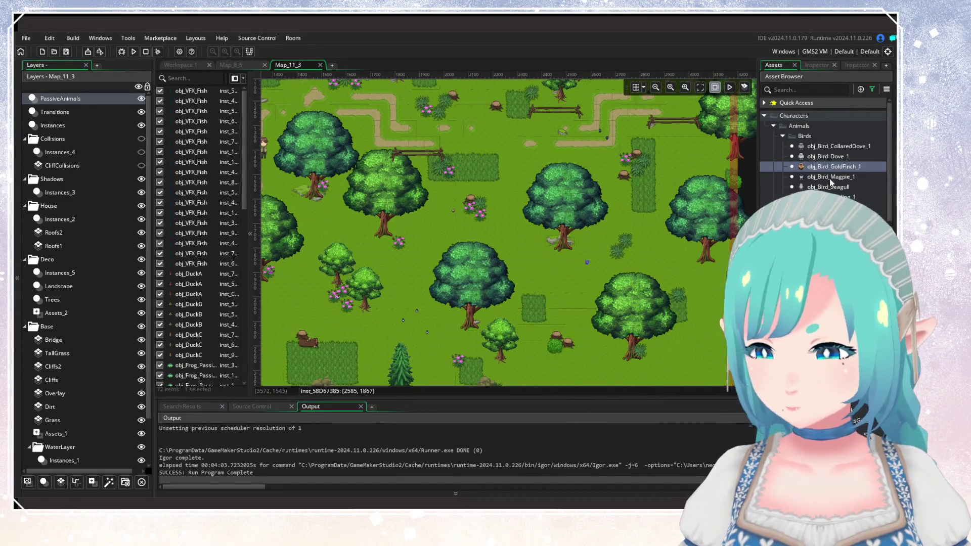
pyautogui.click(826, 157)
pyautogui.keyDown('alt'); pyautogui.click(597, 268); pyautogui.keyUp('alt')
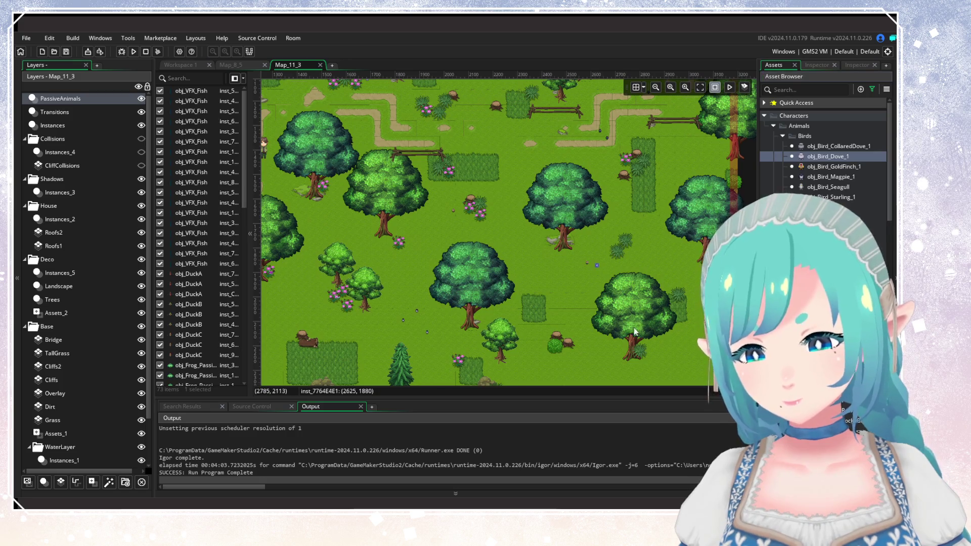
# Step: Add doves on the rocky clearing, the upper meadow and the bridge over the water
pyautogui.scroll(-5, 616, 251)
pyautogui.scroll(-3, 607, 248)
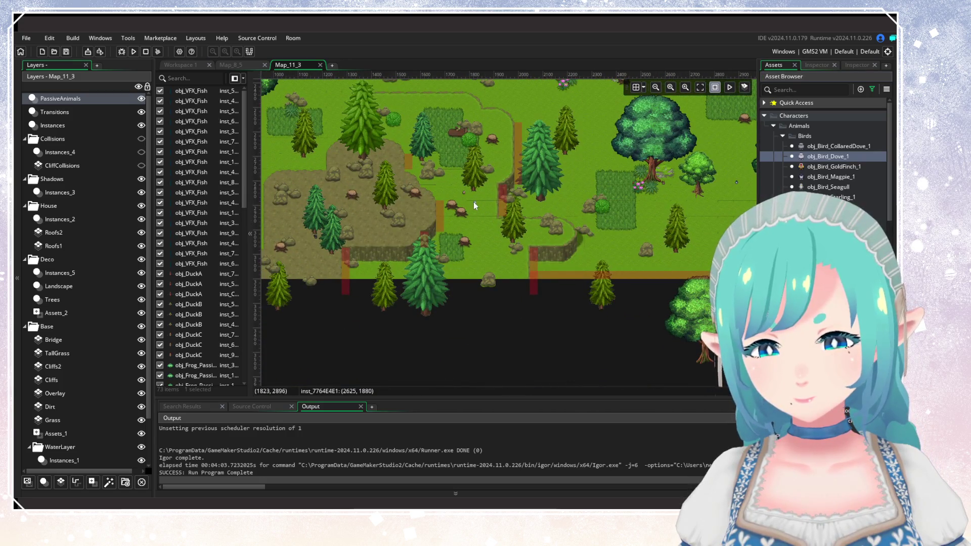
pyautogui.moveTo(446, 257); pyautogui.dragTo(539, 283)
pyautogui.keyDown('alt'); pyautogui.click(469, 235); pyautogui.keyUp('alt')
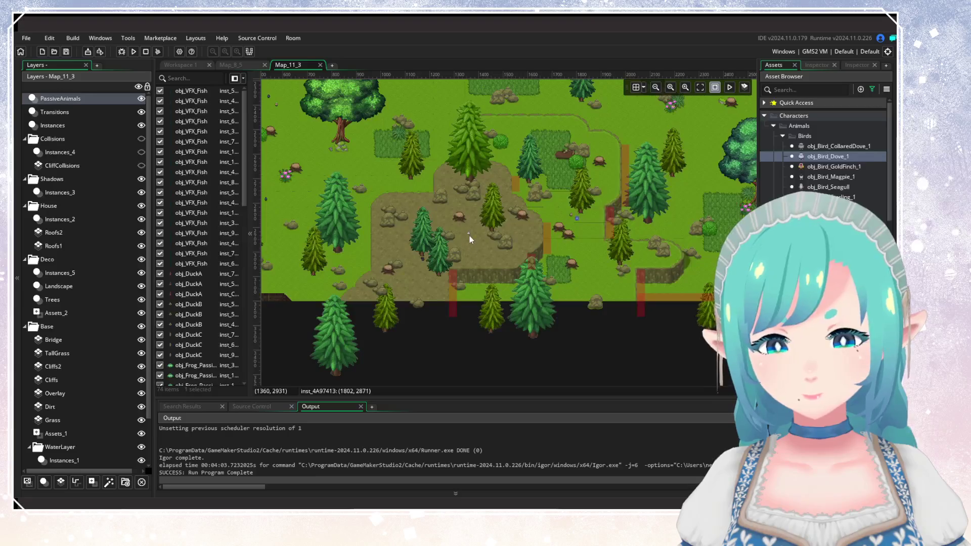
pyautogui.moveTo(522, 218); pyautogui.dragTo(391, 300)
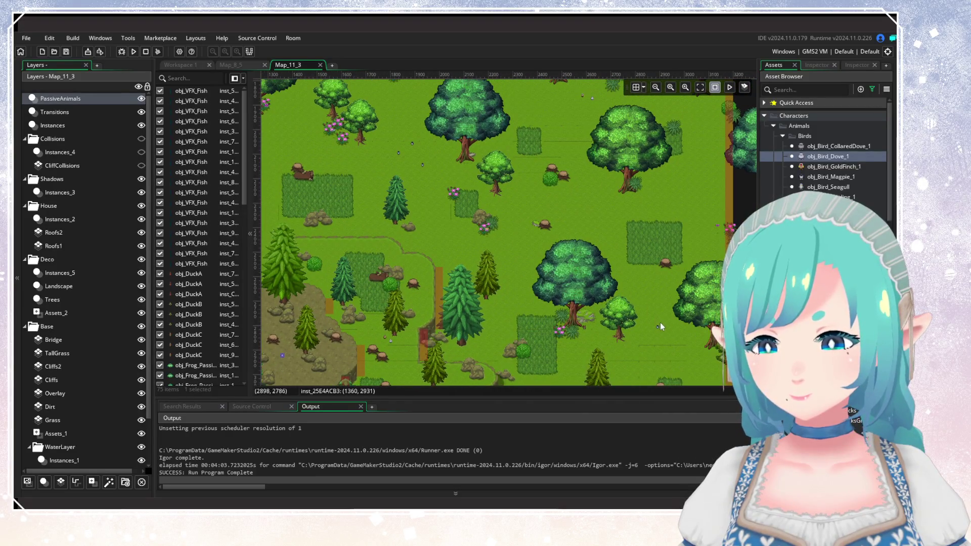
pyautogui.keyDown('alt'); pyautogui.click(663, 315); pyautogui.keyUp('alt')
pyautogui.hscroll(-10, 556, 283)
pyautogui.scroll(5, 520, 268)
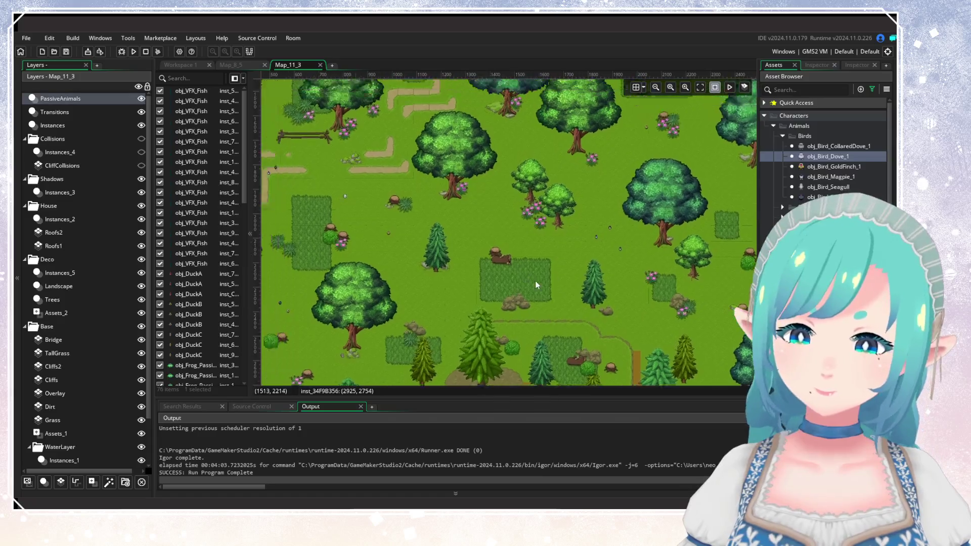
pyautogui.scroll(-4, 460, 243)
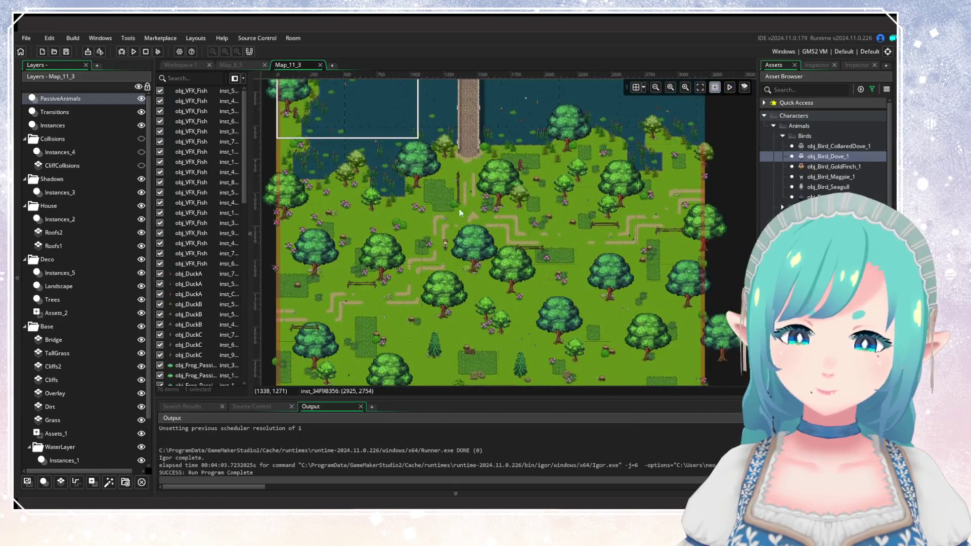
pyautogui.scroll(4, 456, 176)
pyautogui.keyDown('alt'); pyautogui.click(466, 215); pyautogui.keyUp('alt')
# Step: Place obj_Bird_CollaredDove_1 instances near the bridge and in the upper meadow
pyautogui.click(839, 146)
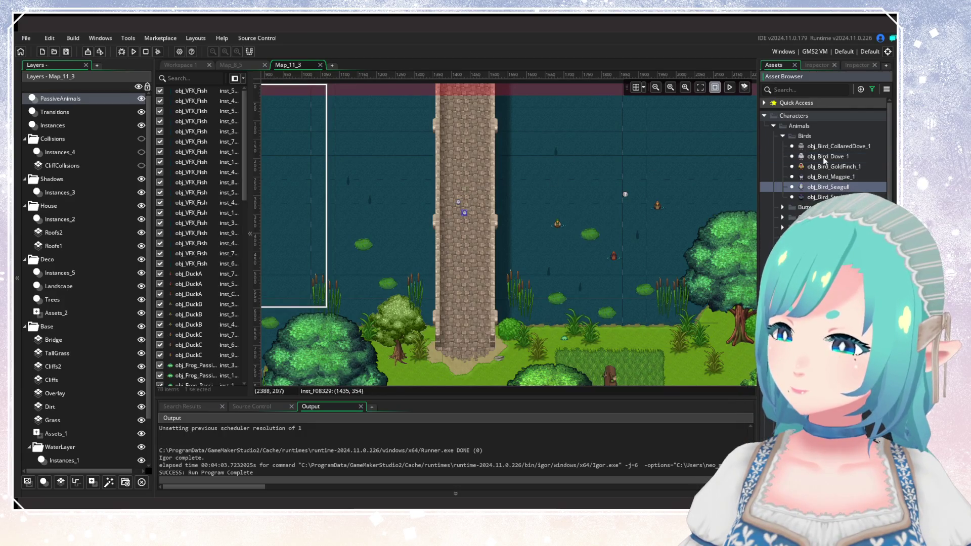
pyautogui.keyDown('alt'); pyautogui.click(467, 171); pyautogui.keyUp('alt')
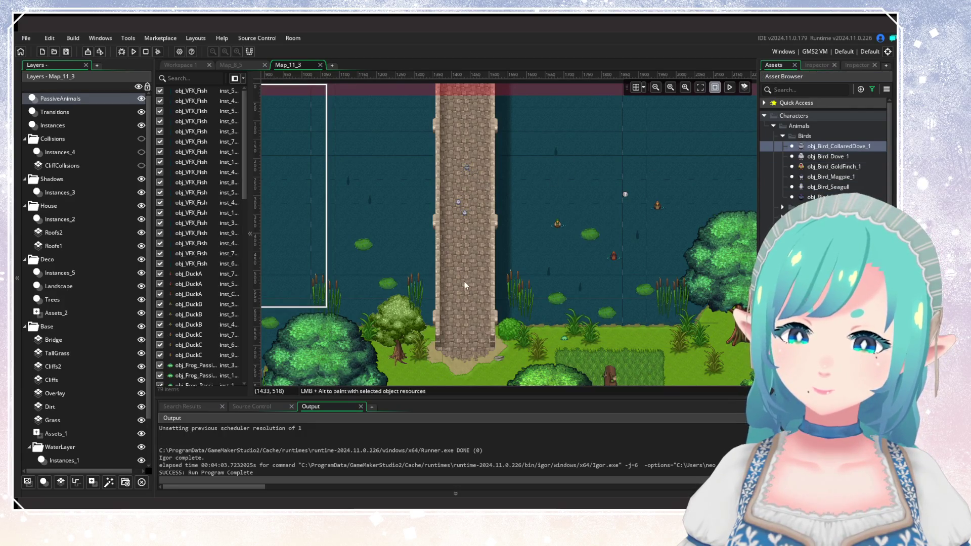
pyautogui.moveTo(464, 279); pyautogui.dragTo(608, 204)
pyautogui.scroll(-3, 503, 250)
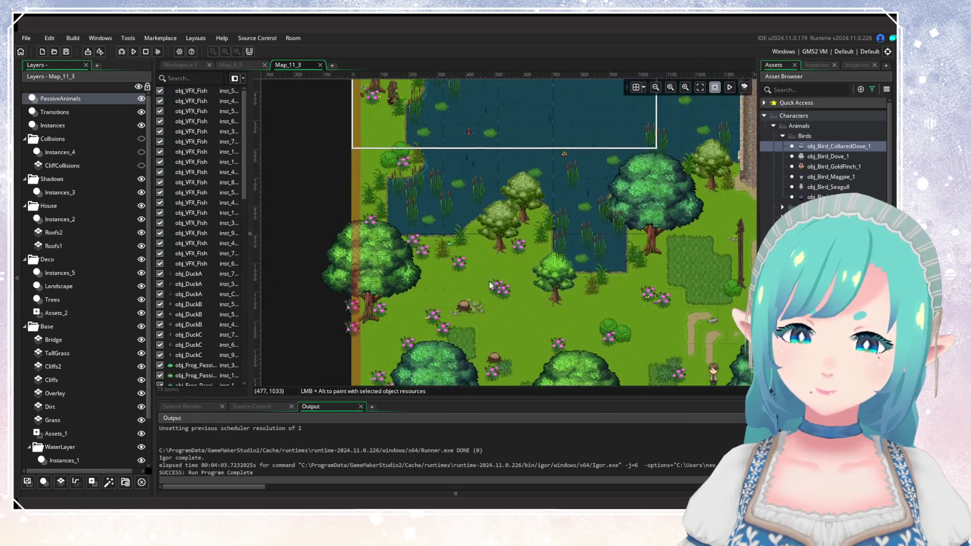
pyautogui.scroll(-5, 403, 220)
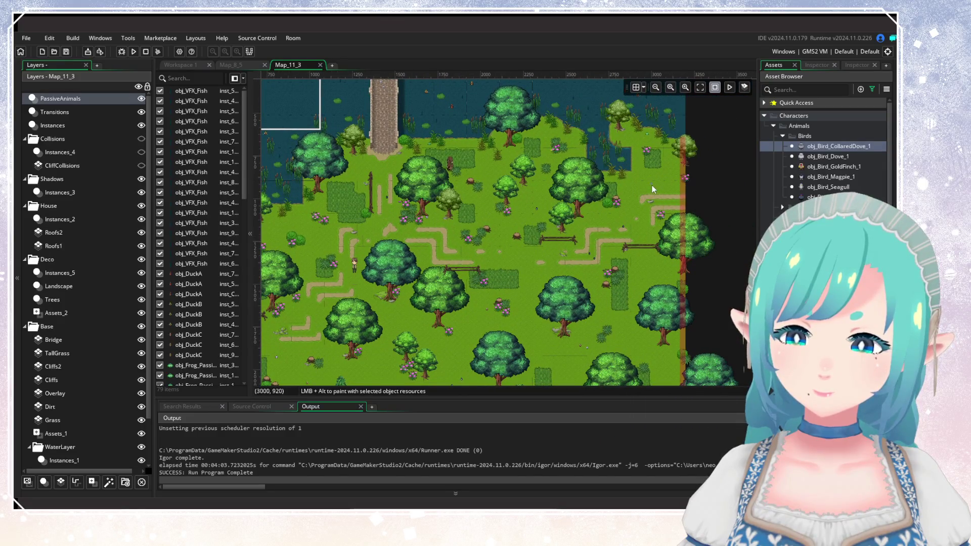
pyautogui.keyDown('alt'); pyautogui.click(659, 192); pyautogui.keyUp('alt')
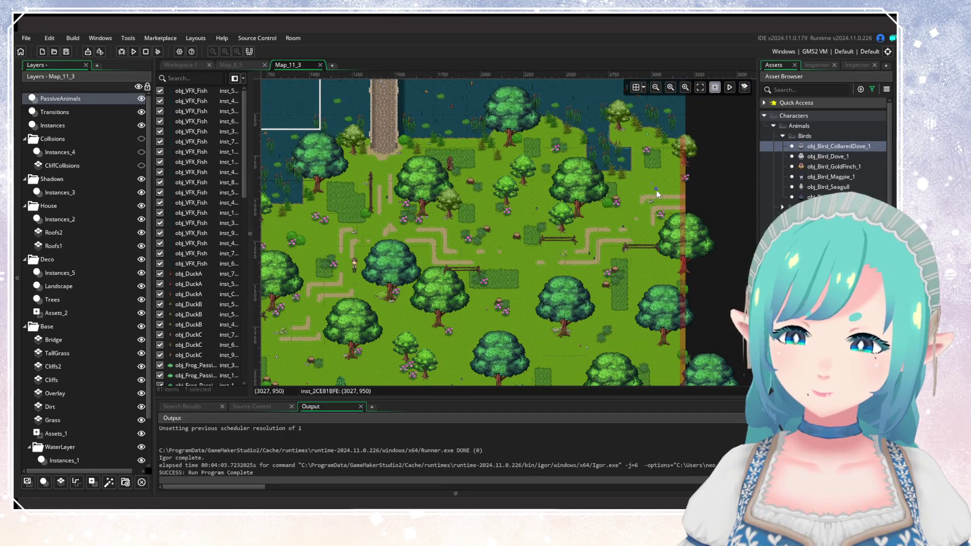
pyautogui.click(823, 159)
pyautogui.scroll(-5, 496, 242)
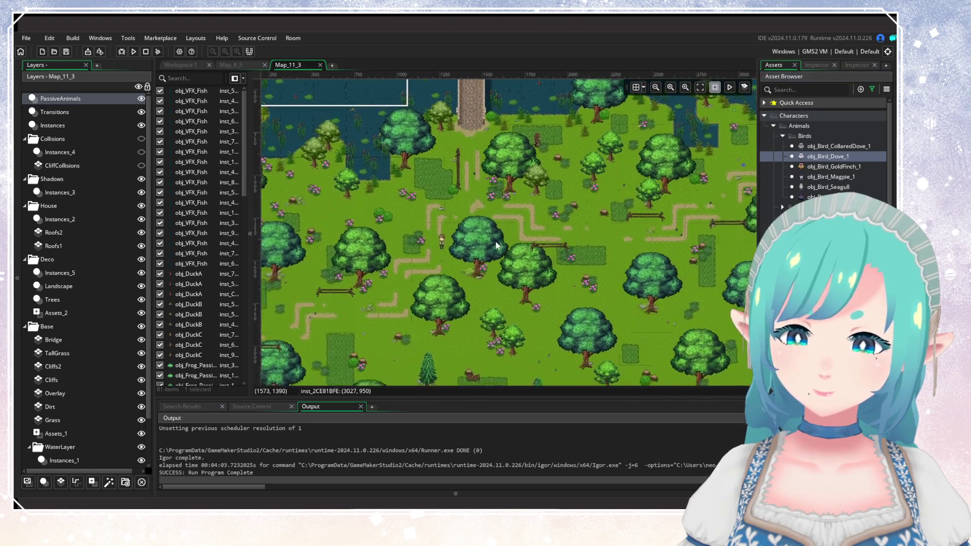
pyautogui.hscroll(-5, 574, 202)
pyautogui.scroll(-2, 590, 214)
pyautogui.hscroll(-1, 589, 213)
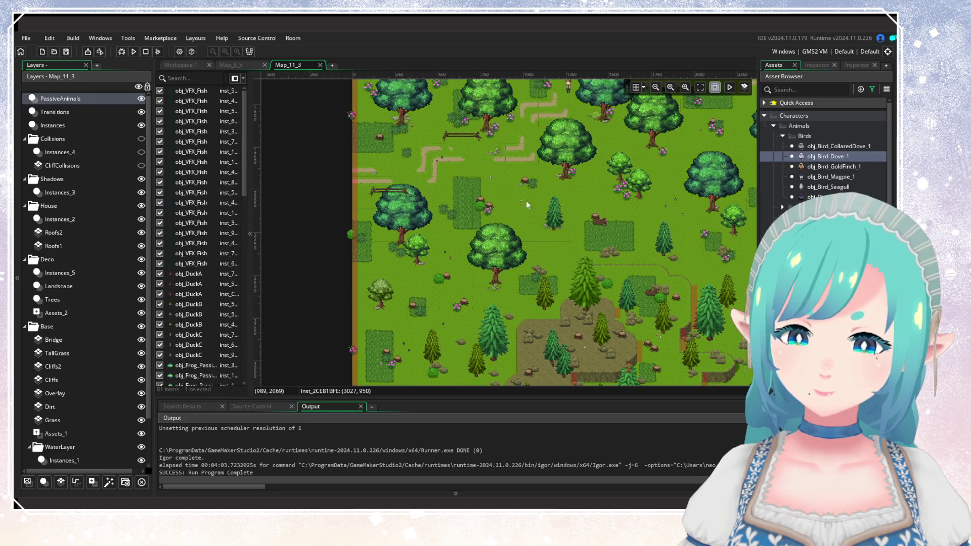
pyautogui.hscroll(6, 523, 202)
pyautogui.scroll(5, 470, 260)
pyautogui.scroll(-3, 488, 242)
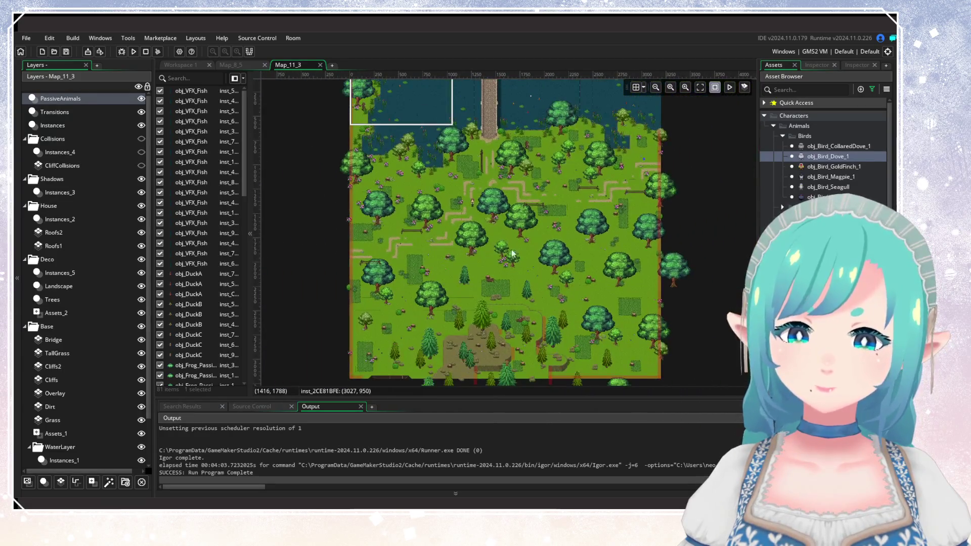
# Step: Copy both obj_Bird_Flight instances from Map_8_5 and paste them into Map_11_3
pyautogui.click(239, 67)
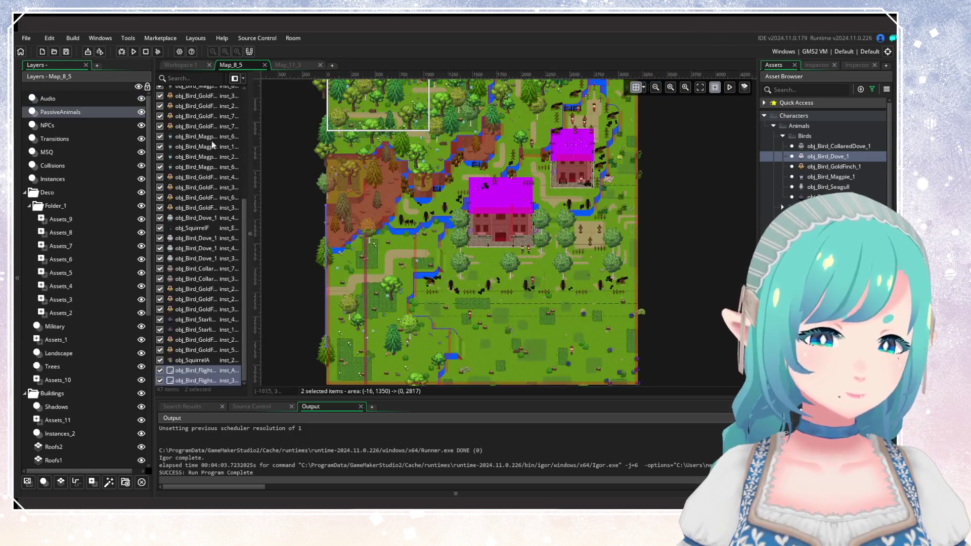
pyautogui.click(203, 370)
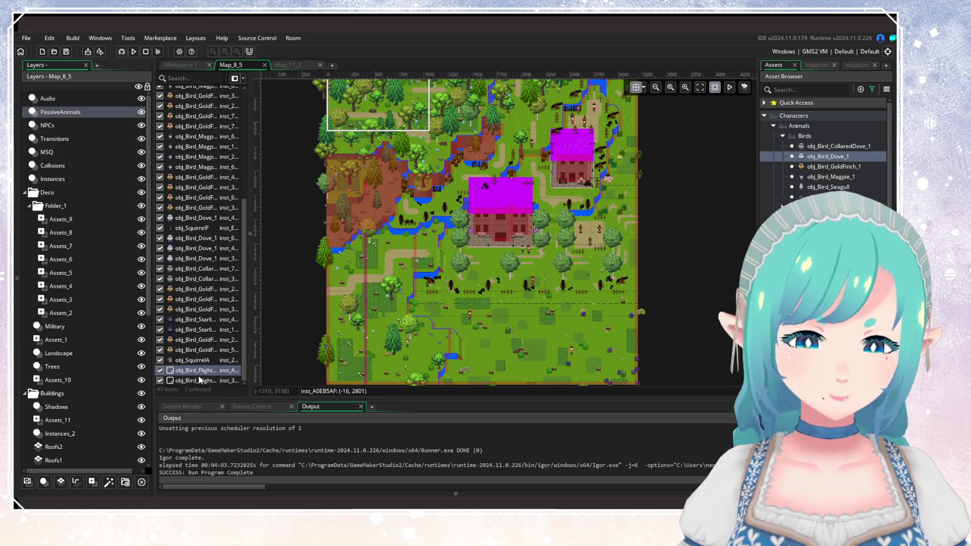
pyautogui.keyDown('ctrl'); pyautogui.click(197, 380); pyautogui.keyUp('ctrl')
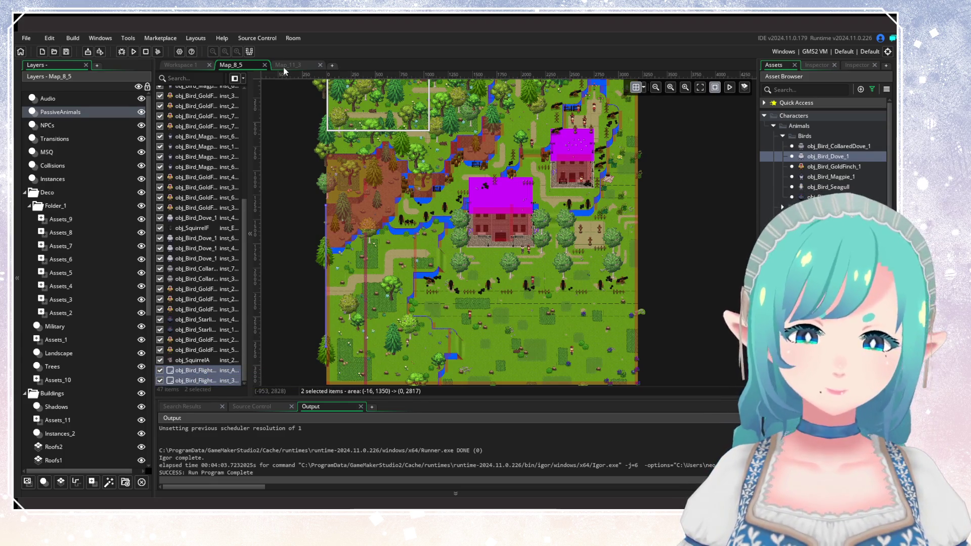
pyautogui.click(285, 66)
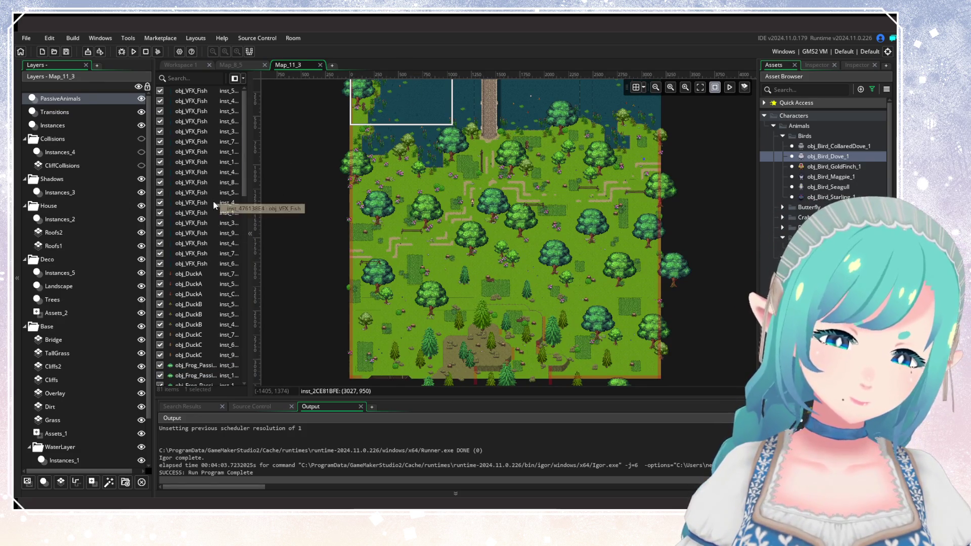
pyautogui.scroll(-10, 222, 254)
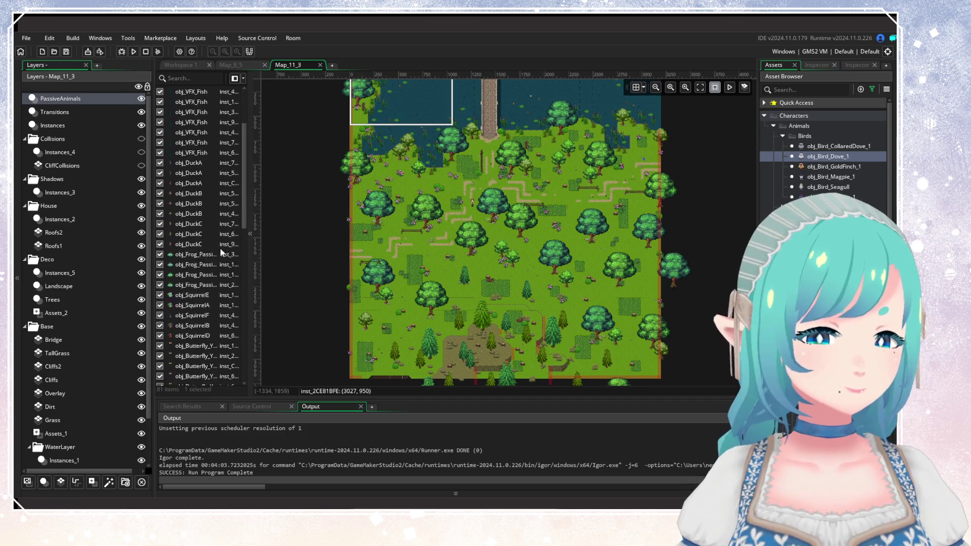
pyautogui.click(297, 260)
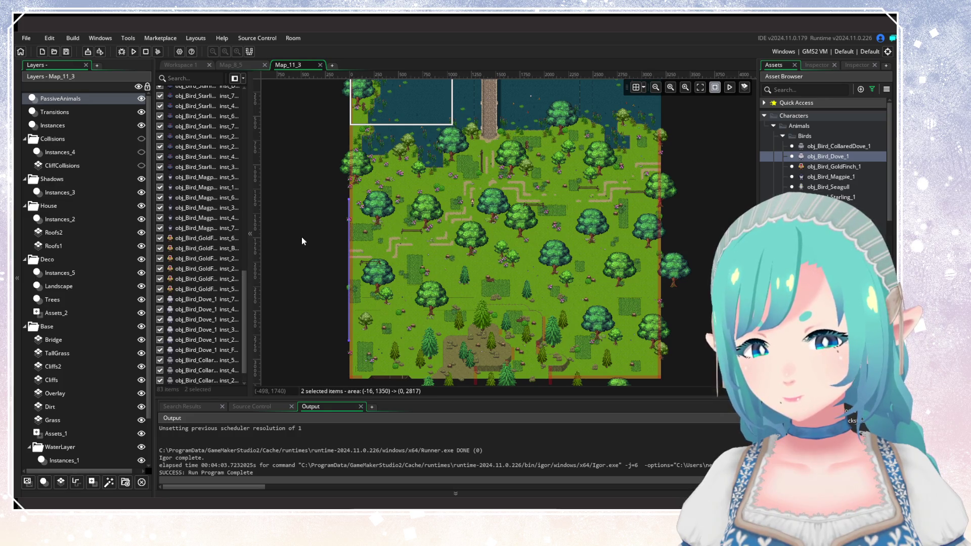
pyautogui.scroll(-1, 236, 249)
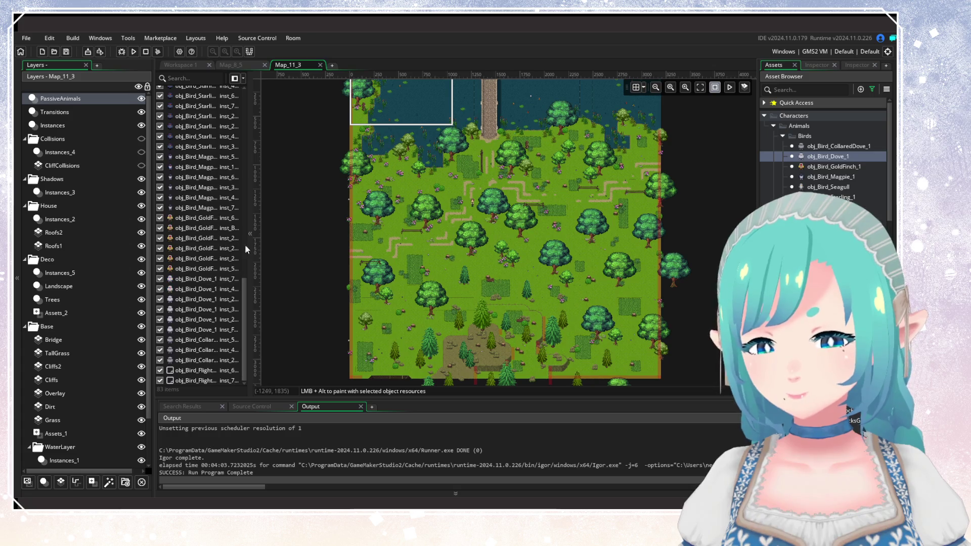
pyautogui.moveTo(346, 248); pyautogui.dragTo(317, 237)
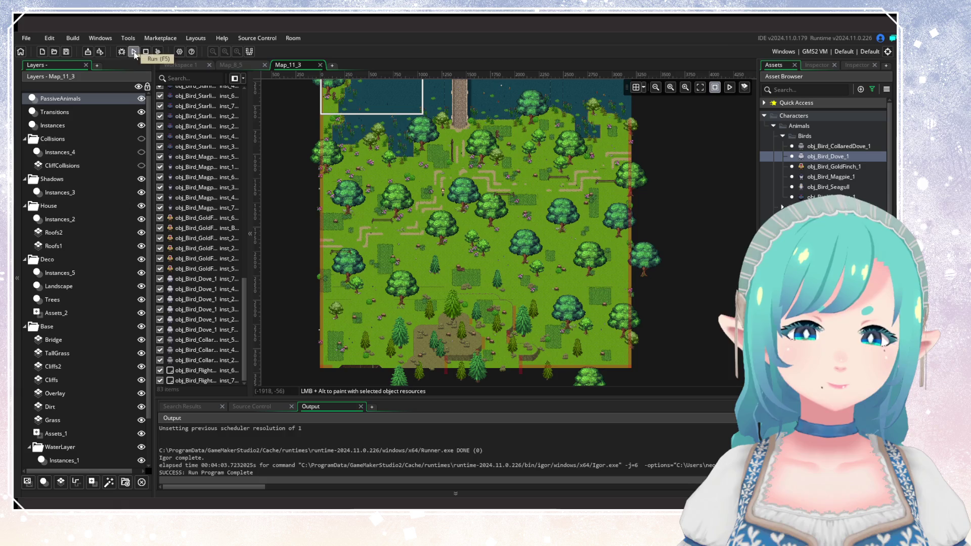
# Step: Launch a test build of the game
pyautogui.click(134, 53)
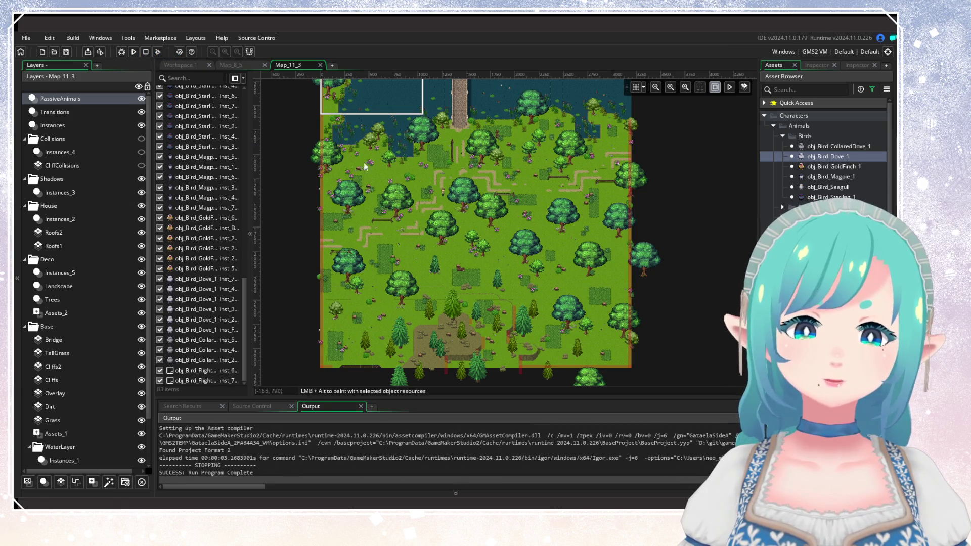
pyautogui.scroll(-1, 456, 228)
pyautogui.scroll(5, 393, 307)
pyautogui.scroll(1, 397, 262)
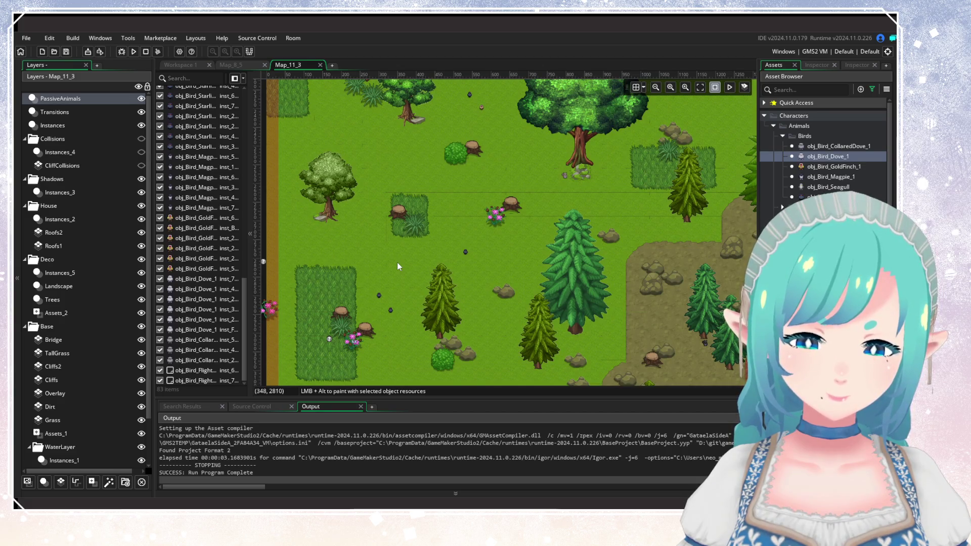
# Step: Set scr_ContinueGame to start at 348, 2810 in Map_11_3 and rebuild with F5
pyautogui.click(194, 65)
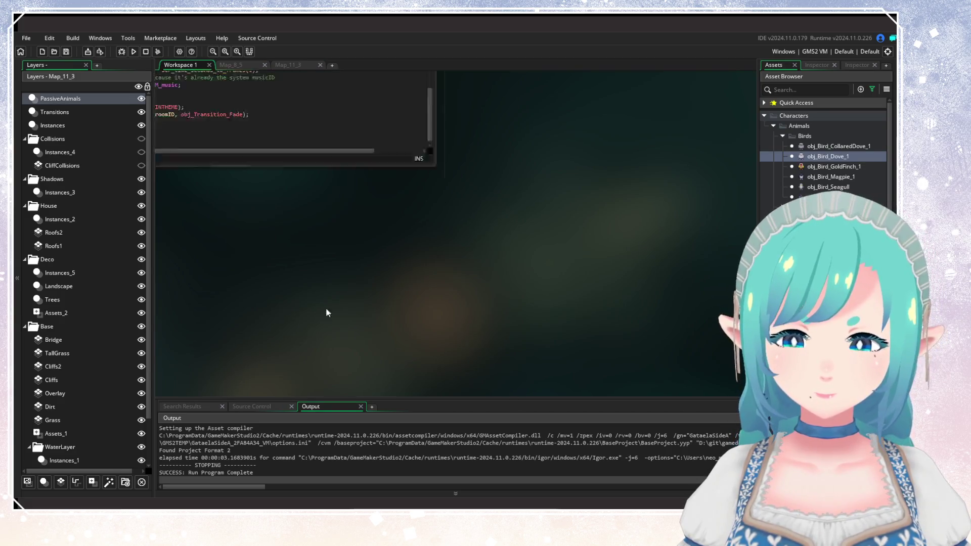
pyautogui.doubleClick(407, 213)
pyautogui.write('348;')
pyautogui.doubleClick(406, 220)
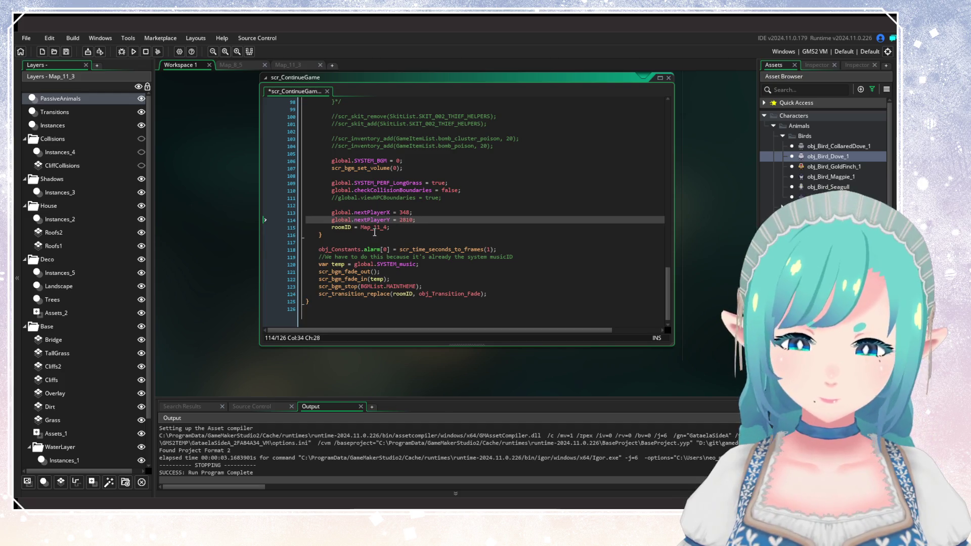
pyautogui.click(387, 229)
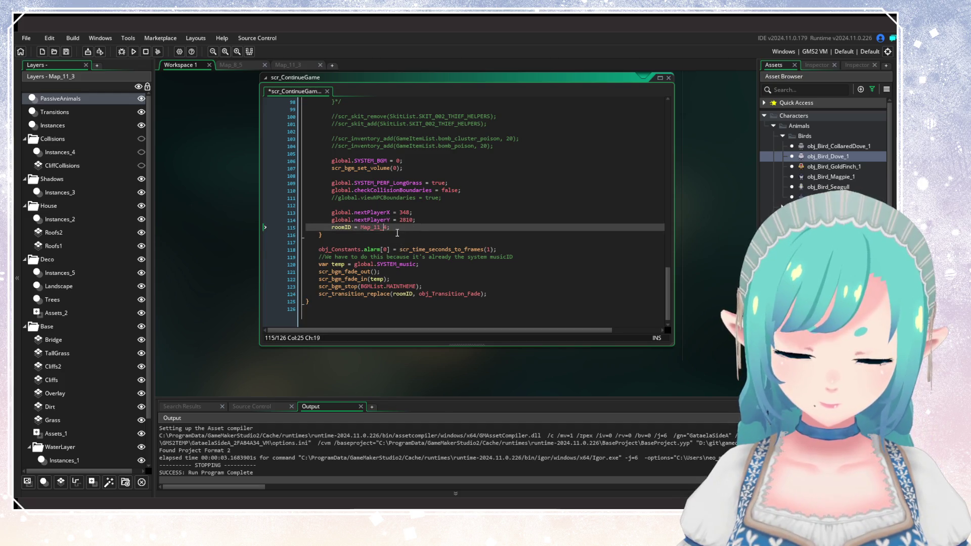
pyautogui.press('BackSpace')
pyautogui.write('3')
pyautogui.click(487, 190)
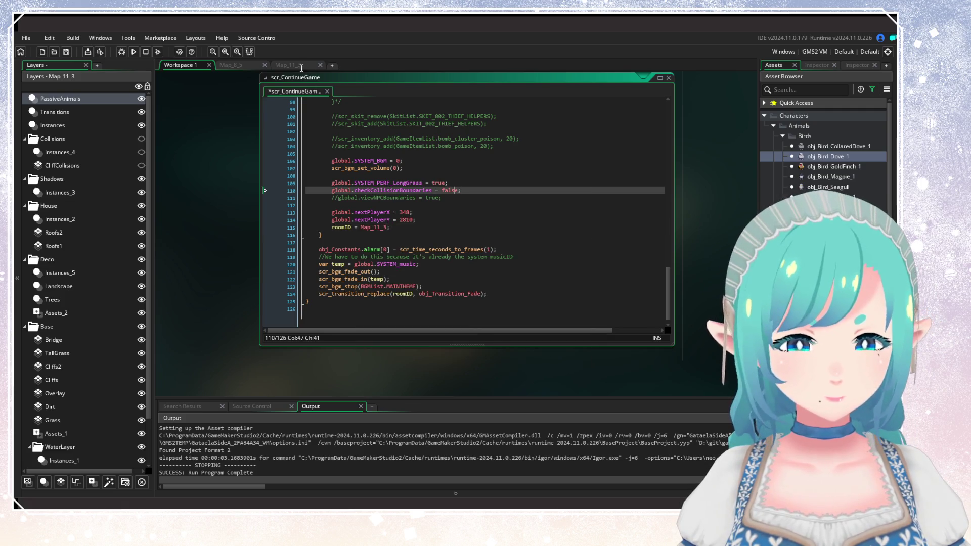
pyautogui.press('F5')
pyautogui.click(288, 65)
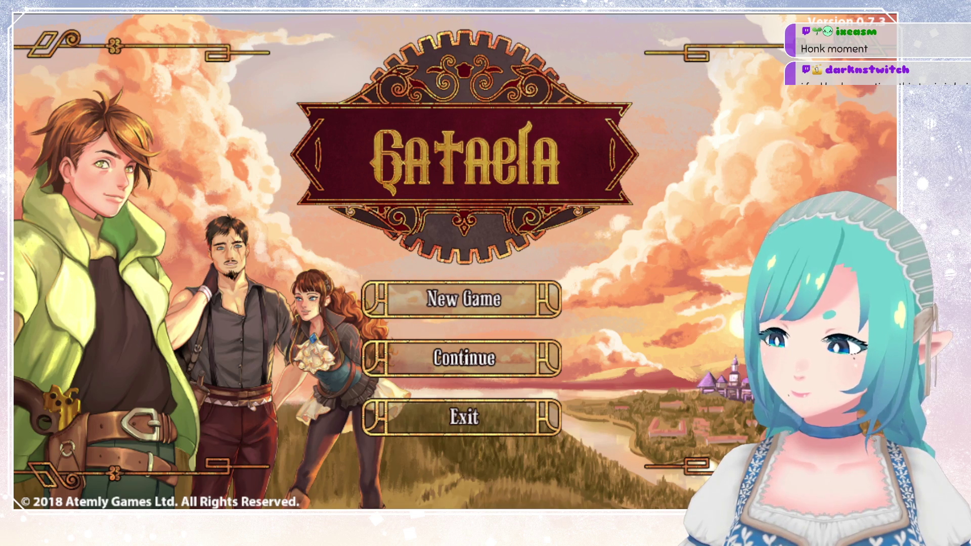
# Step: Continue from save slot 1 and start walking the hero north past the bush
pyautogui.press('Return')
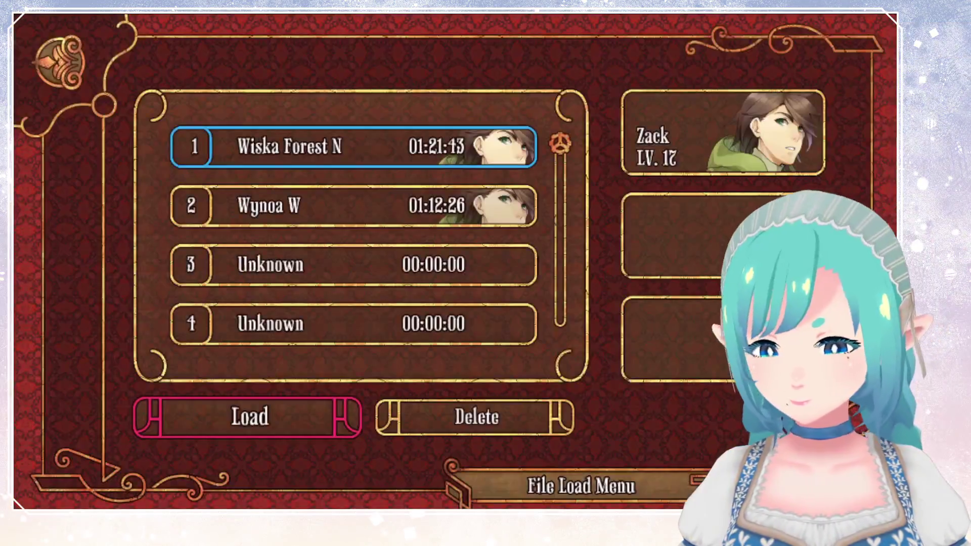
pyautogui.press('Return')
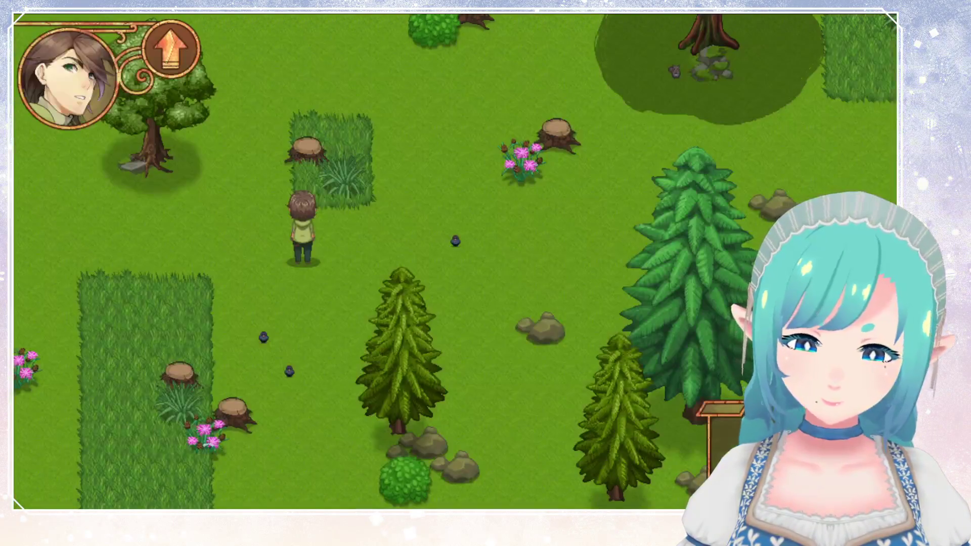
pyautogui.press('Right')
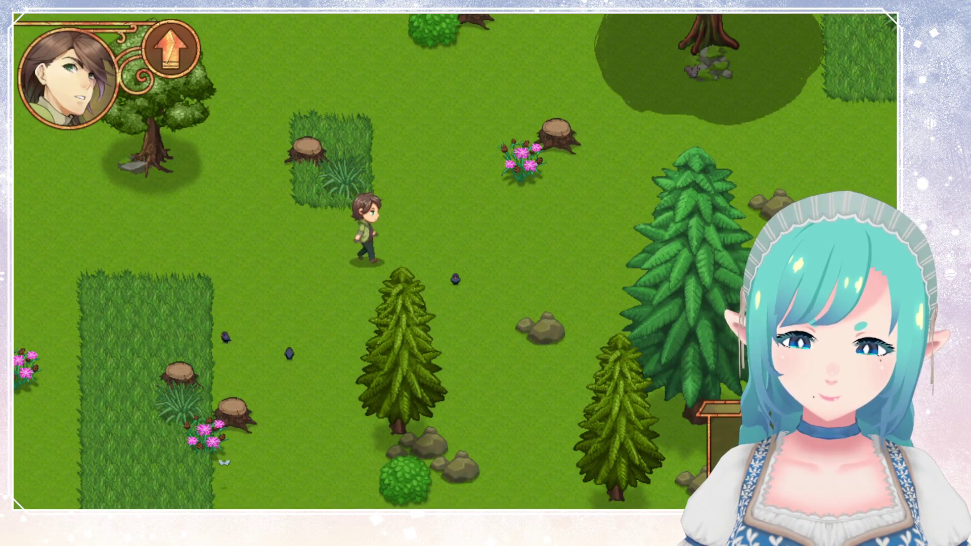
pyautogui.press('Up')
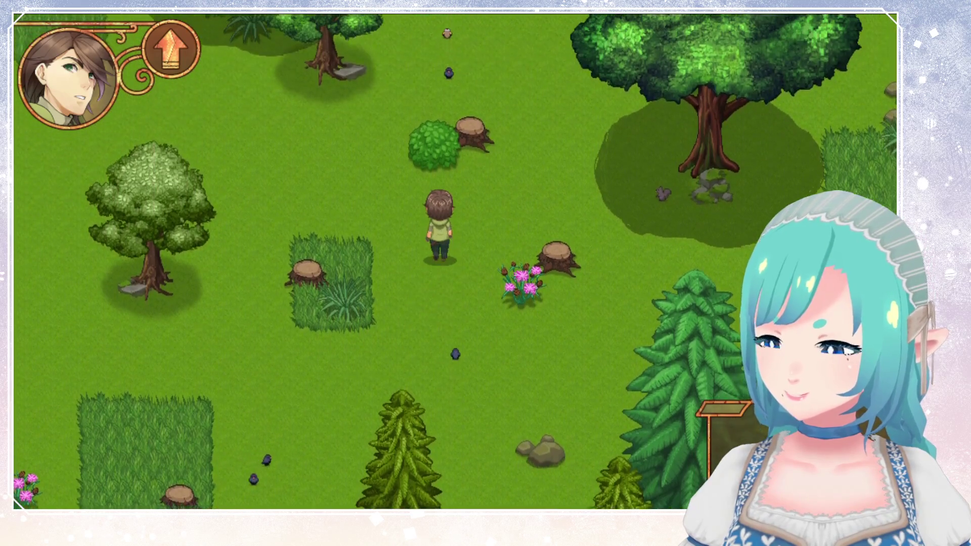
pyautogui.press('Left')
pyautogui.press('Up')
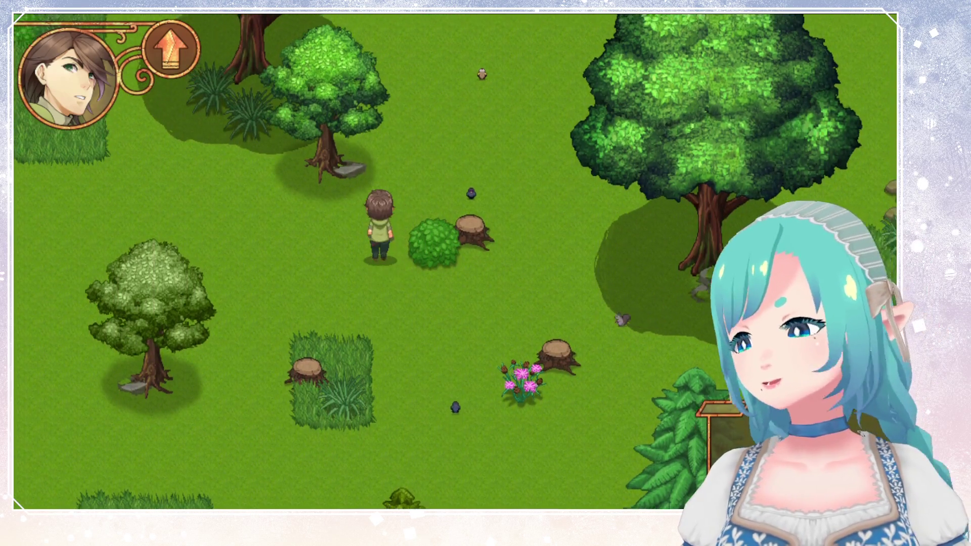
# Step: Walk the hero north along the dirt paths to the stone bridge
pyautogui.press('Right')
pyautogui.press('Up')
pyautogui.press('Up')
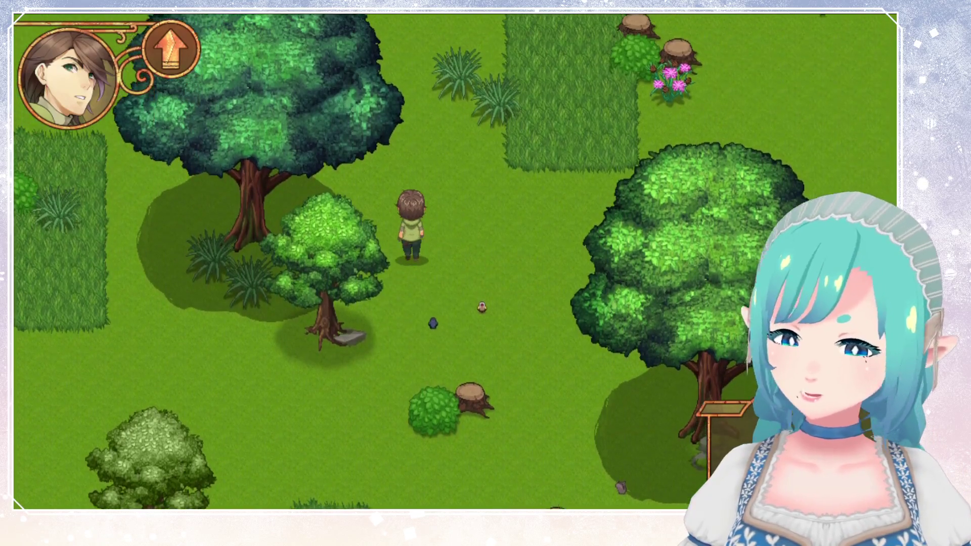
pyautogui.press('Up')
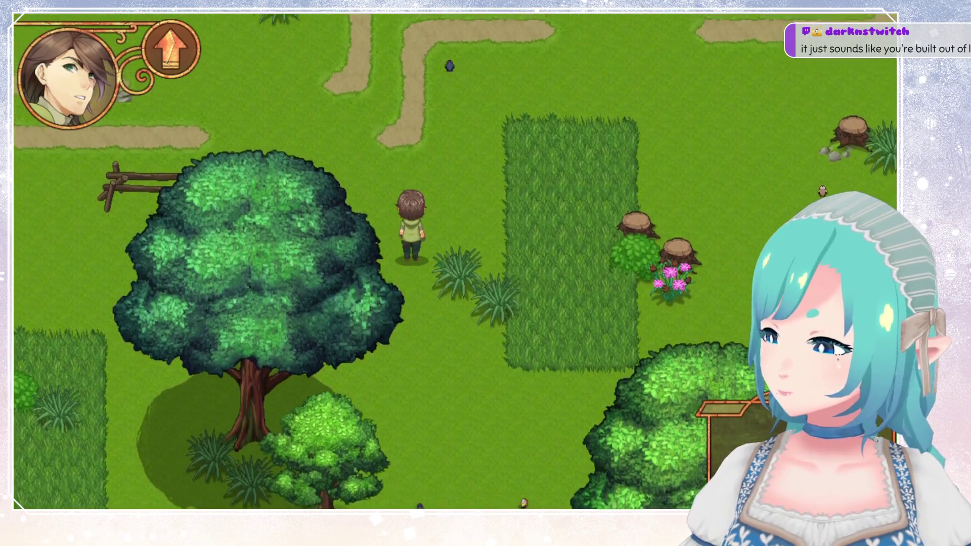
pyautogui.press('Up')
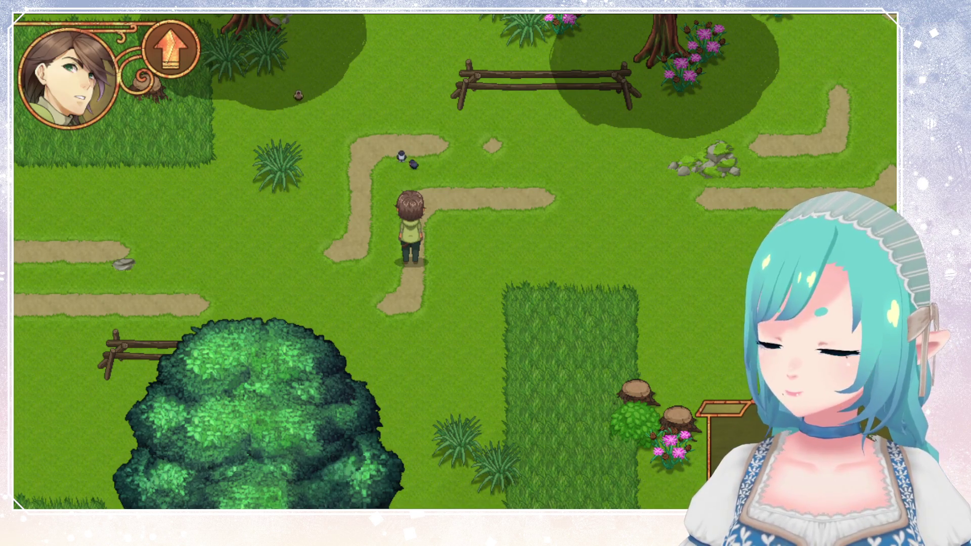
pyautogui.press('Up')
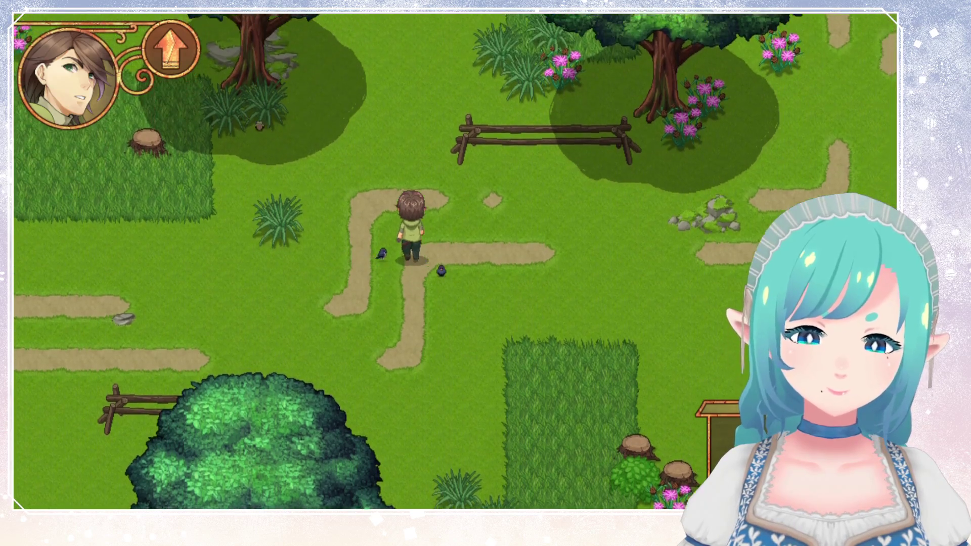
pyautogui.press('Right')
pyautogui.press('Right')
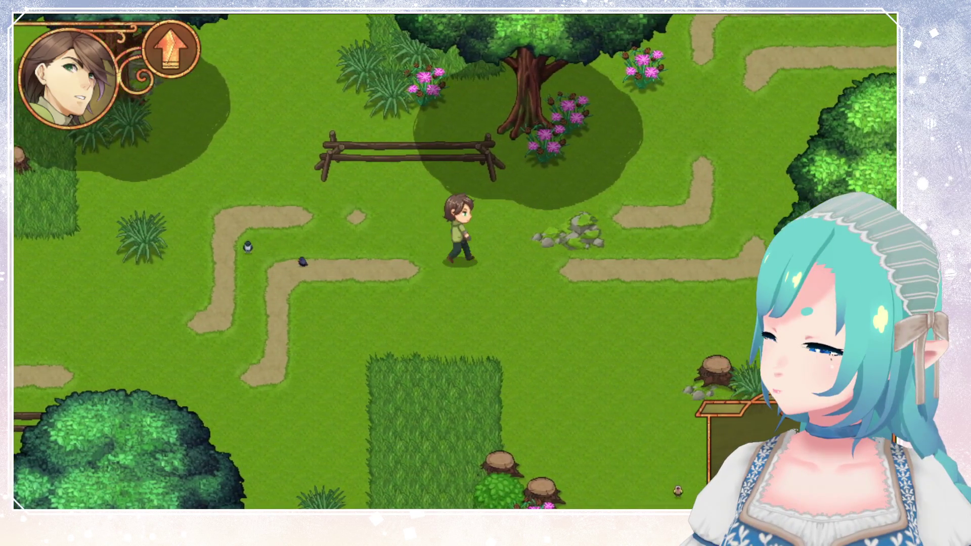
pyautogui.press('Right')
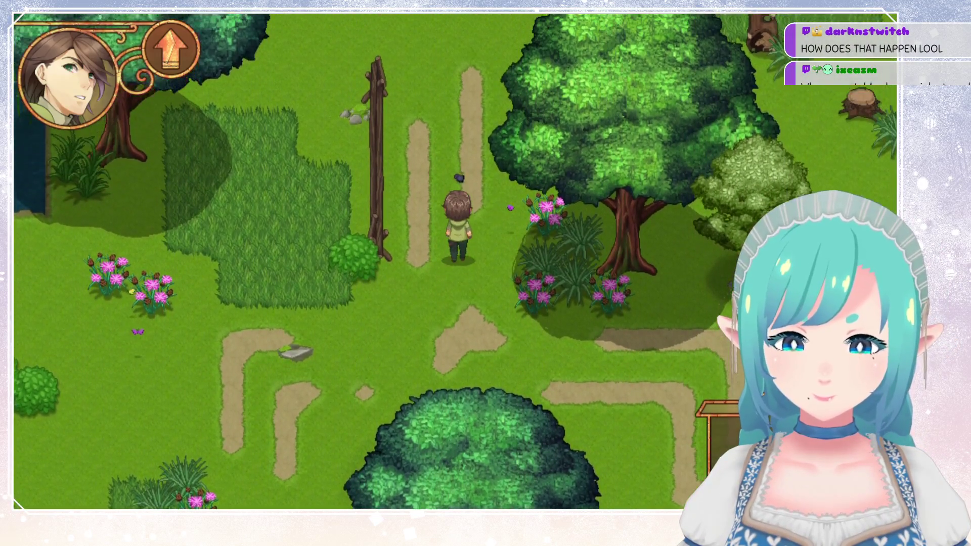
pyautogui.press('Up')
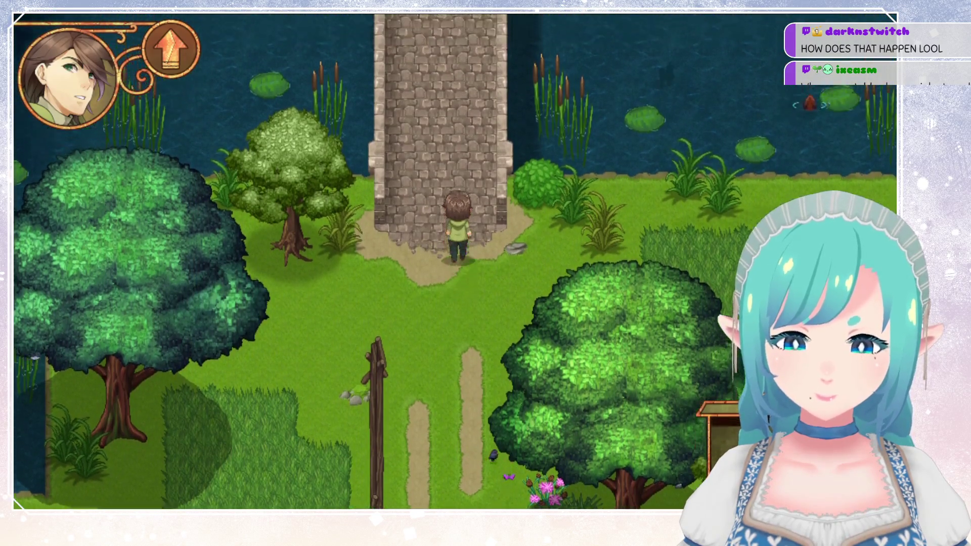
# Step: Walk the hero south off the bridge, past the hollow log, through the tall grass beyond the fence
pyautogui.press('Down')
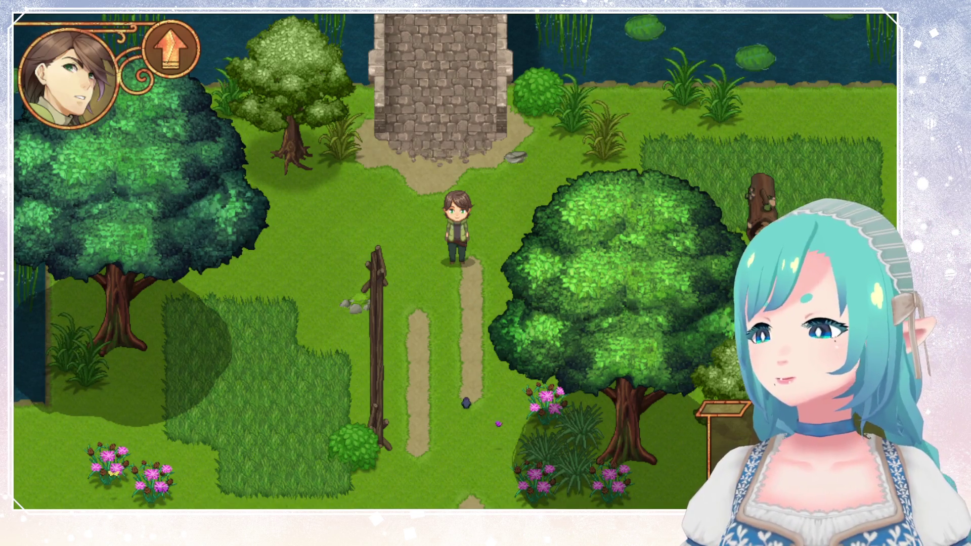
pyautogui.press('Down')
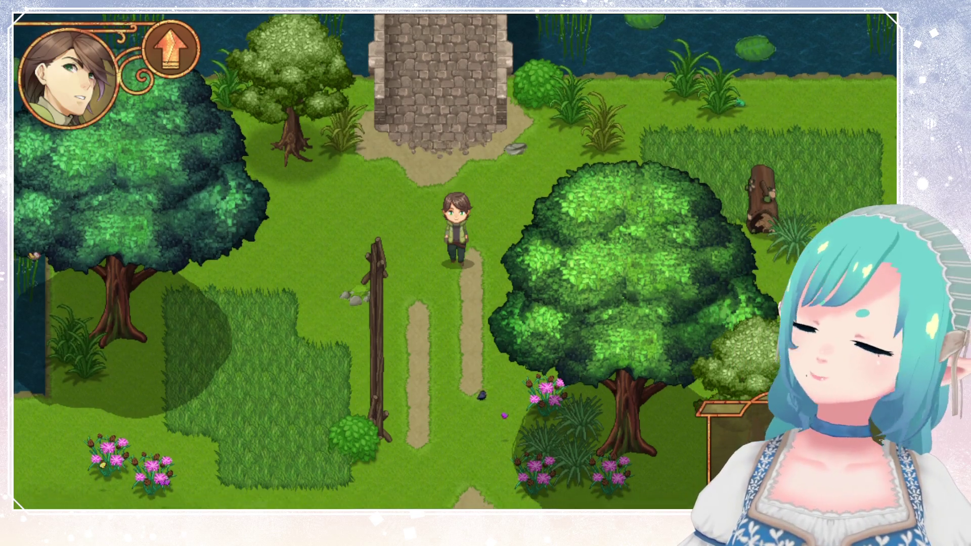
pyautogui.press('Right')
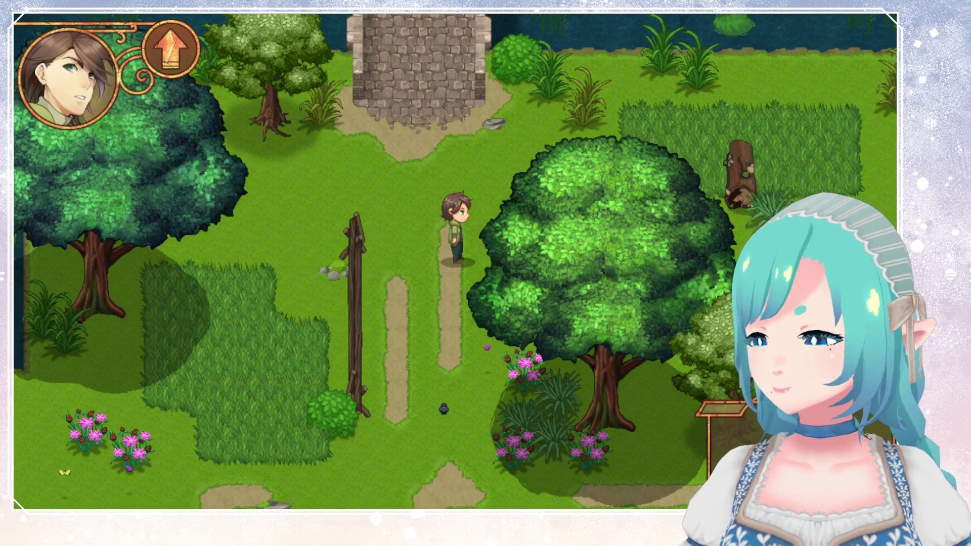
pyautogui.press('Up')
pyautogui.press('Up')
pyautogui.press('Up')
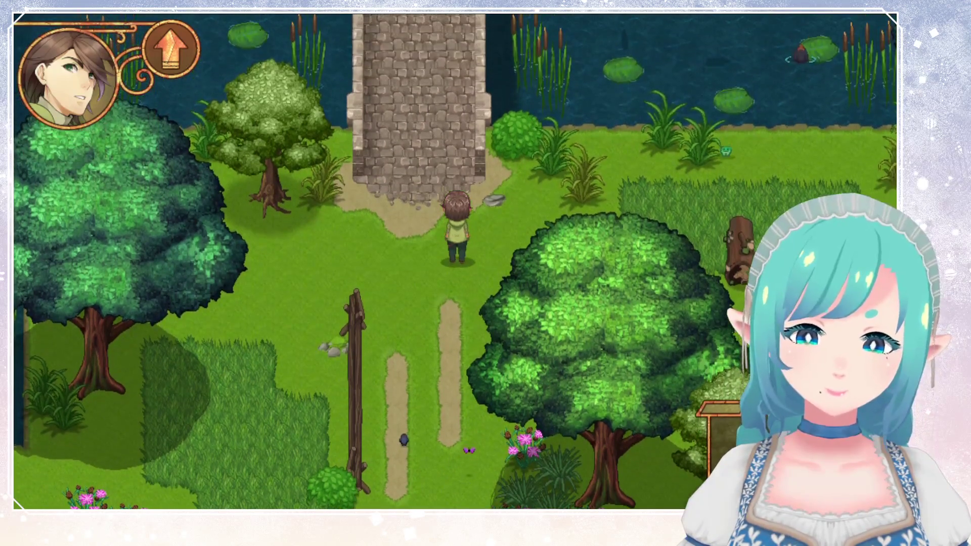
pyautogui.press('Right')
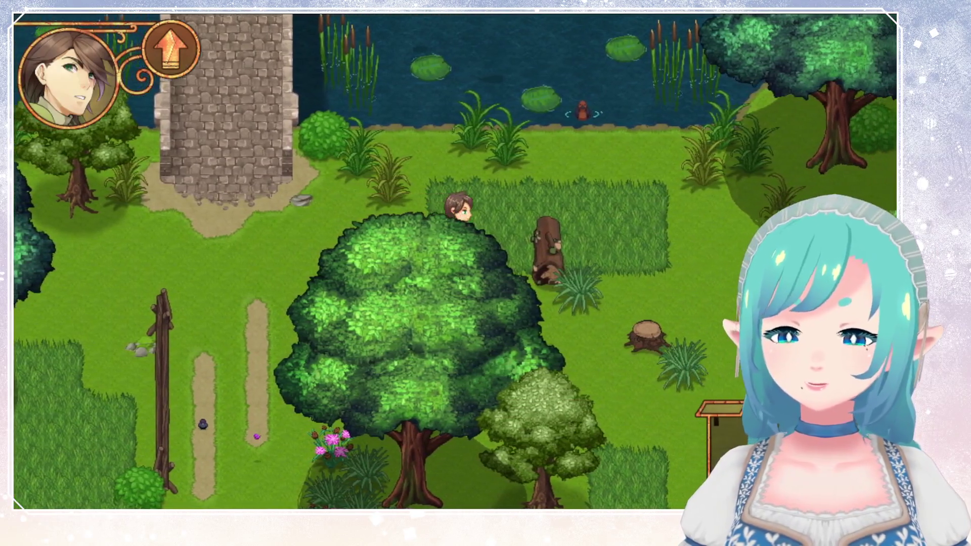
pyautogui.press('Right')
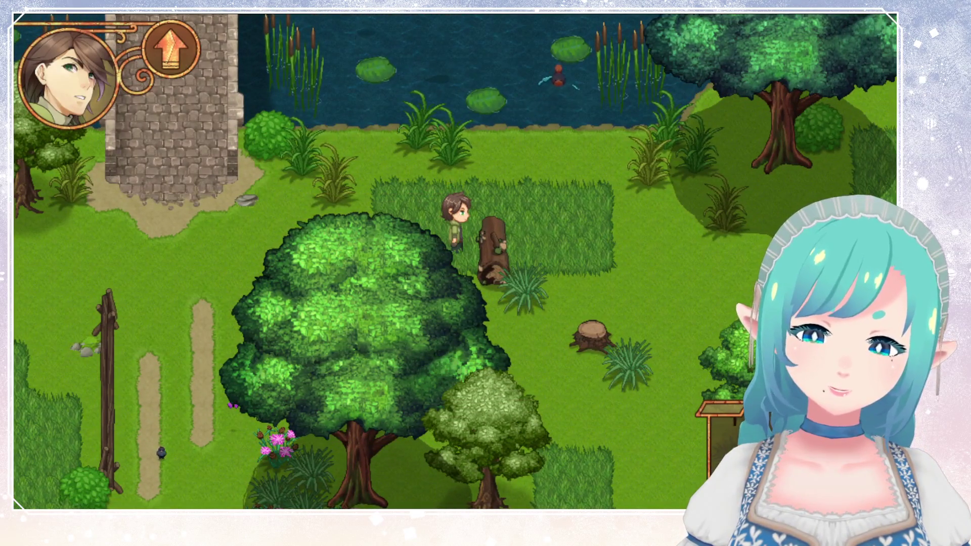
pyautogui.press('Down')
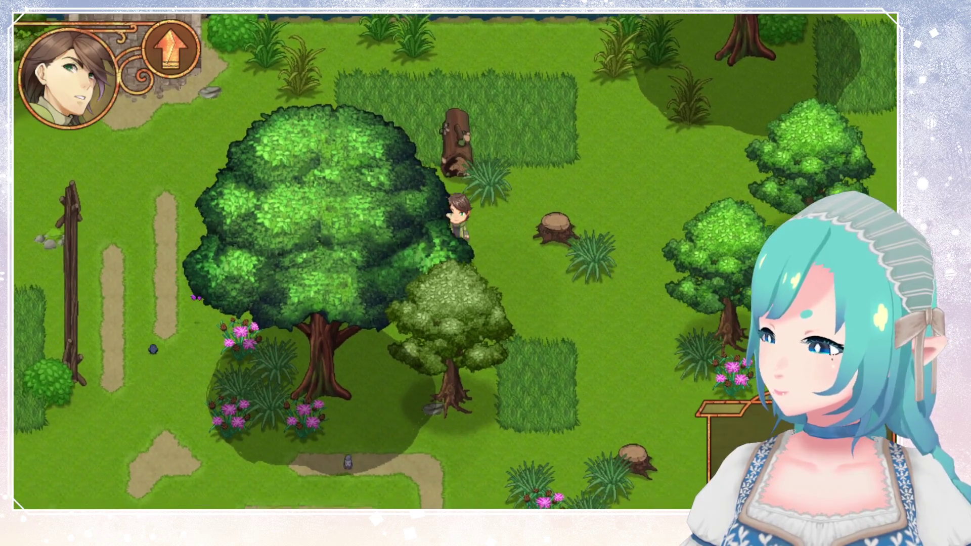
pyautogui.press('Down')
pyautogui.press('Right')
pyautogui.press('Down')
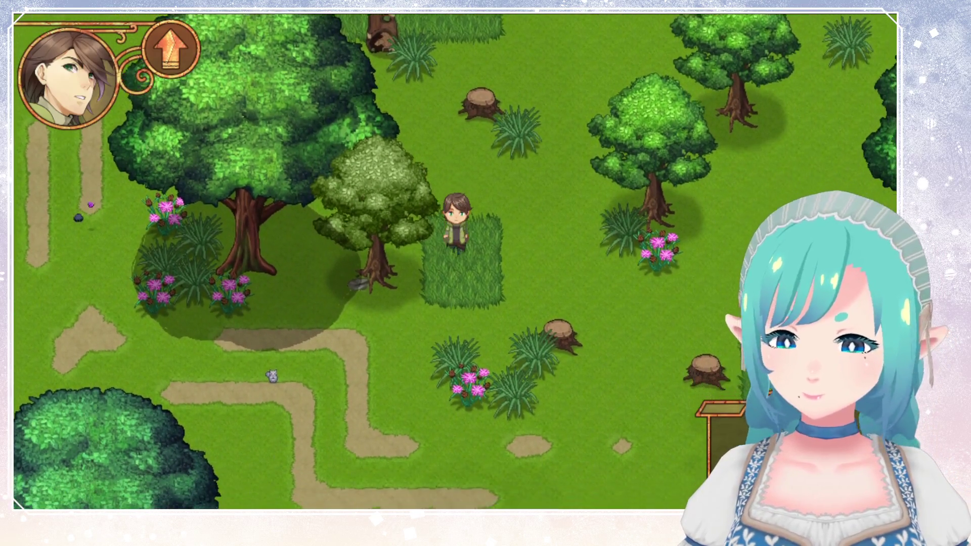
pyautogui.press('Down')
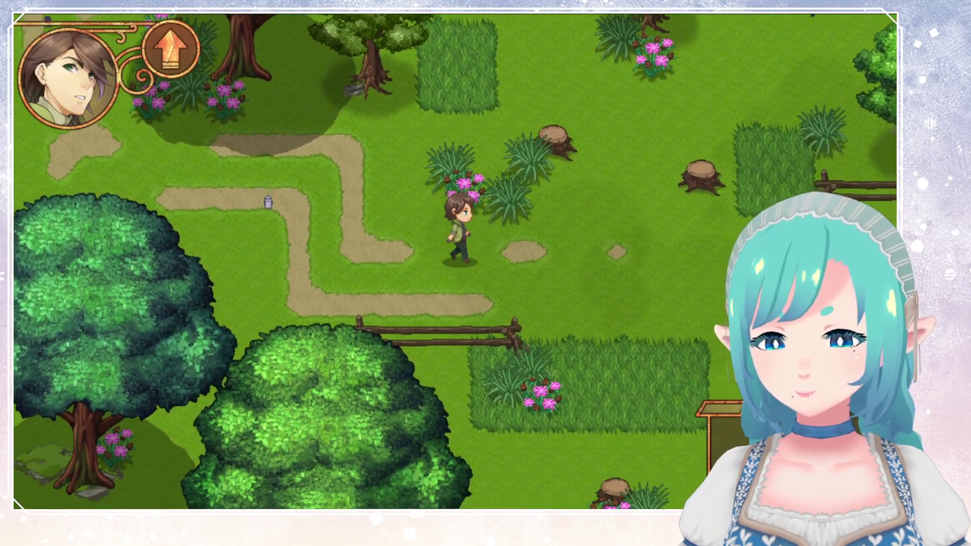
pyautogui.press('Right')
pyautogui.press('Down')
pyautogui.press('Right')
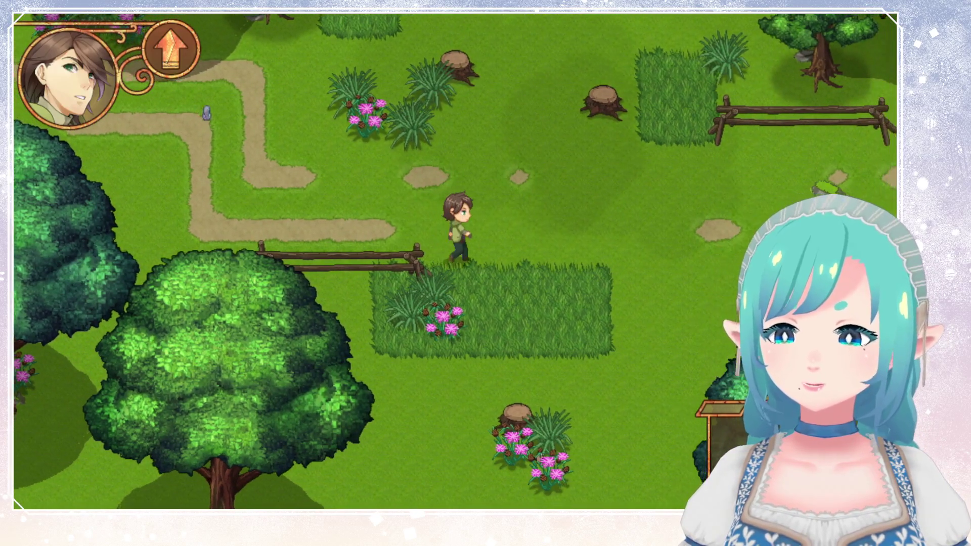
pyautogui.press('Down')
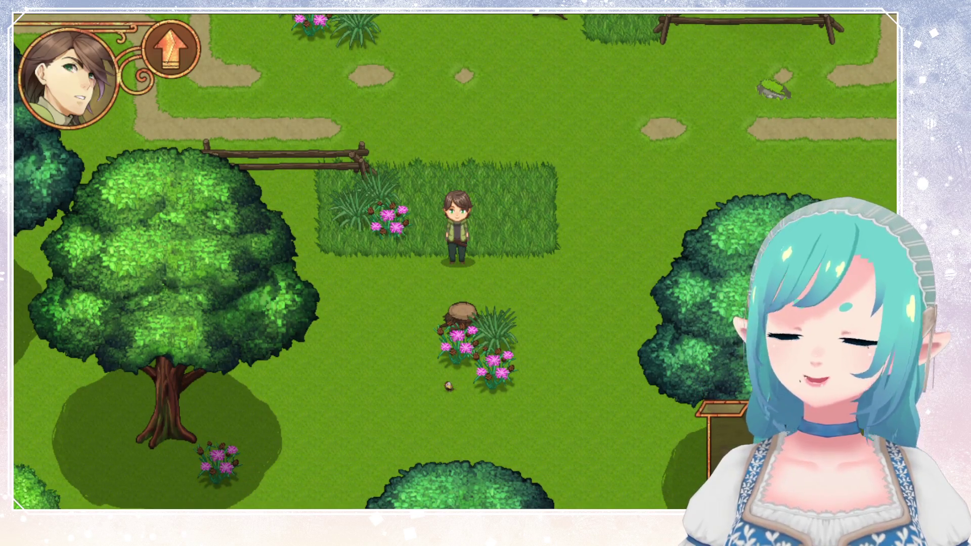
# Step: Head east across the field and north up to the large tree by the pond
pyautogui.press('Right')
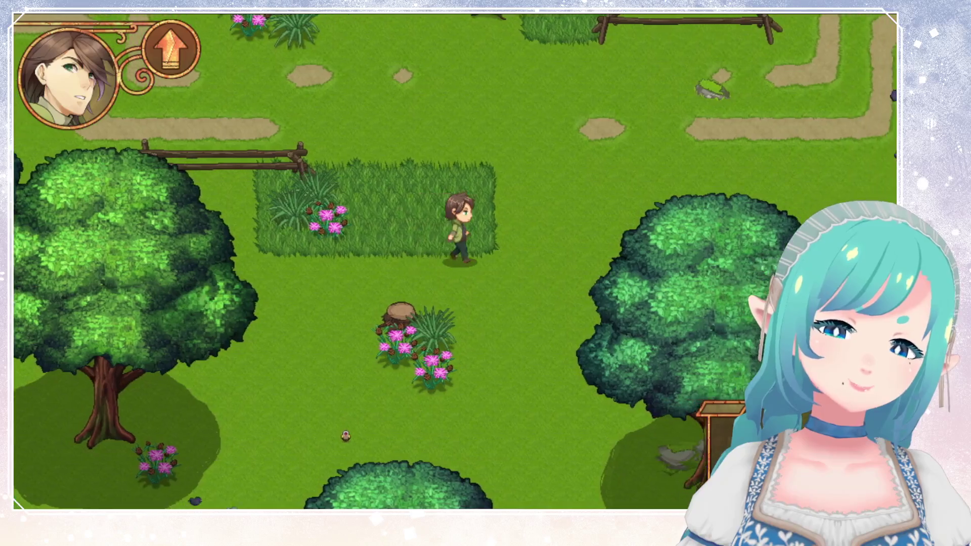
pyautogui.press('Up')
pyautogui.press('Up')
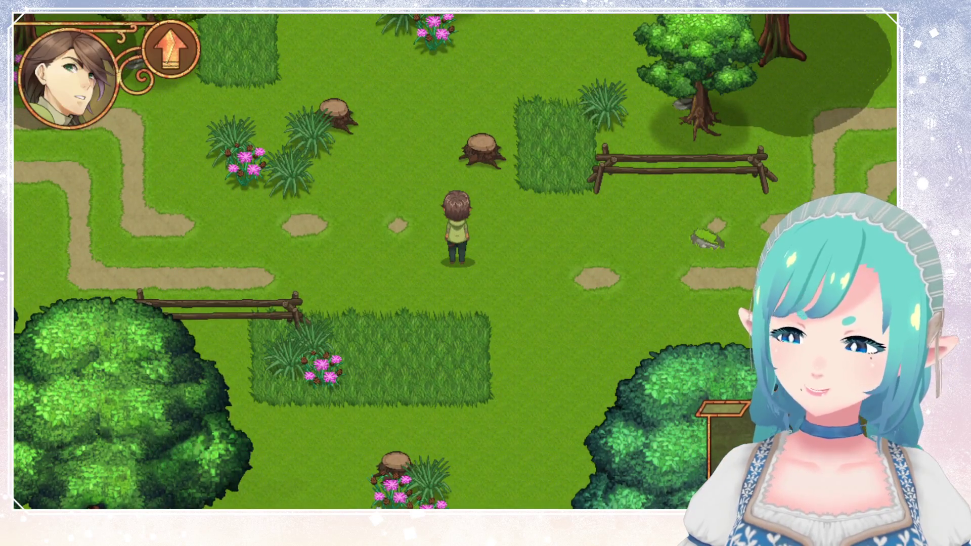
pyautogui.press('Right')
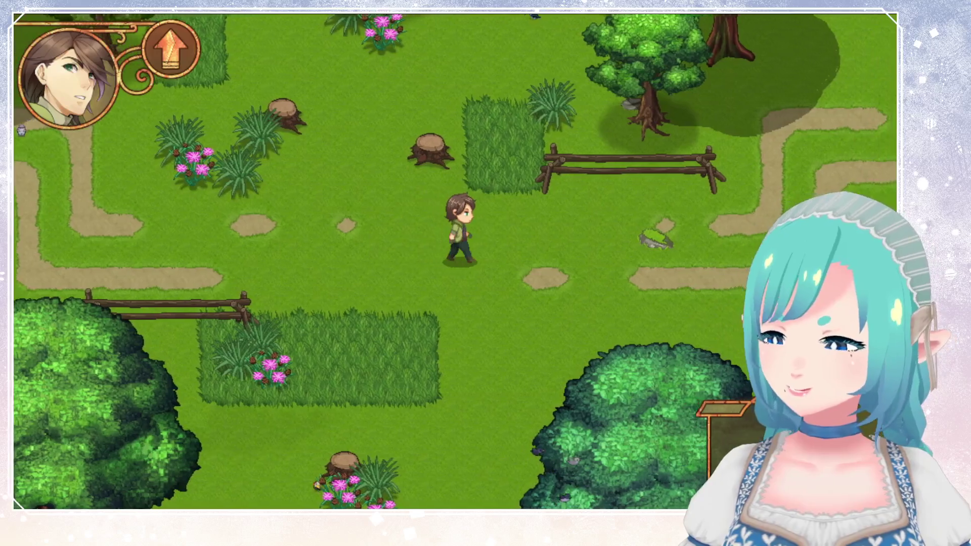
pyautogui.press('Right')
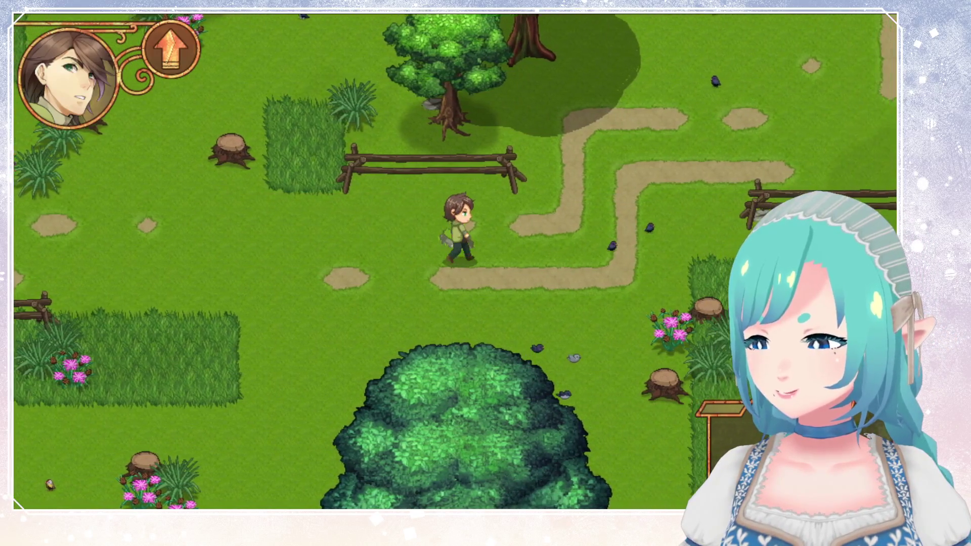
pyautogui.press('Up')
pyautogui.press('Up')
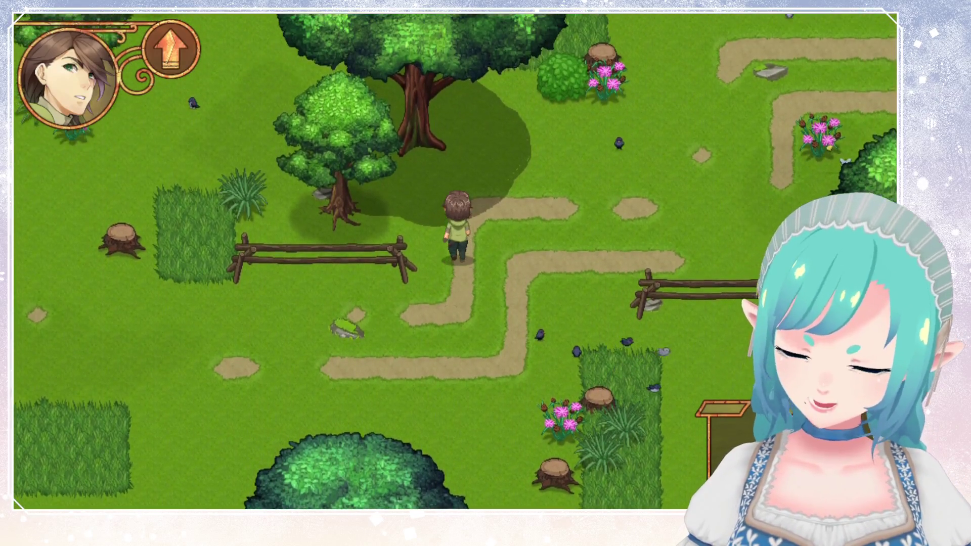
pyautogui.press('Right')
pyautogui.press('Up')
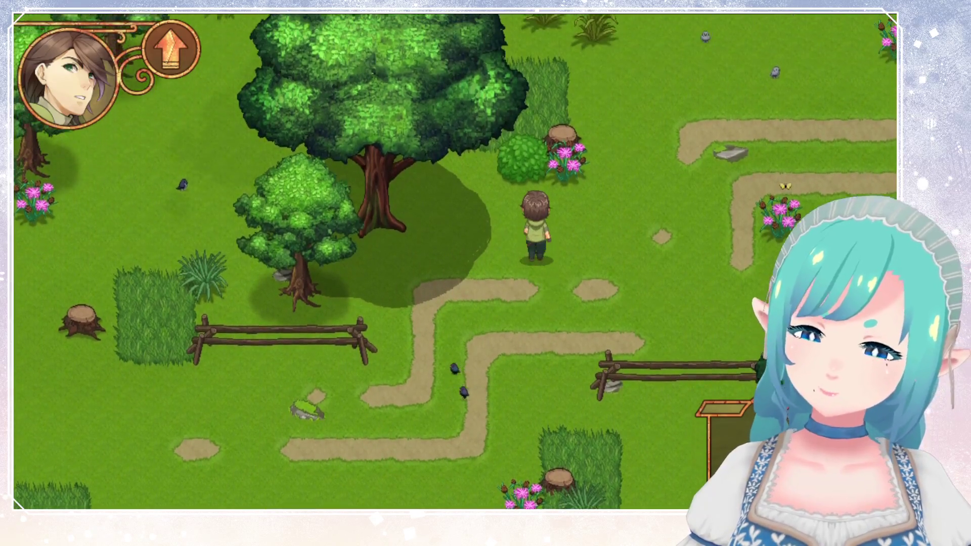
pyautogui.press('Left')
pyautogui.press('Up')
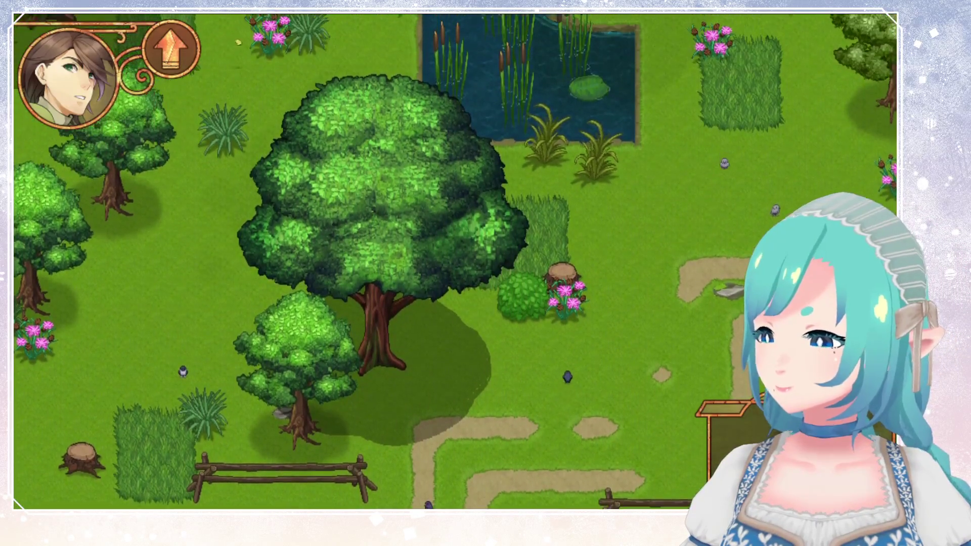
pyautogui.press('Left')
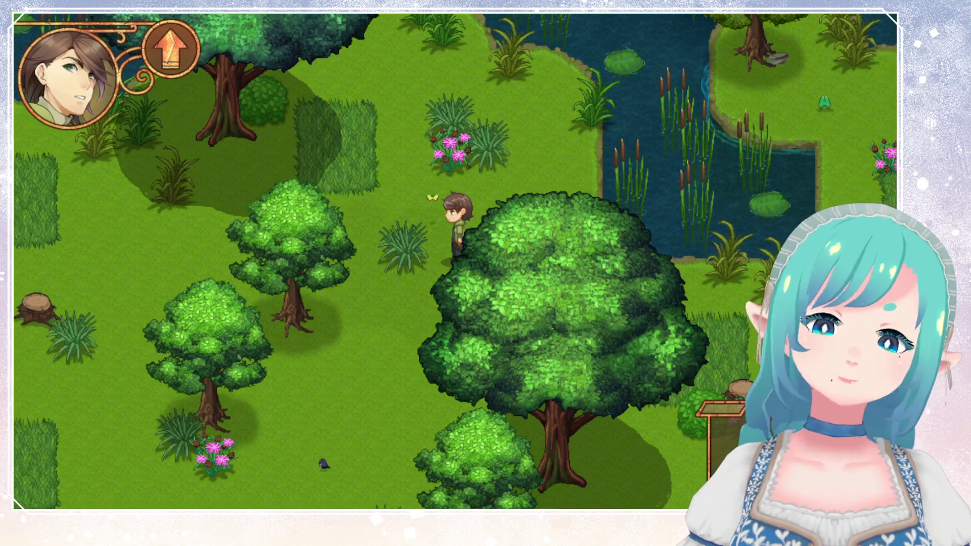
# Step: Walk the hero left and down from the pond's edge back into the tall-grass field
pyautogui.press('Left')
pyautogui.press('Down')
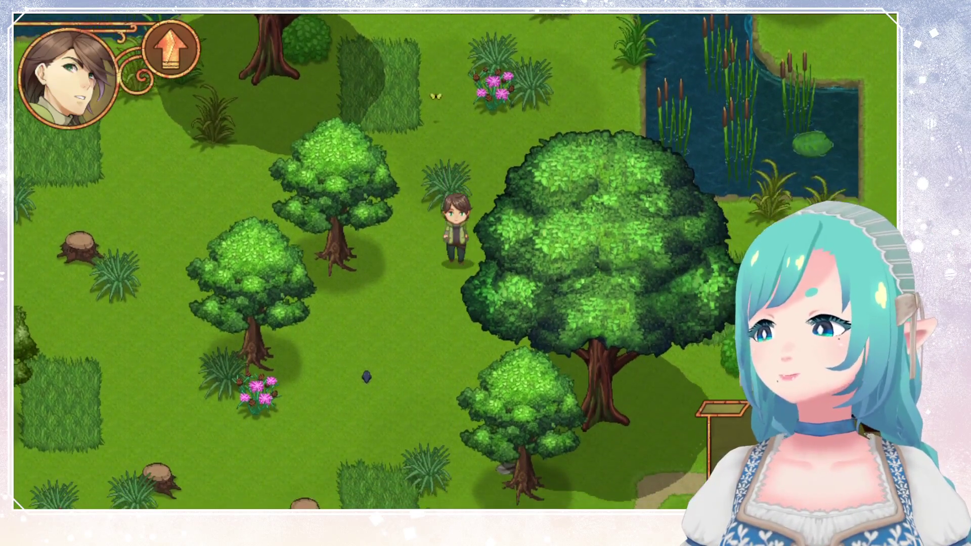
pyautogui.press('Down')
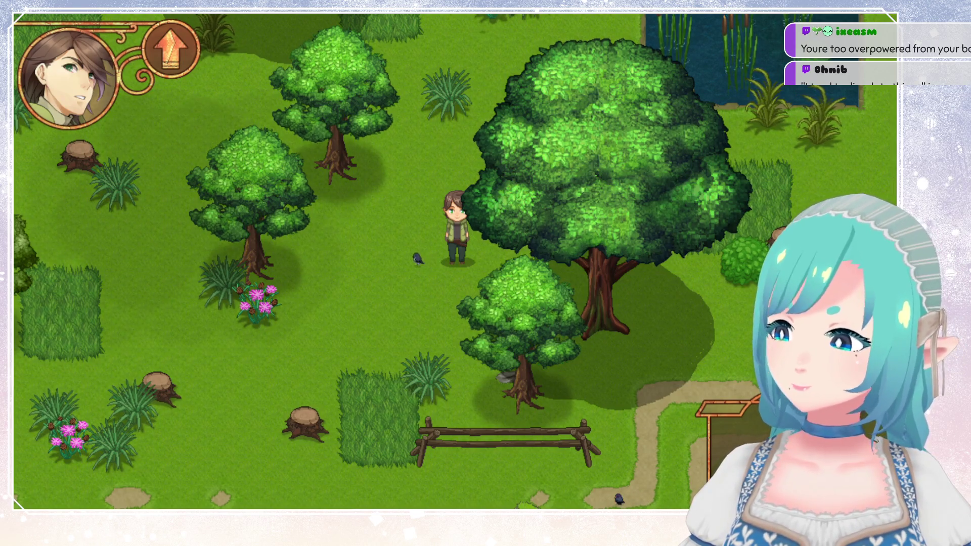
pyautogui.press('Left')
pyautogui.press('Down')
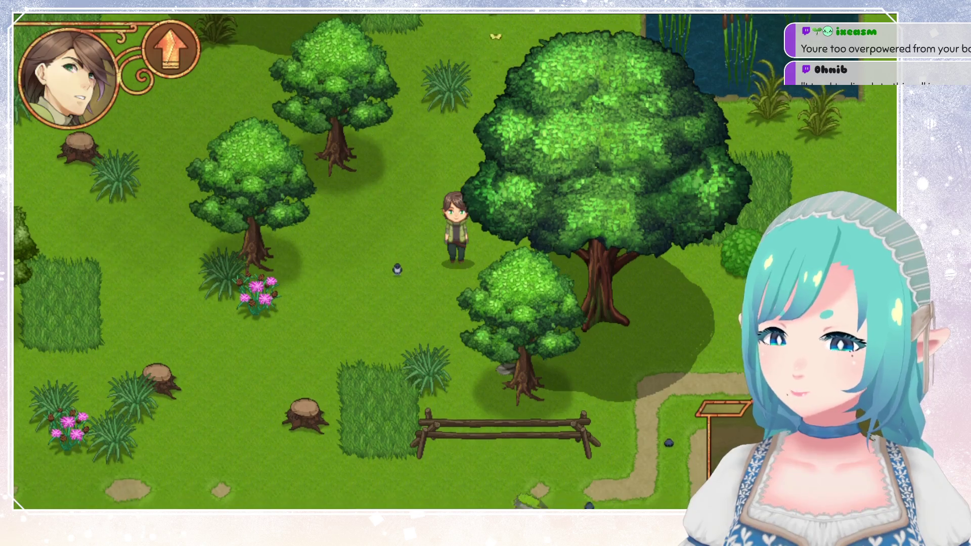
pyautogui.press('Down')
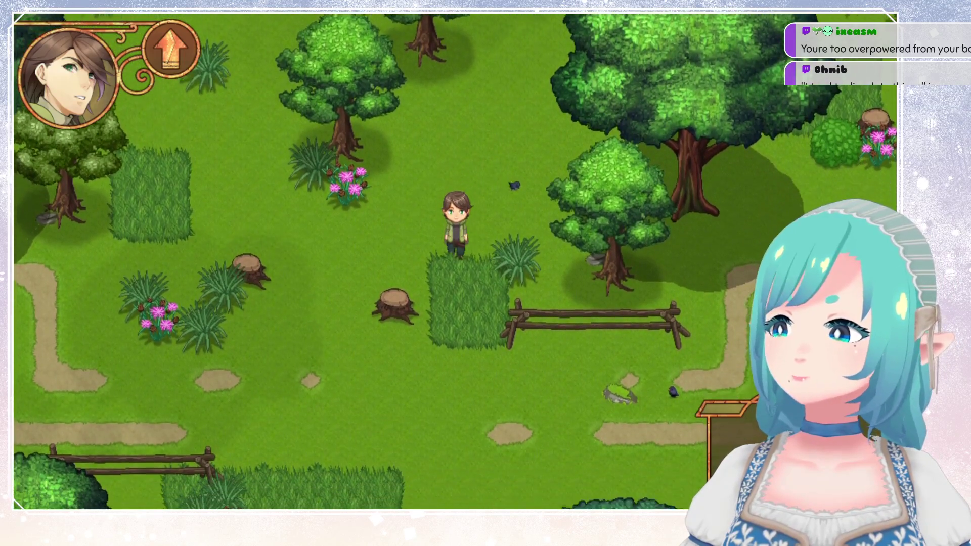
pyautogui.press('Down')
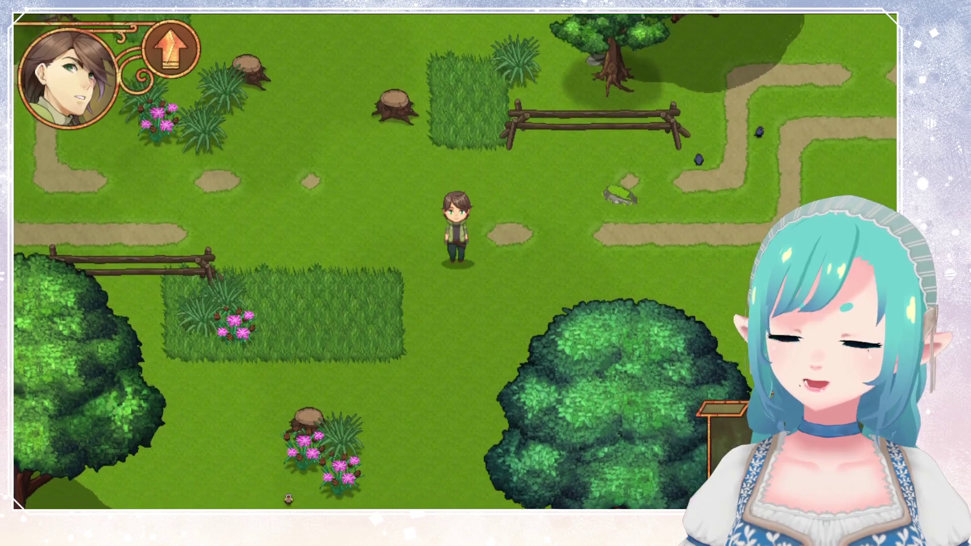
pyautogui.press('Down')
pyautogui.press('Left')
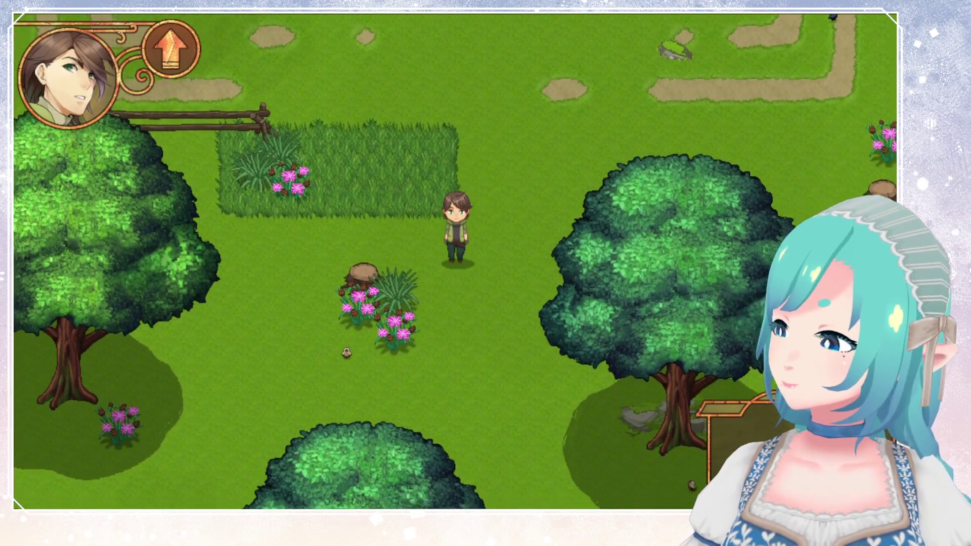
pyautogui.press('Left')
pyautogui.press('Down')
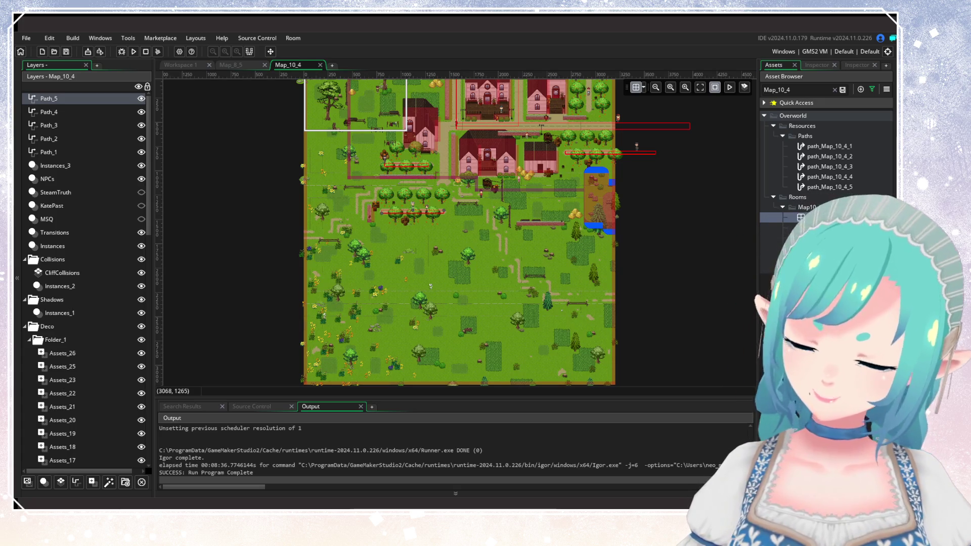
# Step: Stop the Gataela run and get back to the Map_10_4 room in the room editor
pyautogui.scroll(1, 604, 202)
# Step: Turn off the grid overlay in the Map_10_4 room editor
pyautogui.scroll(-3, 541, 153)
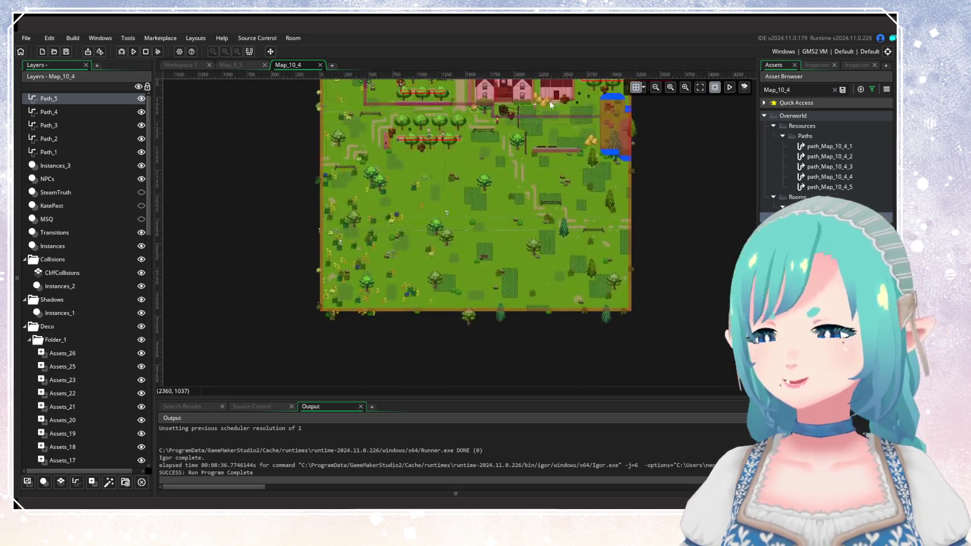
pyautogui.scroll(2, 518, 244)
pyautogui.scroll(-1, 518, 245)
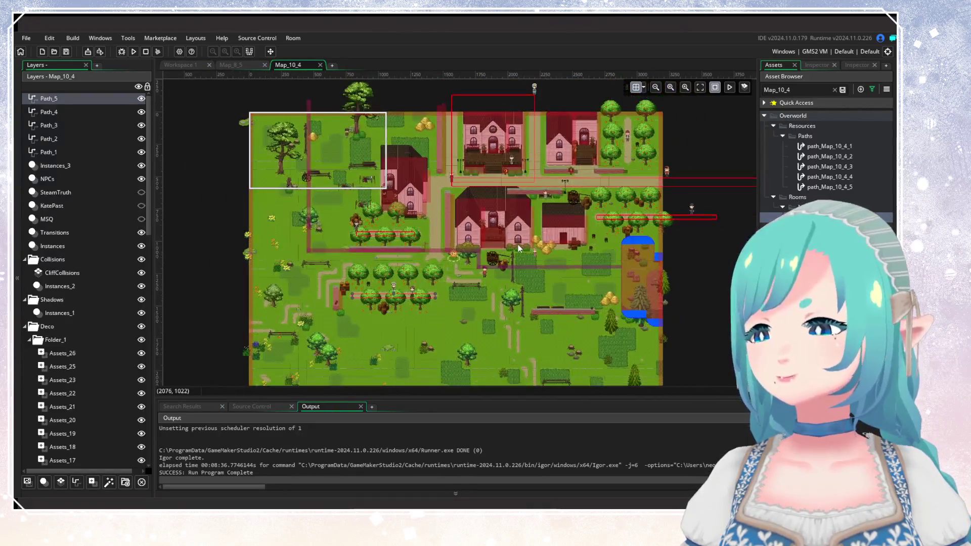
pyautogui.scroll(2, 479, 256)
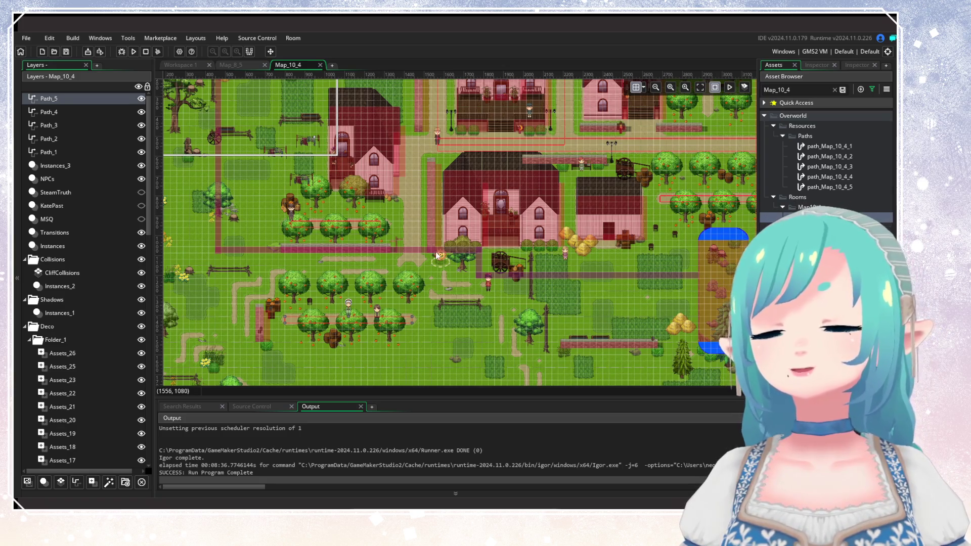
pyautogui.click(636, 87)
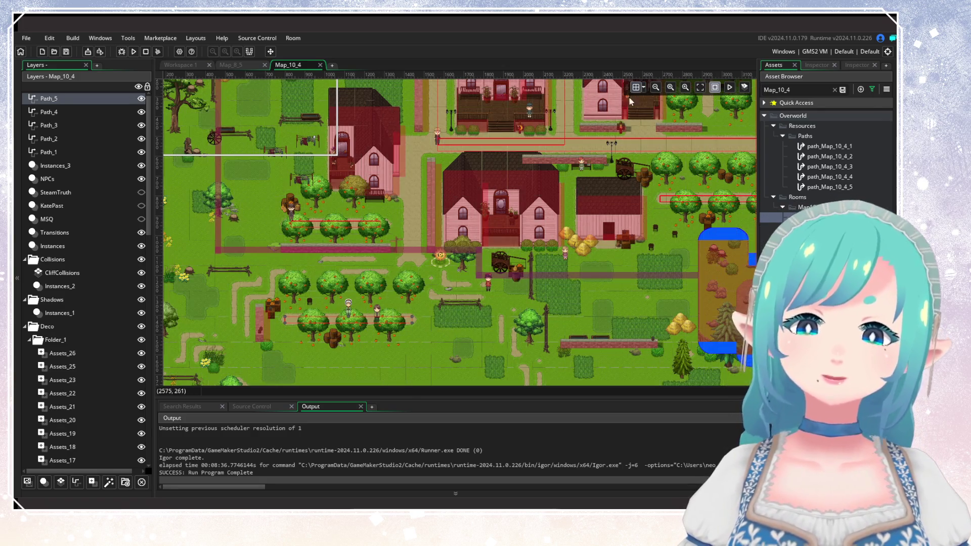
# Step: Create a new instance layer from the Layers panel, with the view over the farm buildings
pyautogui.moveTo(388, 198); pyautogui.dragTo(518, 208)
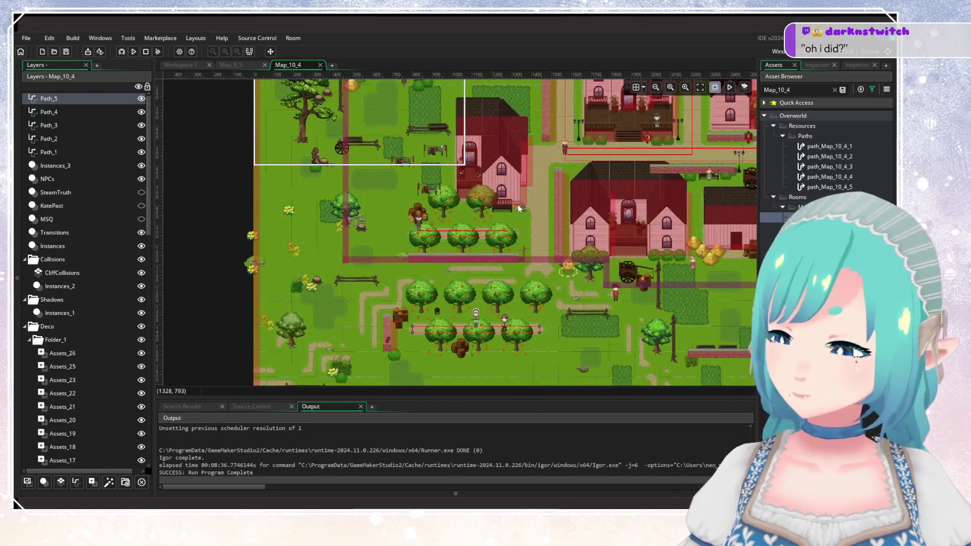
pyautogui.scroll(-2, 518, 208)
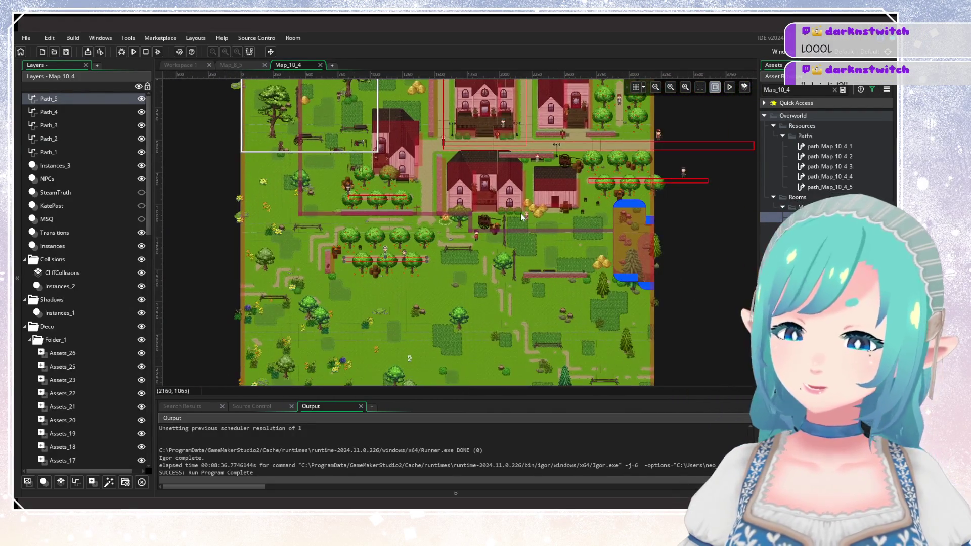
pyautogui.scroll(2, 521, 213)
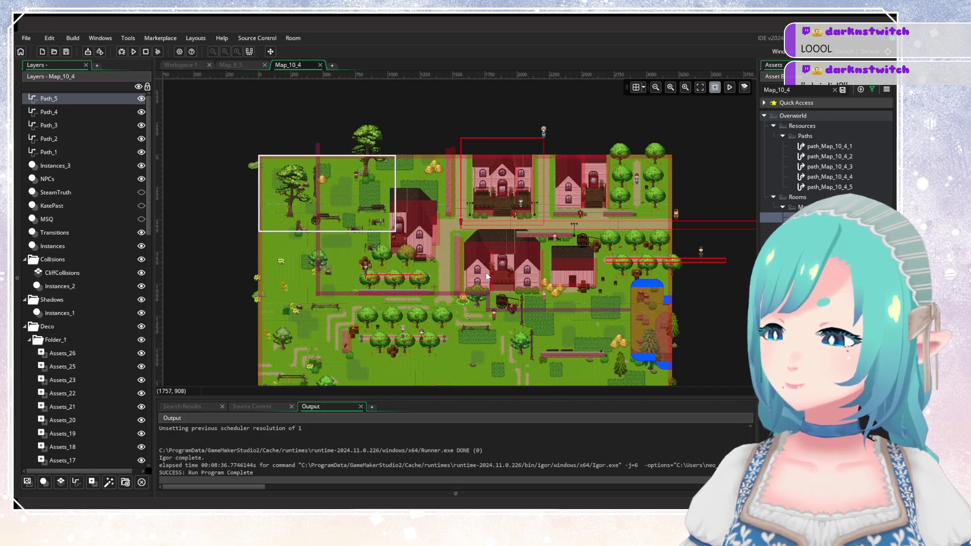
pyautogui.scroll(3, 542, 241)
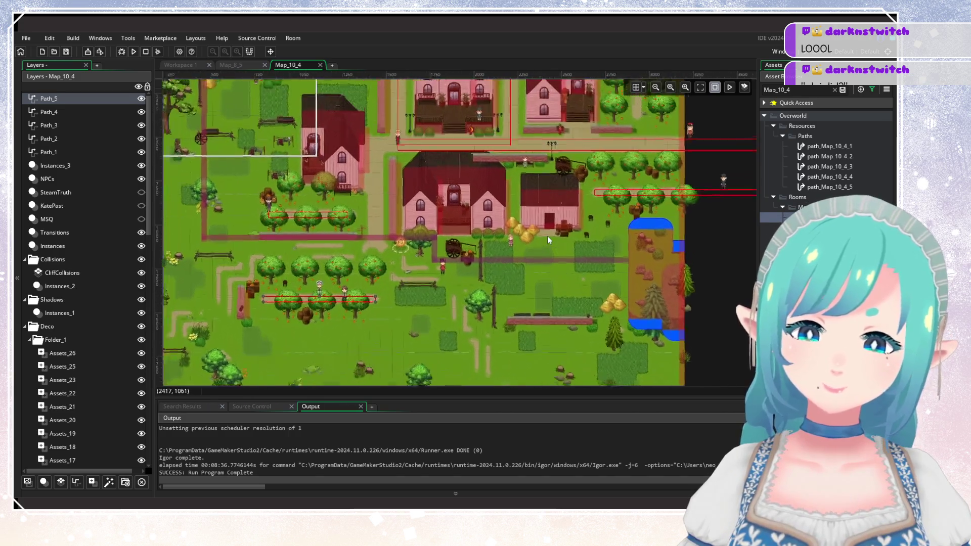
pyautogui.moveTo(477, 283); pyautogui.dragTo(511, 235)
pyautogui.scroll(5, 339, 266)
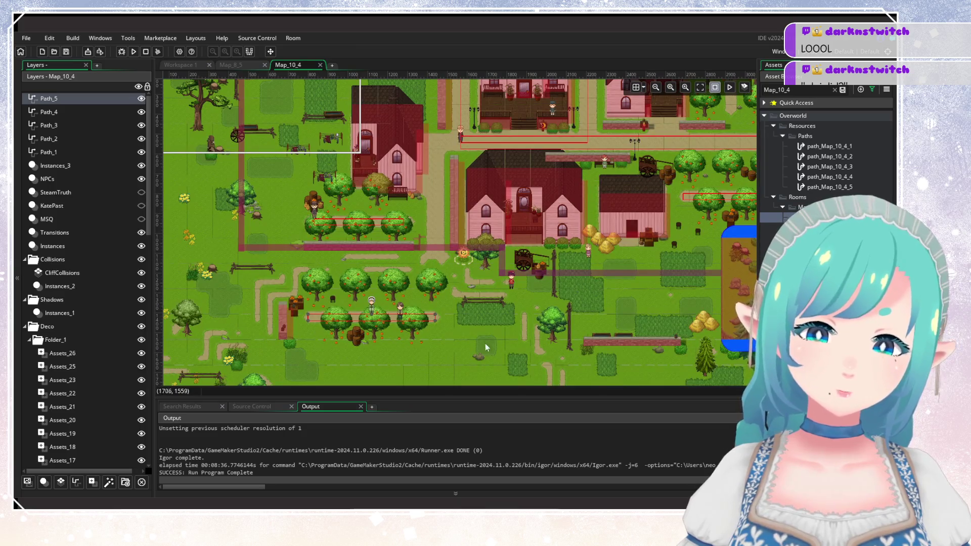
pyautogui.scroll(-5, 467, 336)
pyautogui.scroll(-2, 560, 204)
pyautogui.scroll(2, 378, 221)
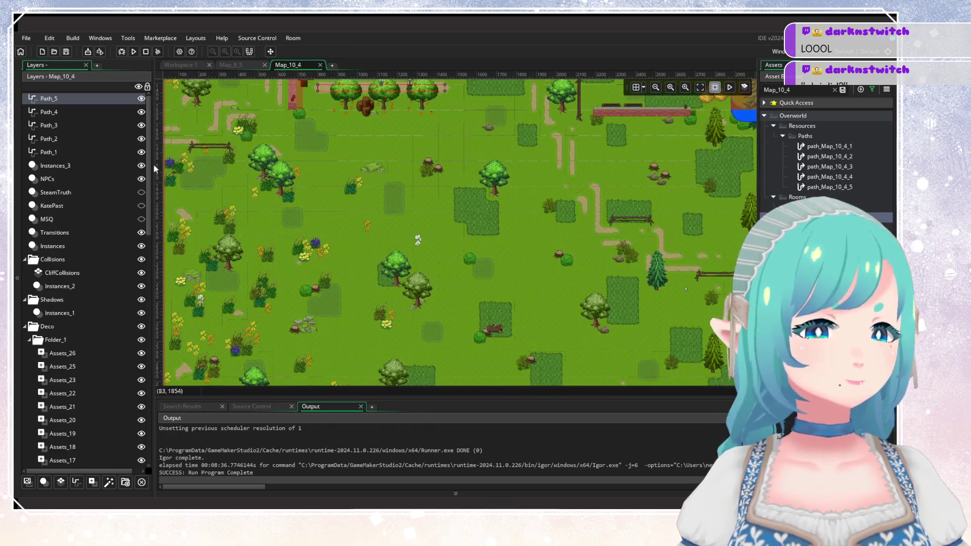
pyautogui.click(45, 483)
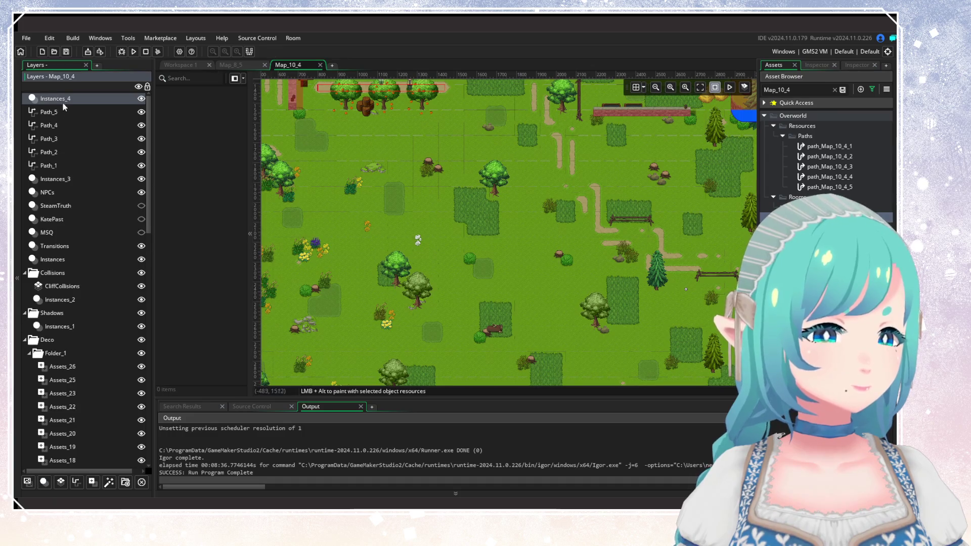
# Step: Rename the new layer to PassiveAnimals and open the Characters > Animals folder in the Asset Browser
pyautogui.write('Pass')
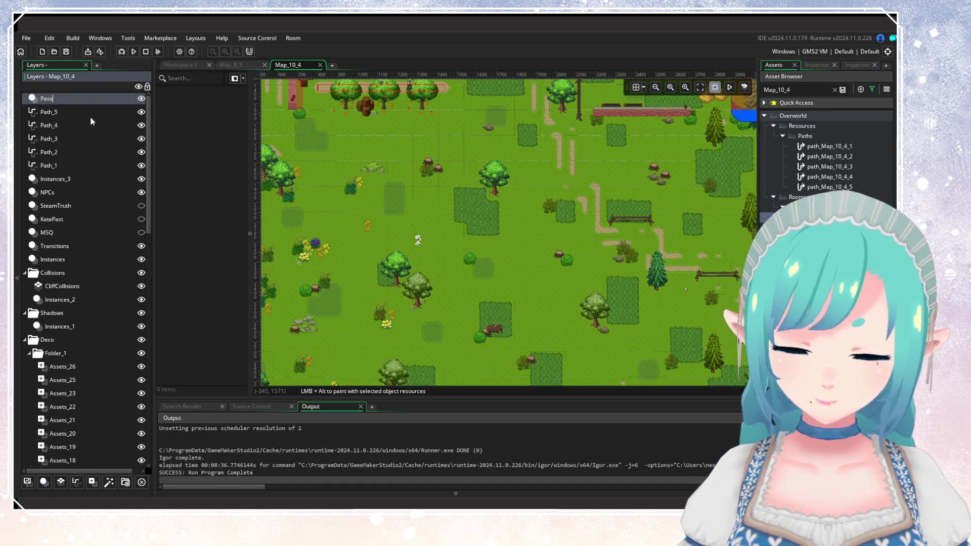
pyautogui.write('iveAnimals')
pyautogui.press('Return')
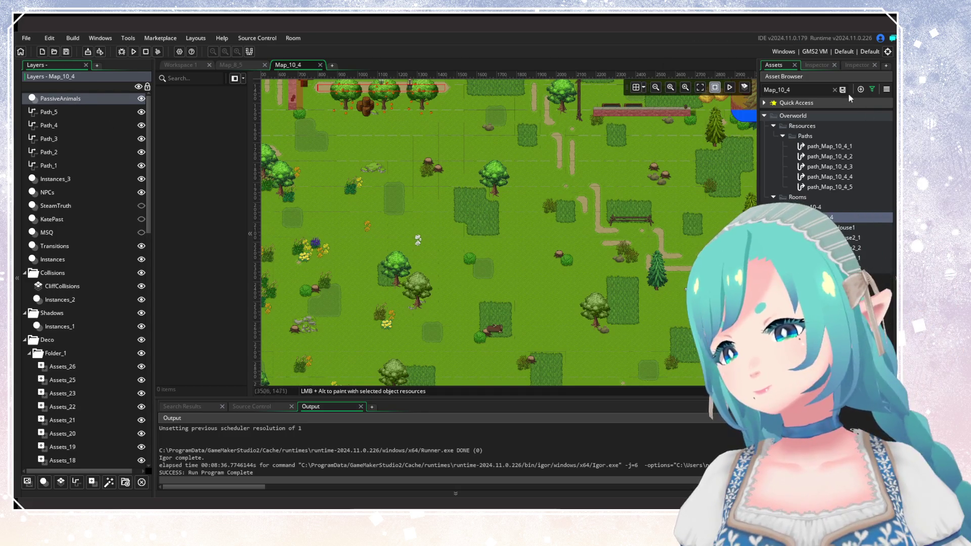
pyautogui.click(835, 89)
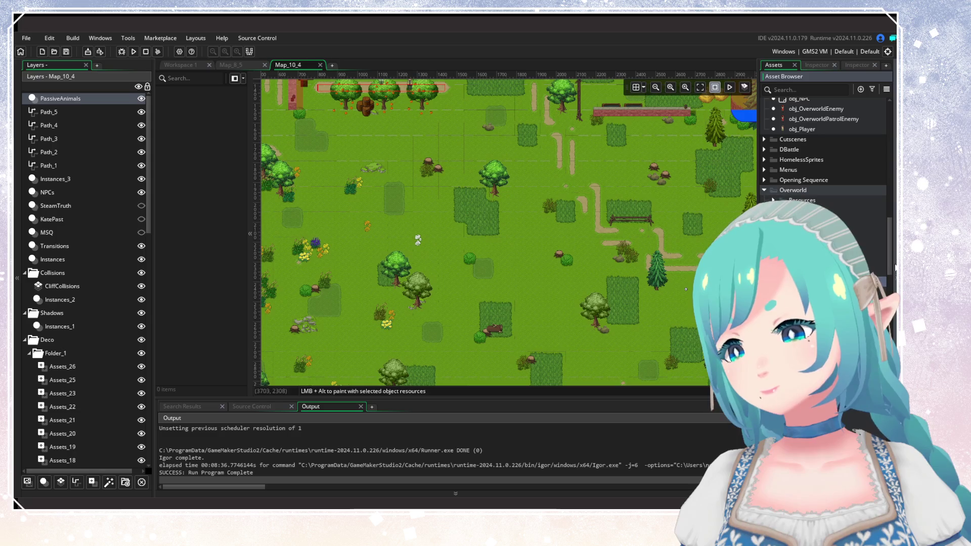
pyautogui.scroll(10, 826, 152)
pyautogui.click(764, 126)
pyautogui.click(783, 166)
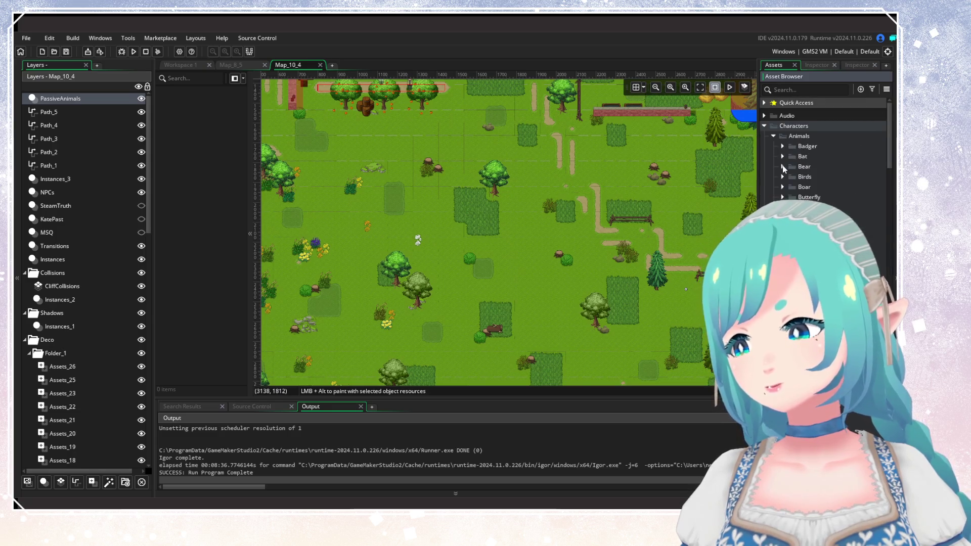
# Step: Place a white obj_SheepA instance in the open meadow
pyautogui.scroll(-3, 782, 166)
pyautogui.scroll(-3, 824, 152)
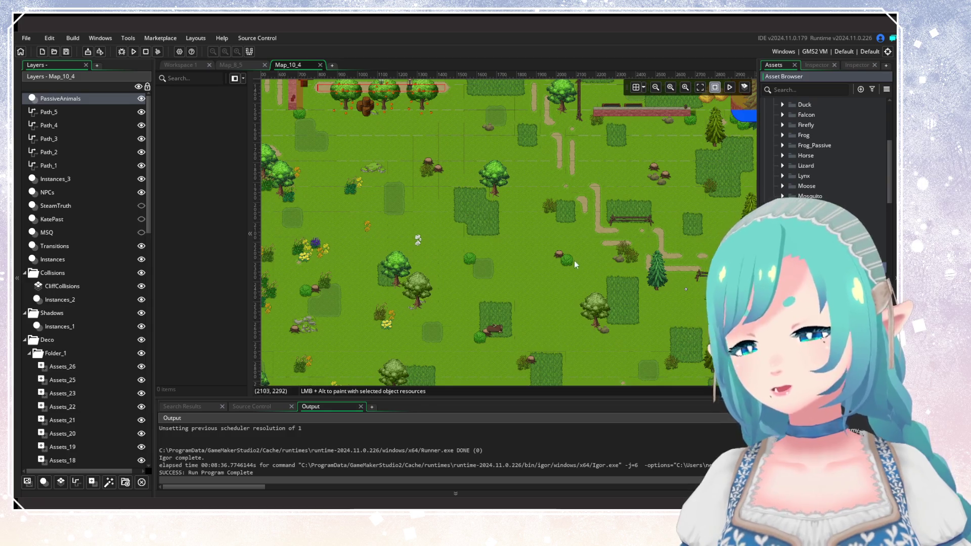
pyautogui.scroll(2, 552, 311)
pyautogui.scroll(1, 452, 292)
pyautogui.scroll(-4, 451, 292)
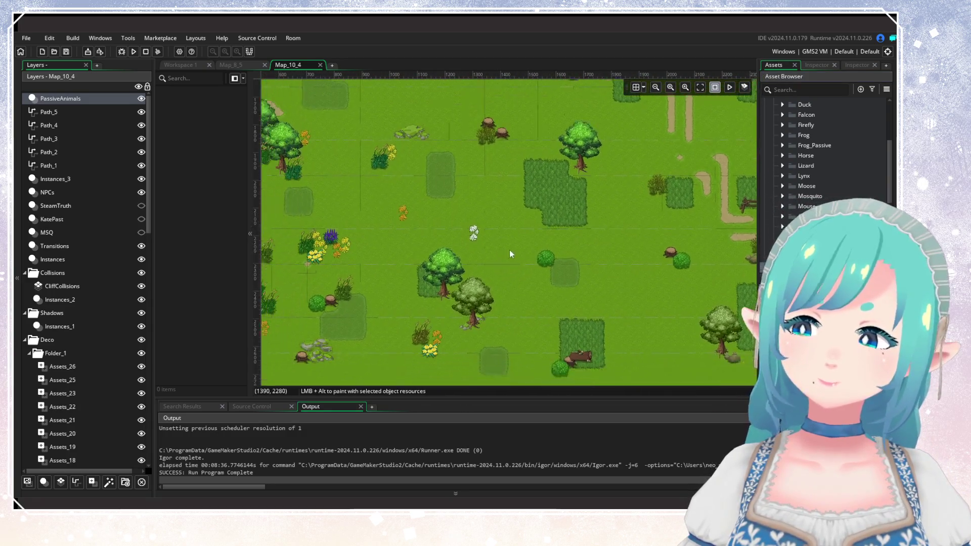
pyautogui.scroll(-1, 523, 274)
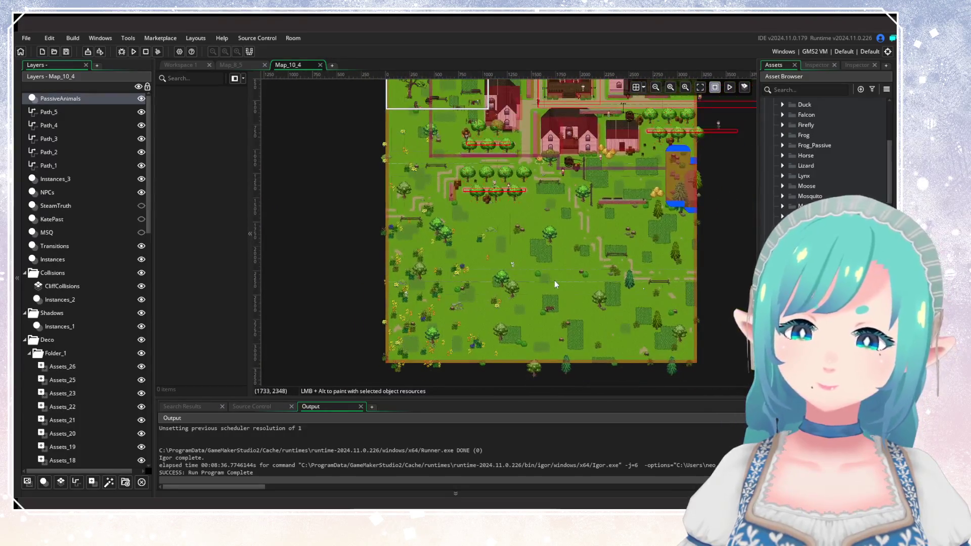
pyautogui.scroll(4, 526, 271)
pyautogui.scroll(2, 537, 266)
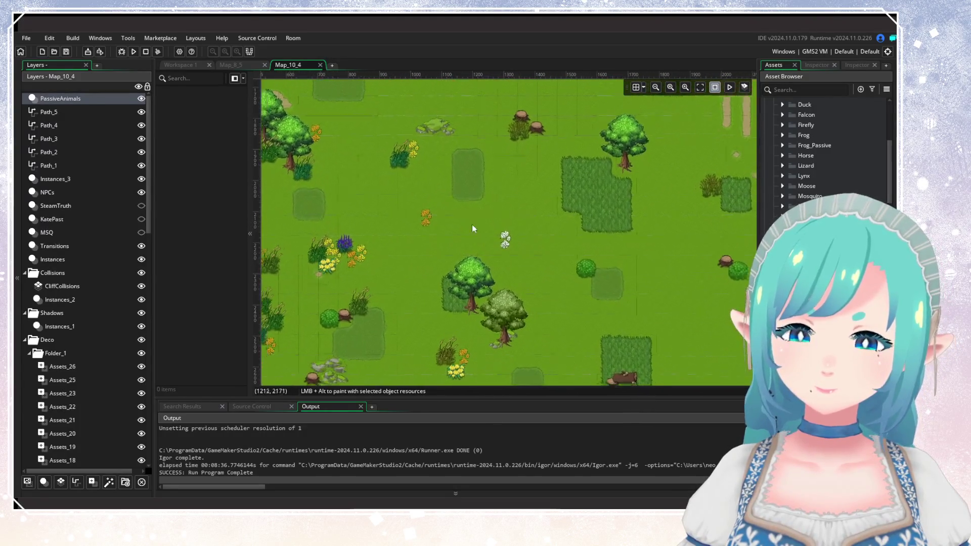
pyautogui.click(505, 256)
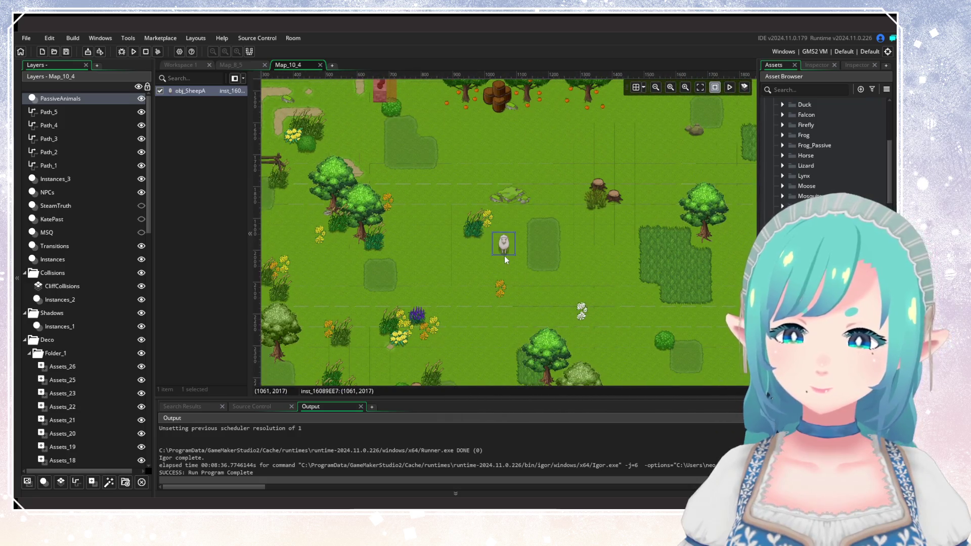
# Step: Place a black sheep, a brown sheep, three white sheep and another black sheep across the meadow
pyautogui.click(555, 288)
pyautogui.moveTo(494, 312); pyautogui.dragTo(563, 176)
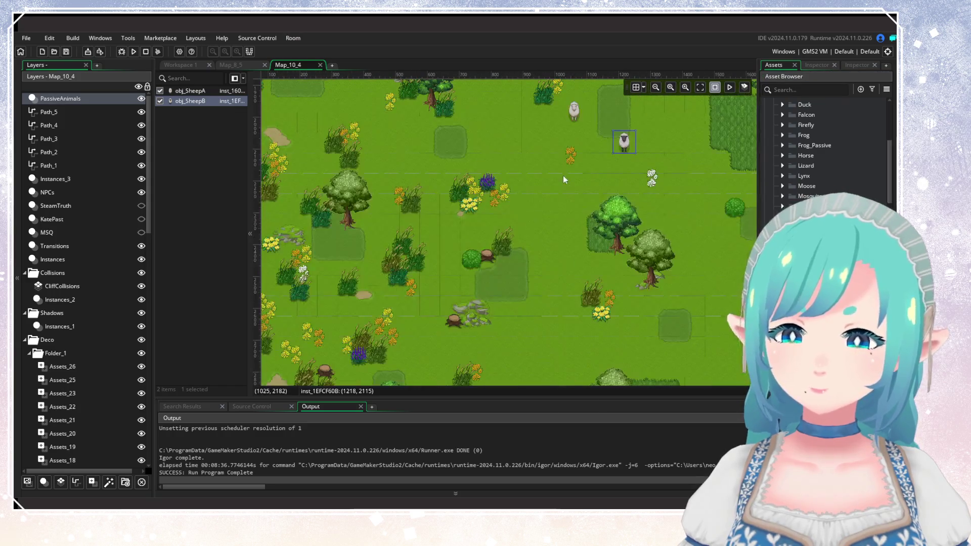
pyautogui.click(509, 225)
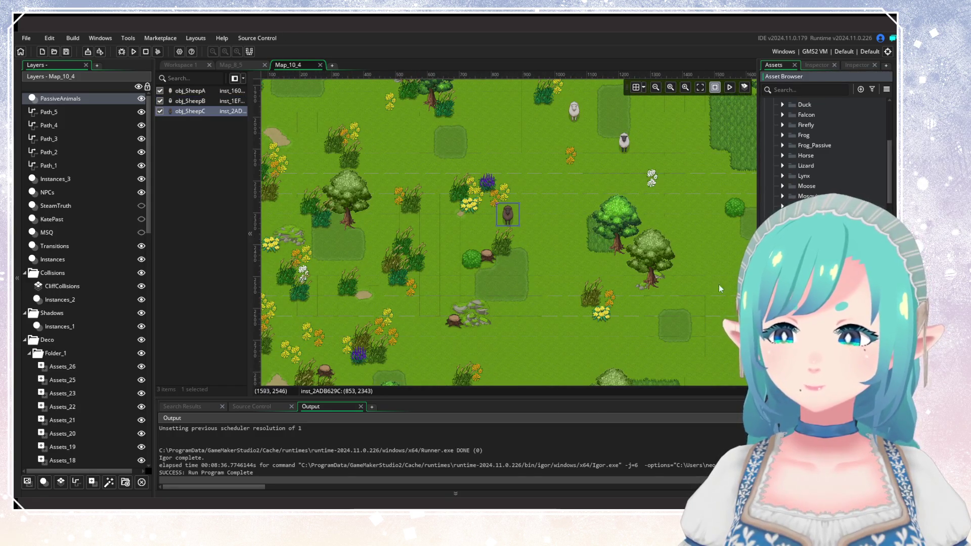
pyautogui.scroll(3, 506, 228)
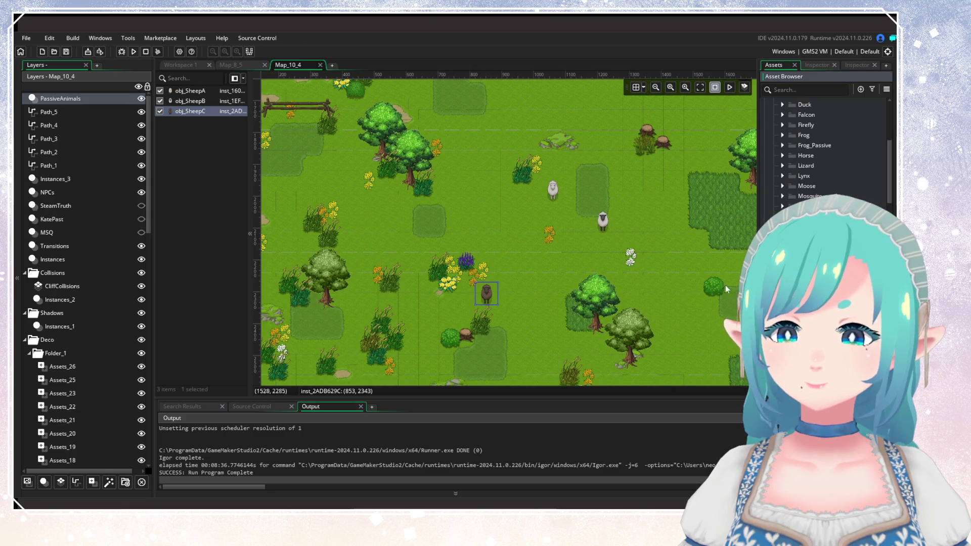
pyautogui.click(502, 318)
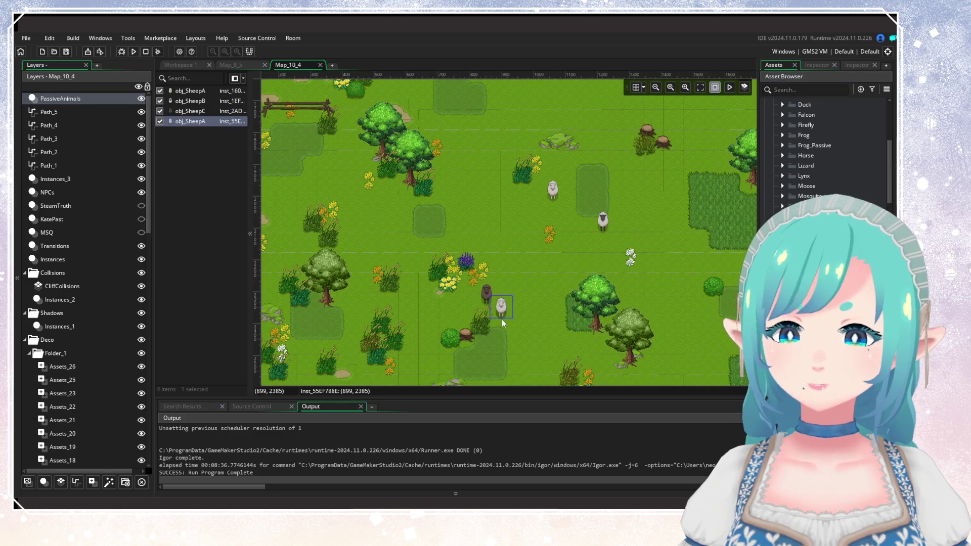
pyautogui.click(442, 246)
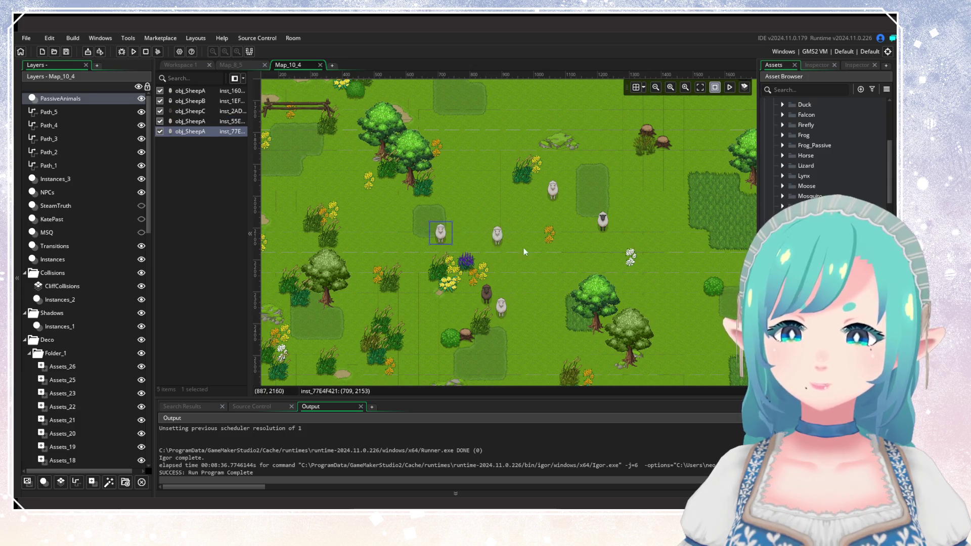
pyautogui.click(668, 224)
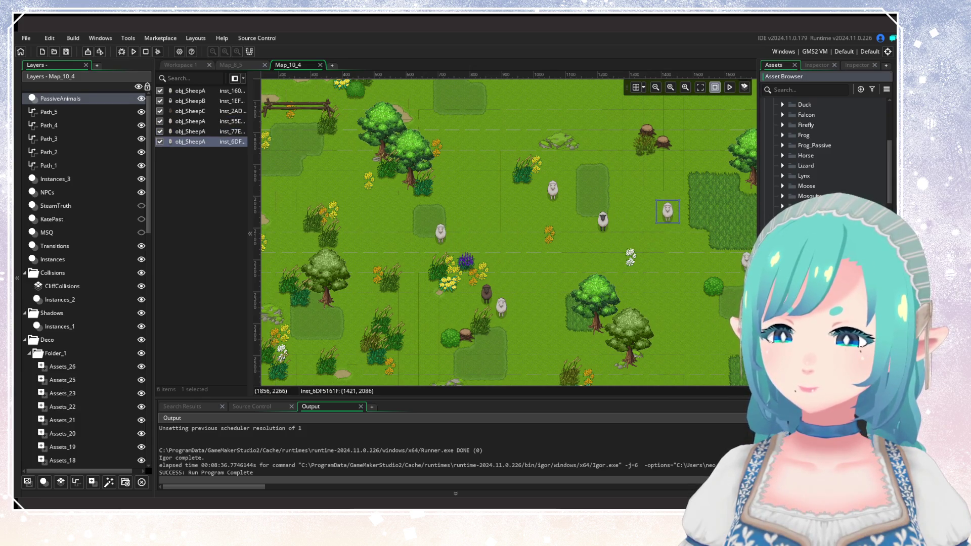
pyautogui.click(662, 290)
# Step: Add two white sheep in the lower meadow and a black sheep in the upper meadow
pyautogui.moveTo(635, 251)
pyautogui.mouseDown()
pyautogui.moveTo(569, 273)
pyautogui.moveTo(568, 283)
pyautogui.mouseUp()
pyautogui.moveTo(544, 328); pyautogui.dragTo(664, 148)
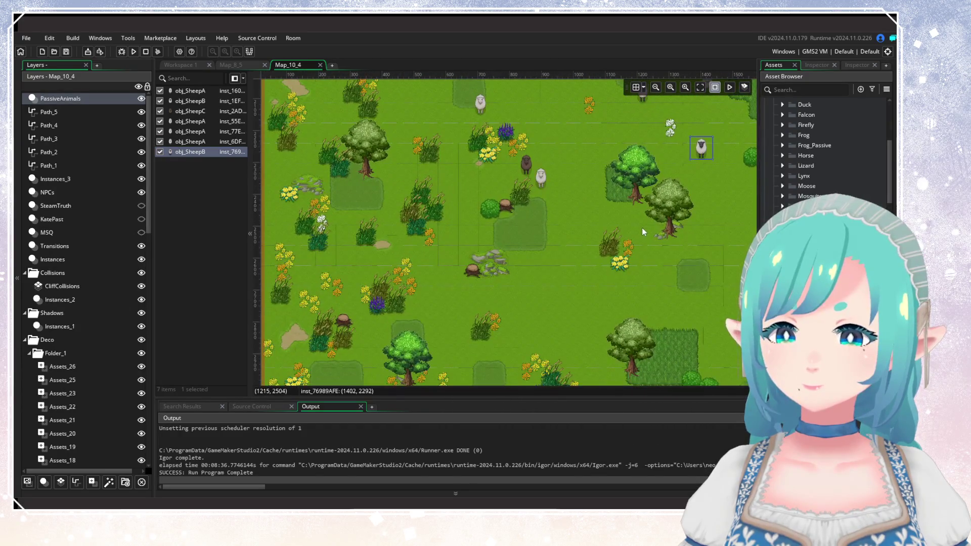
pyautogui.moveTo(642, 227); pyautogui.dragTo(620, 235)
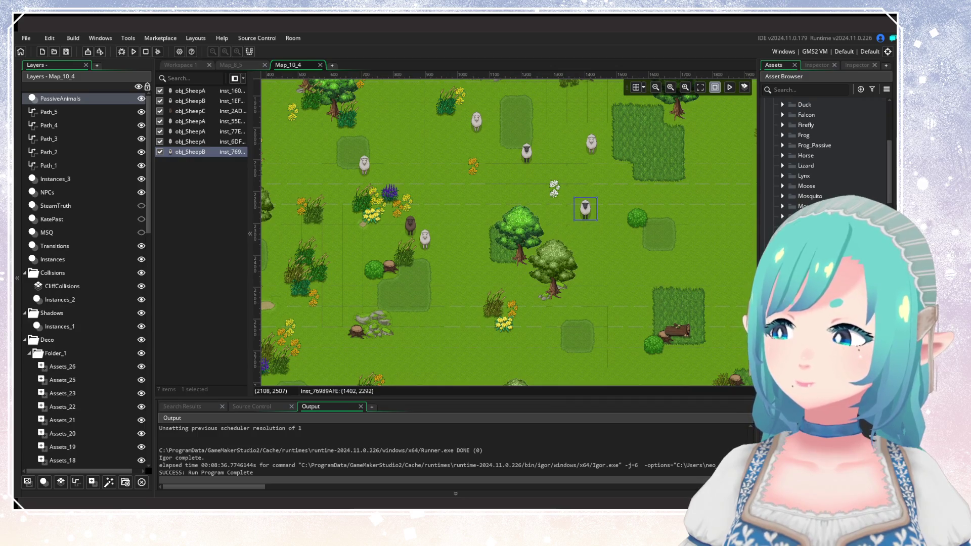
pyautogui.moveTo(572, 272)
pyautogui.mouseDown()
pyautogui.moveTo(635, 221)
pyautogui.moveTo(615, 285)
pyautogui.moveTo(627, 140)
pyautogui.moveTo(636, 232)
pyautogui.moveTo(611, 270)
pyautogui.mouseUp()
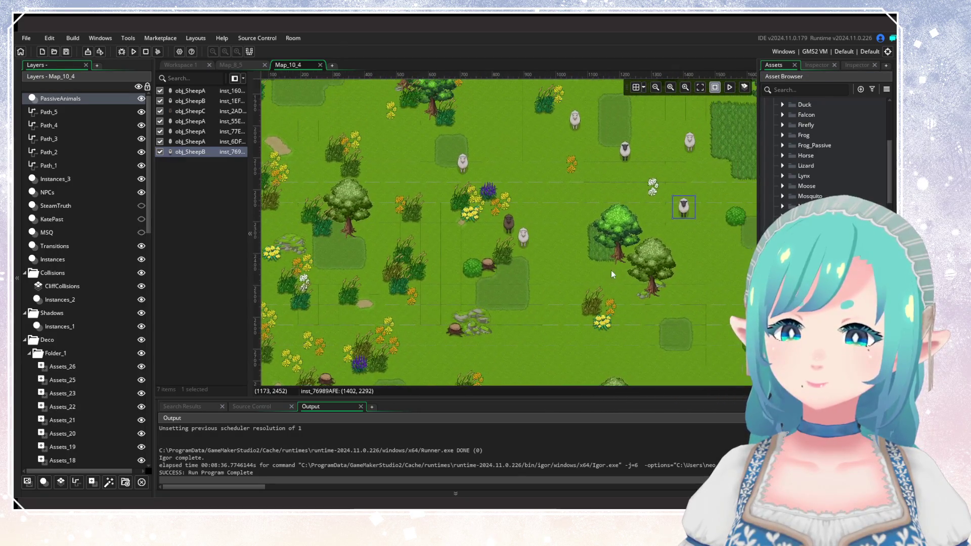
pyautogui.keyDown('alt'); pyautogui.click(432, 297); pyautogui.keyUp('alt')
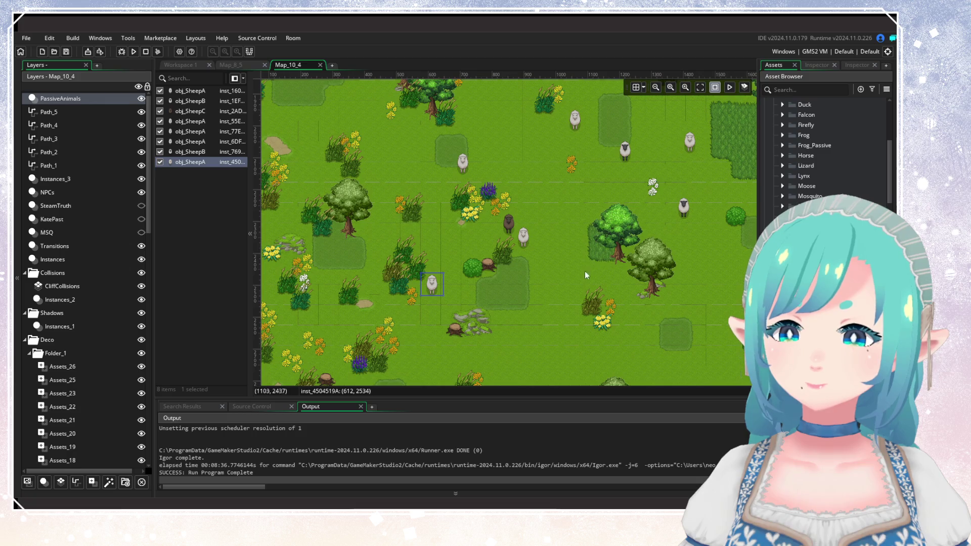
pyautogui.keyDown('alt'); pyautogui.click(561, 308); pyautogui.keyUp('alt')
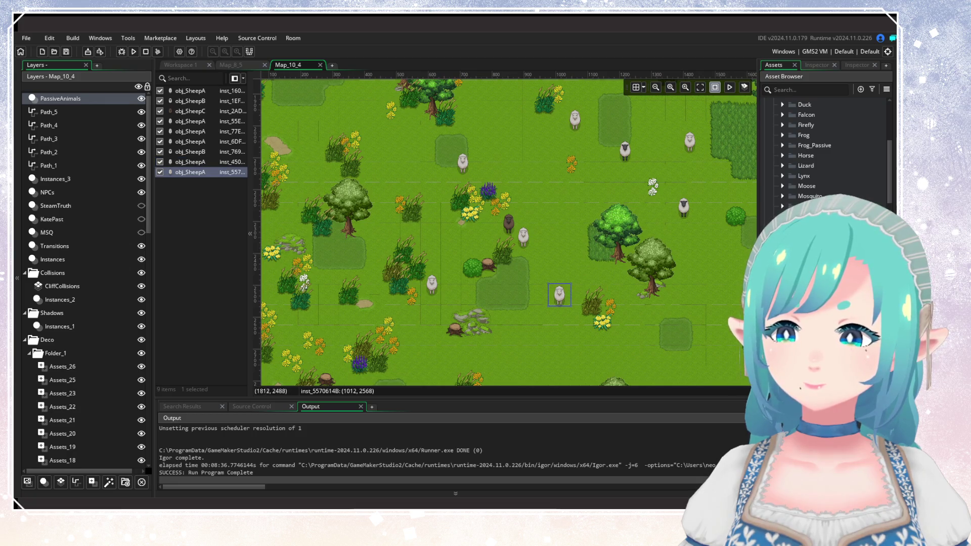
pyautogui.moveTo(435, 189); pyautogui.dragTo(504, 291)
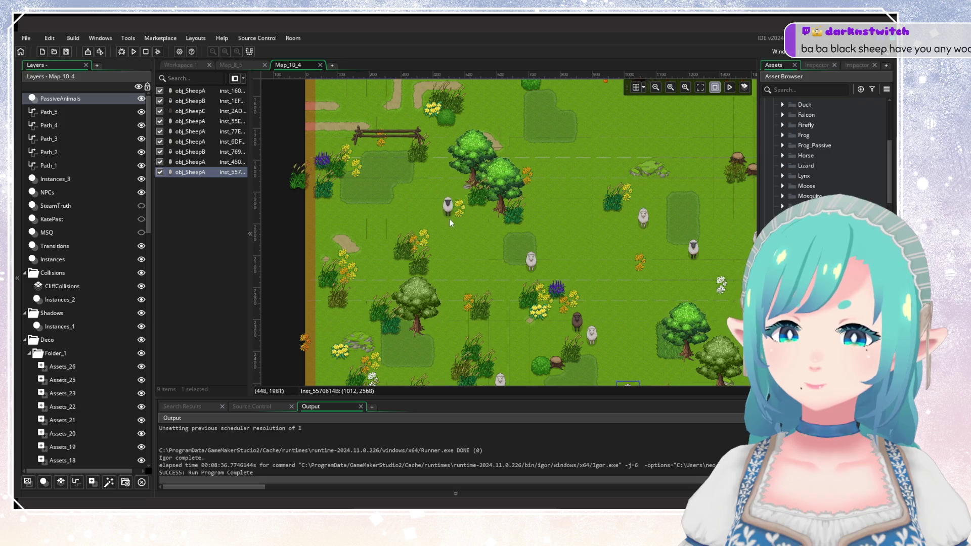
pyautogui.keyDown('alt'); pyautogui.click(464, 238); pyautogui.keyUp('alt')
pyautogui.moveTo(598, 255); pyautogui.dragTo(390, 195)
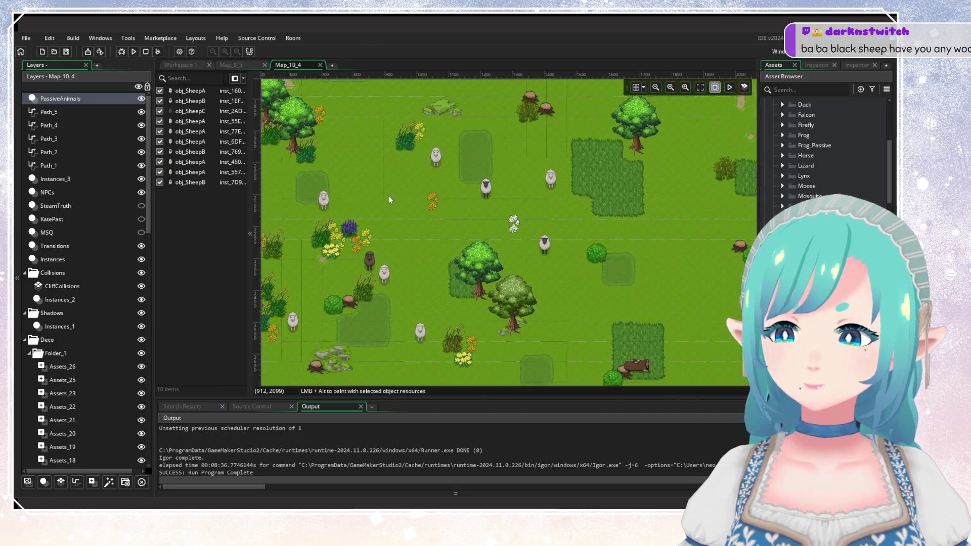
pyautogui.scroll(5, 390, 195)
pyautogui.hscroll(5, 470, 291)
pyautogui.scroll(1, 536, 321)
pyautogui.scroll(3, 572, 270)
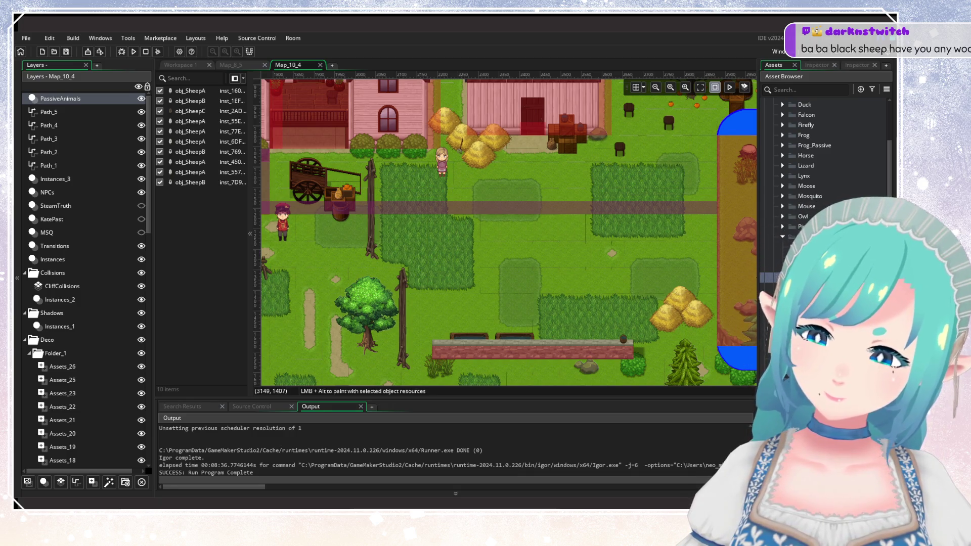
# Step: Place a brown and a white sheep on the dirt path, a cow by the haystacks, and another white sheep
pyautogui.keyDown('alt'); pyautogui.click(497, 227); pyautogui.keyUp('alt')
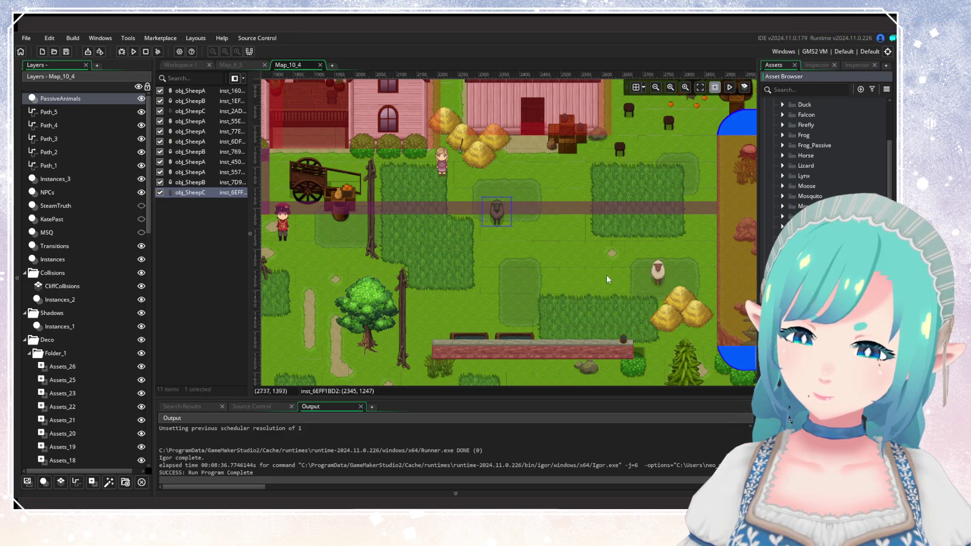
pyautogui.keyDown('alt'); pyautogui.click(513, 240); pyautogui.keyUp('alt')
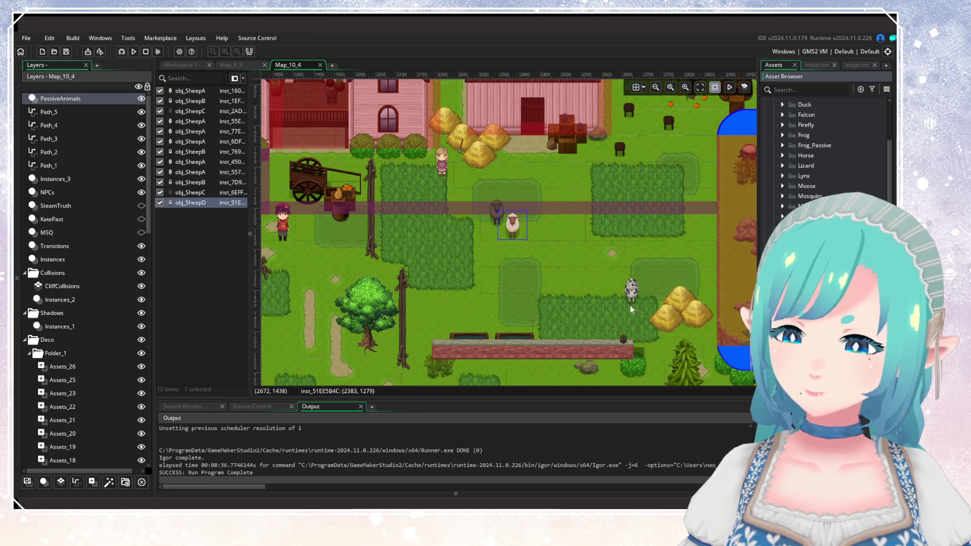
pyautogui.keyDown('alt'); pyautogui.click(634, 293); pyautogui.keyUp('alt')
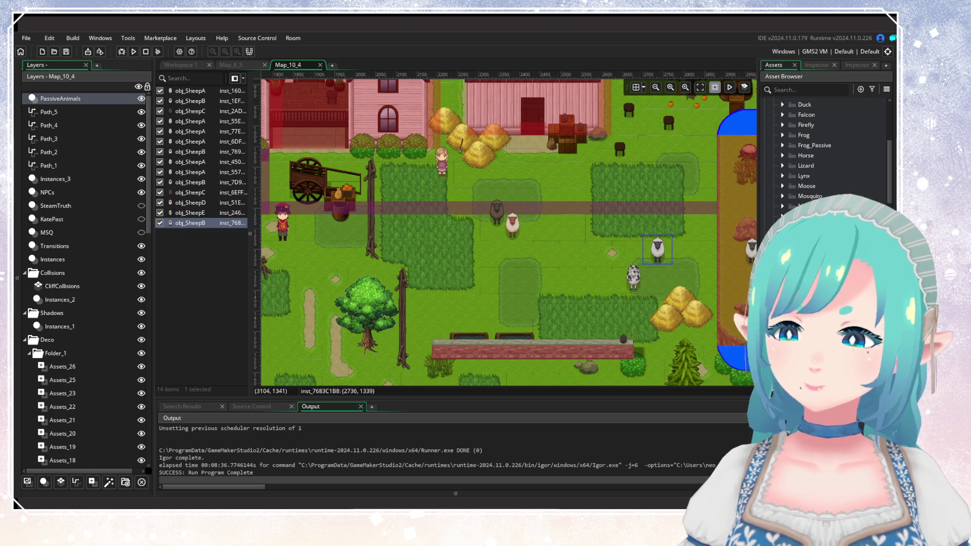
pyautogui.keyDown('alt'); pyautogui.click(478, 290); pyautogui.keyUp('alt')
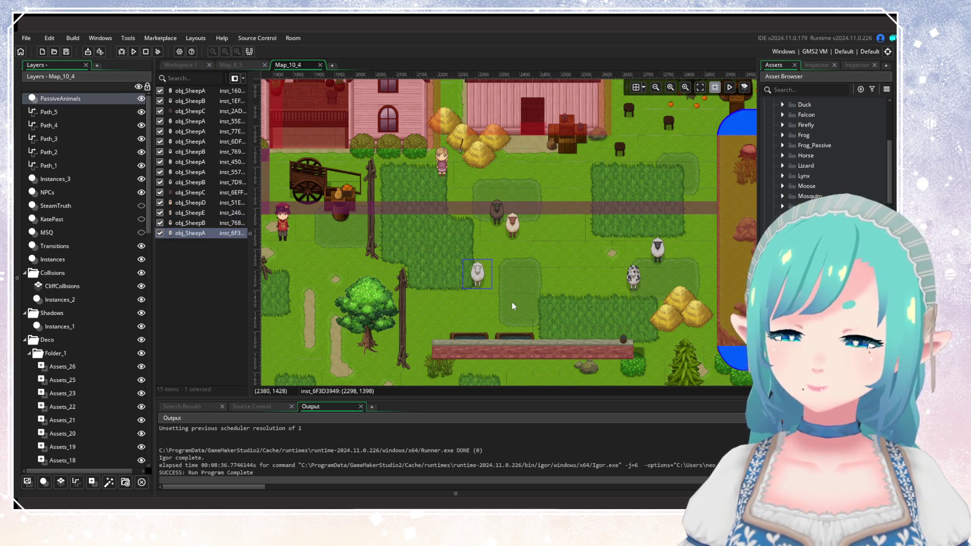
pyautogui.click(519, 298)
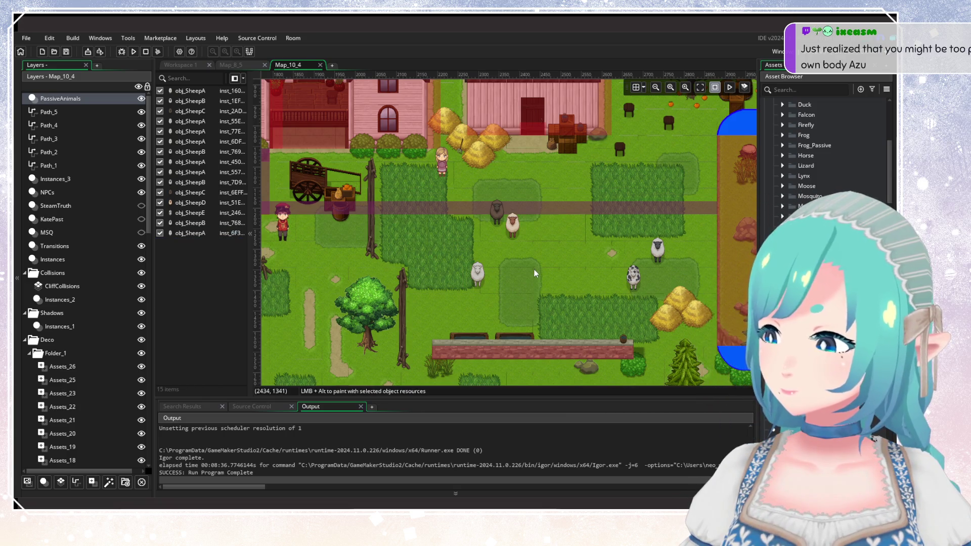
pyautogui.scroll(-1, 535, 268)
pyautogui.scroll(-1, 535, 282)
pyautogui.scroll(1, 535, 281)
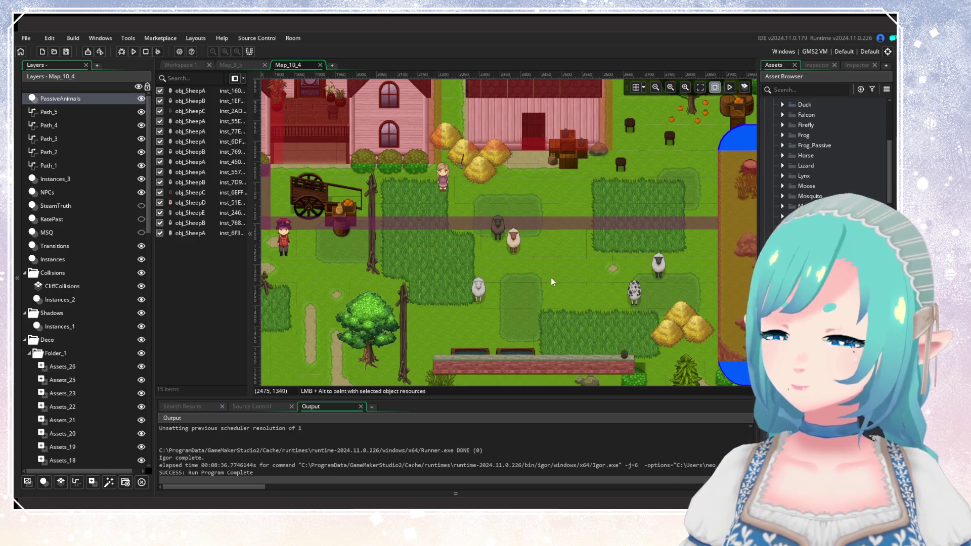
pyautogui.moveTo(552, 280); pyautogui.dragTo(539, 304)
pyautogui.scroll(-2, 549, 313)
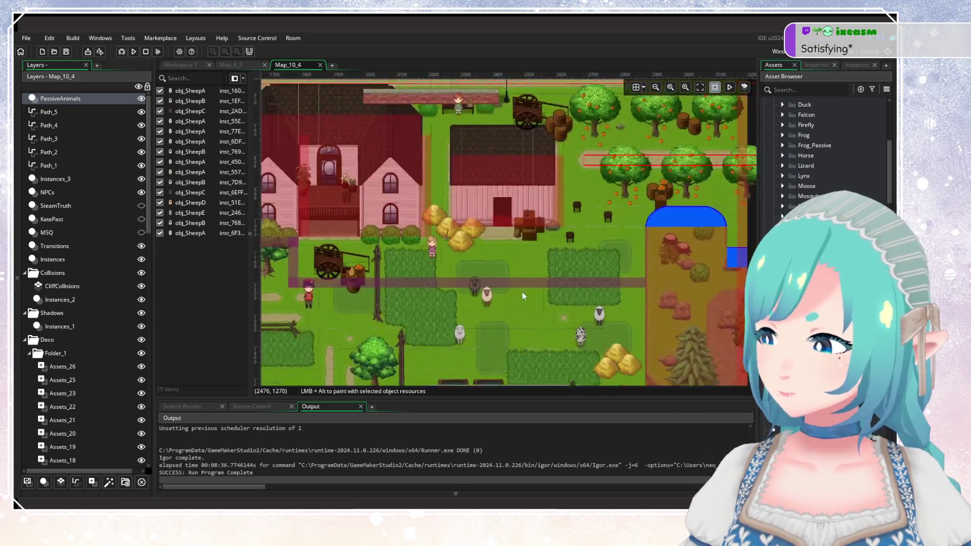
pyautogui.scroll(3, 525, 309)
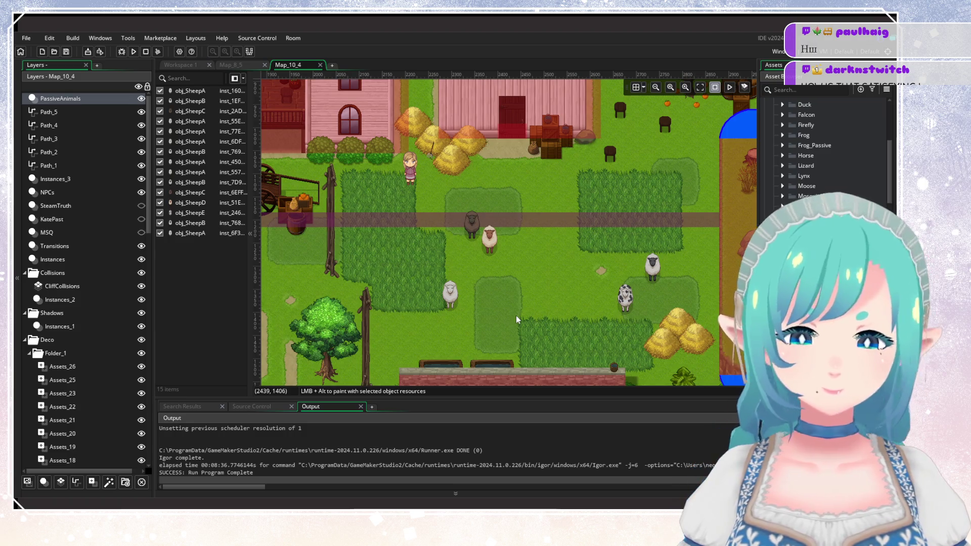
pyautogui.scroll(2, 493, 302)
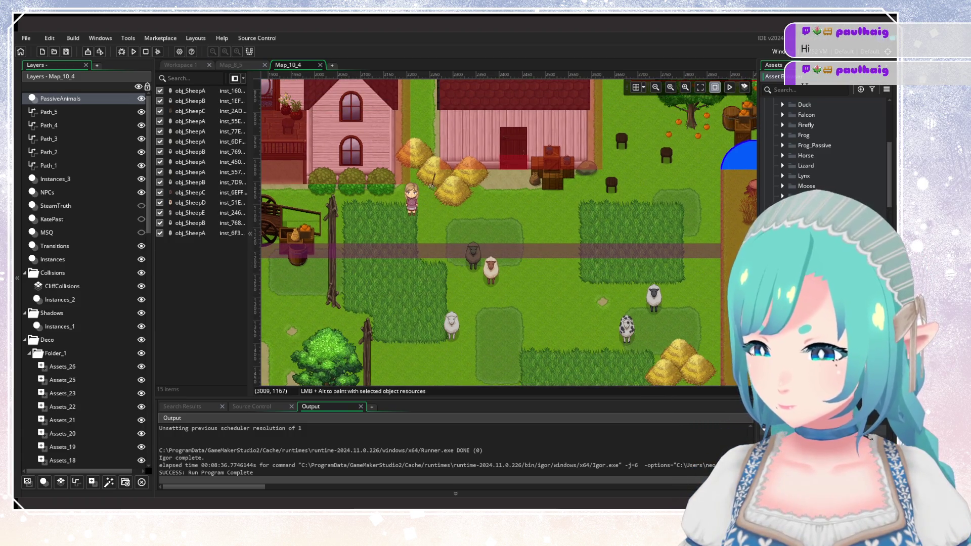
pyautogui.moveTo(550, 324)
pyautogui.mouseDown()
pyautogui.moveTo(570, 241)
pyautogui.moveTo(708, 283)
pyautogui.moveTo(610, 257)
pyautogui.moveTo(555, 265)
pyautogui.mouseUp()
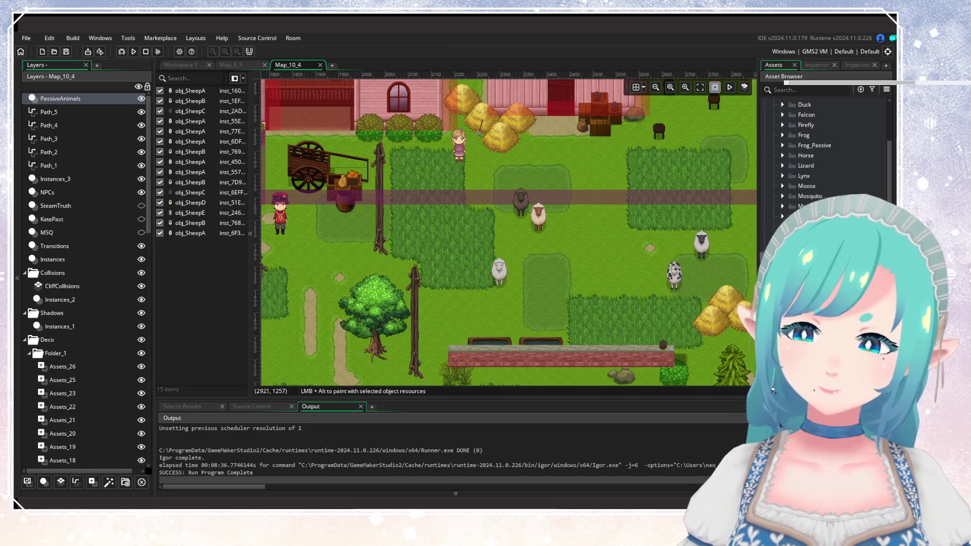
pyautogui.hscroll(-15, 607, 218)
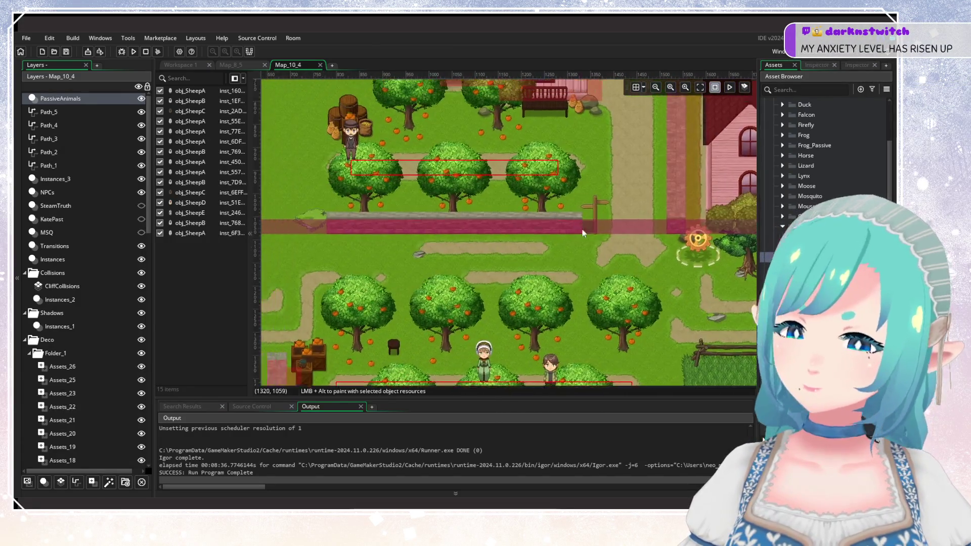
pyautogui.scroll(8, 608, 217)
pyautogui.hscroll(-3, 553, 145)
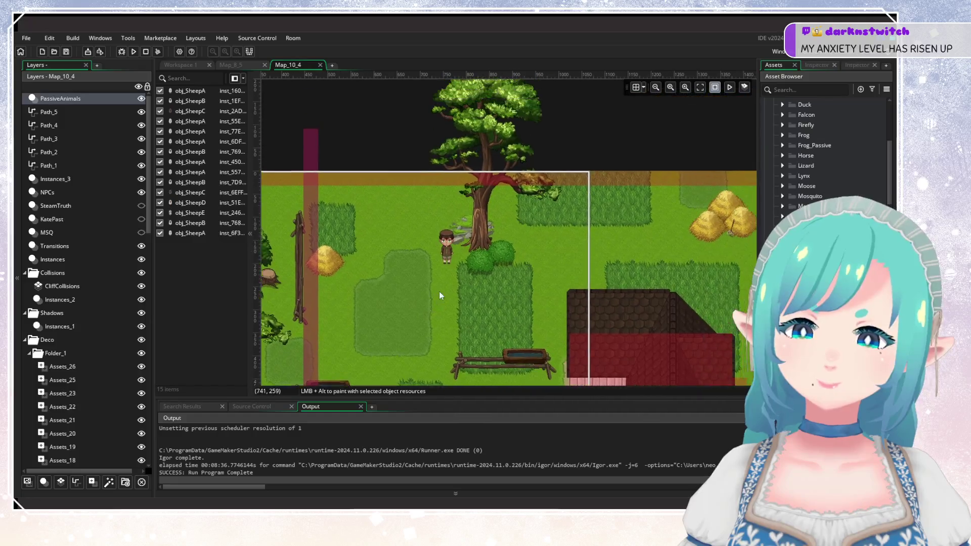
pyautogui.hscroll(-3, 541, 196)
pyautogui.scroll(3, 395, 233)
# Step: Place a pink obj_PigA and a brown obj_PigB side by side next to the haystack
pyautogui.keyDown('alt'); pyautogui.click(436, 232); pyautogui.keyUp('alt')
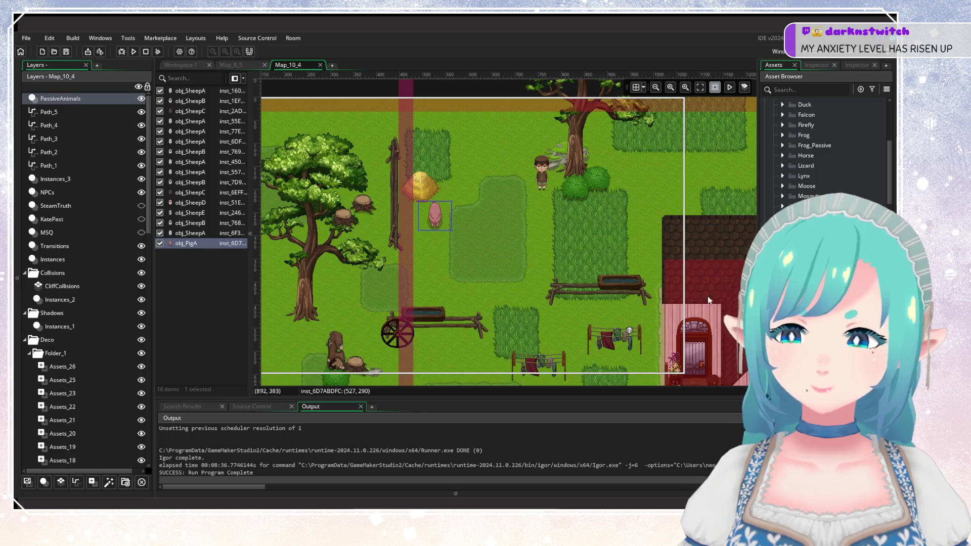
pyautogui.keyDown('alt'); pyautogui.click(457, 247); pyautogui.keyUp('alt')
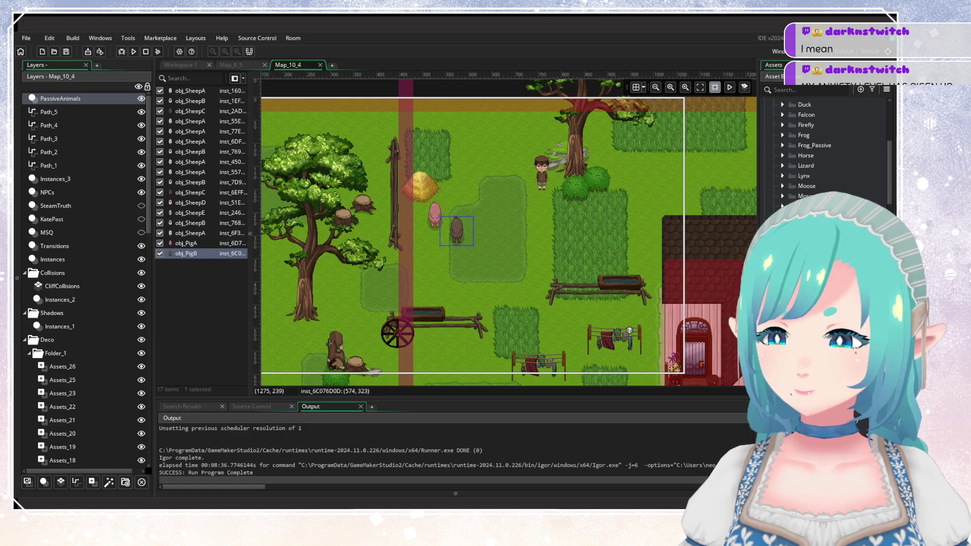
pyautogui.scroll(-5, 358, 245)
pyautogui.hscroll(10, 358, 245)
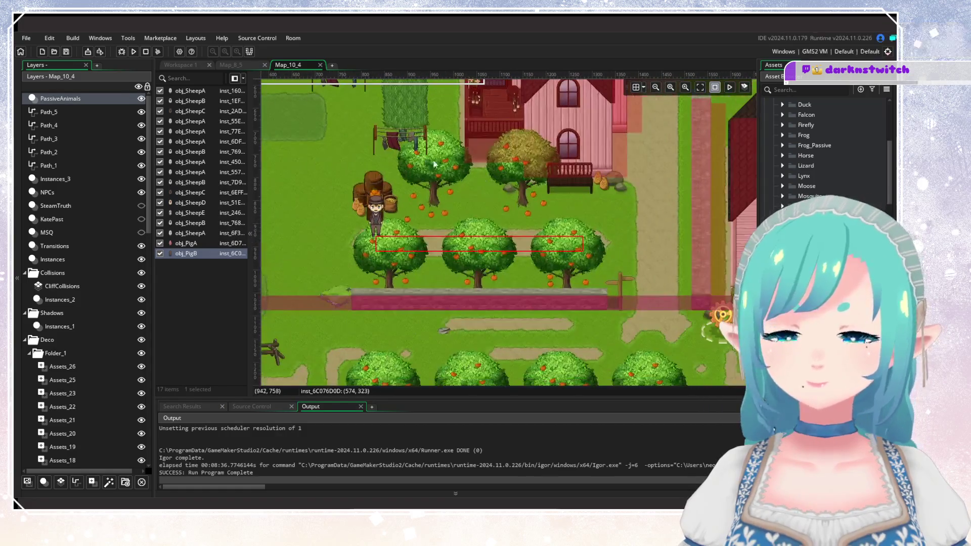
pyautogui.scroll(-3, 358, 244)
pyautogui.hscroll(5, 357, 245)
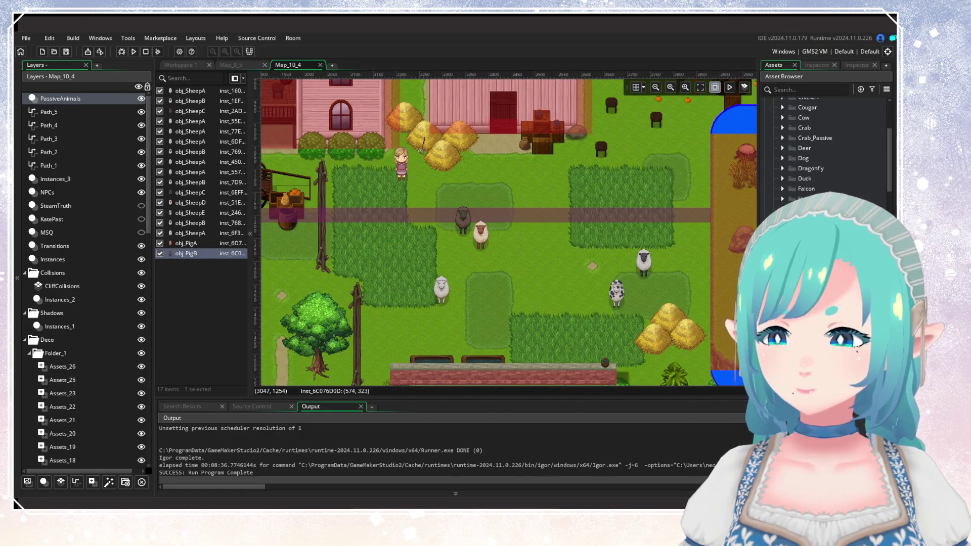
pyautogui.scroll(2, 825, 152)
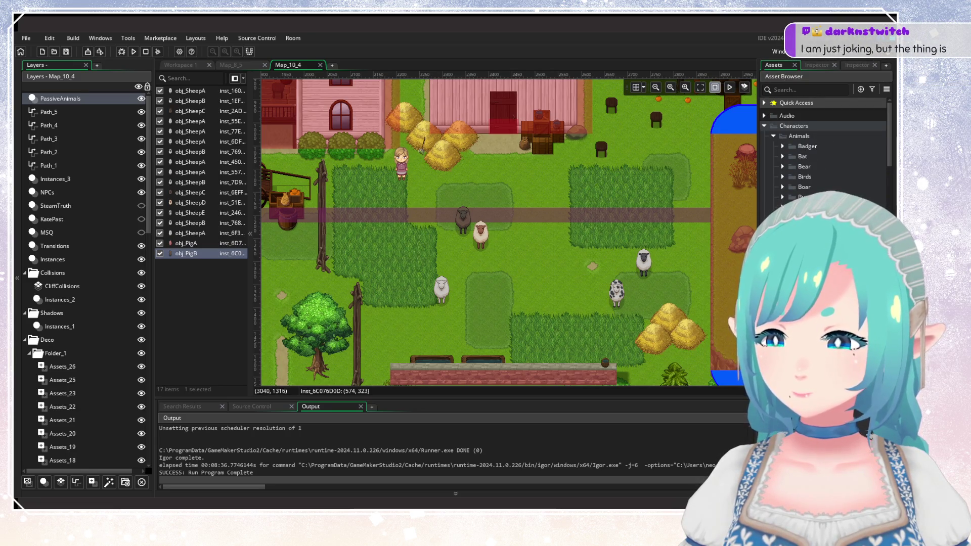
# Step: Place a black-and-white cow and a brown cow in the lower sheep pasture
pyautogui.moveTo(625, 288)
pyautogui.mouseDown()
pyautogui.moveTo(559, 218)
pyautogui.moveTo(561, 231)
pyautogui.mouseUp()
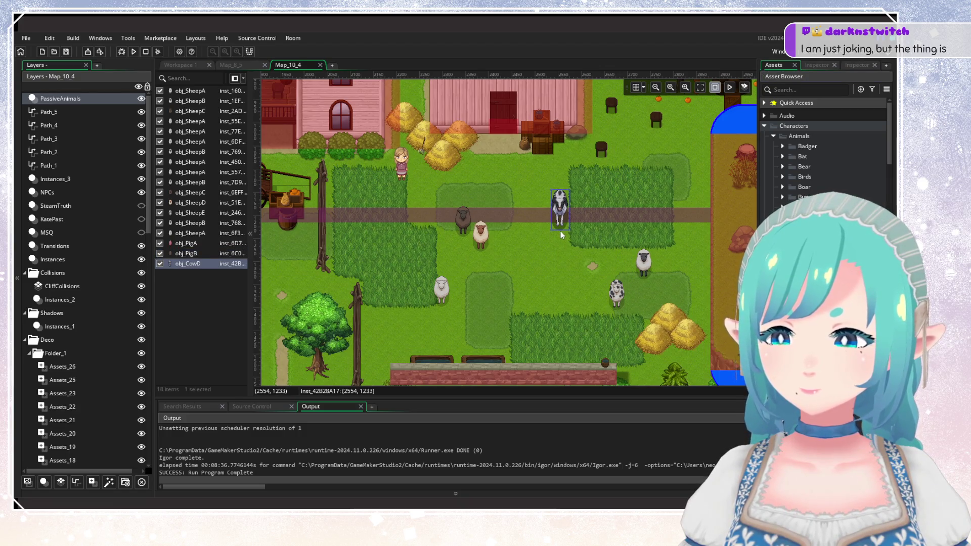
pyautogui.moveTo(805, 228)
pyautogui.mouseDown()
pyautogui.moveTo(513, 328)
pyautogui.moveTo(523, 341)
pyautogui.moveTo(514, 331)
pyautogui.mouseUp()
pyautogui.click(555, 293)
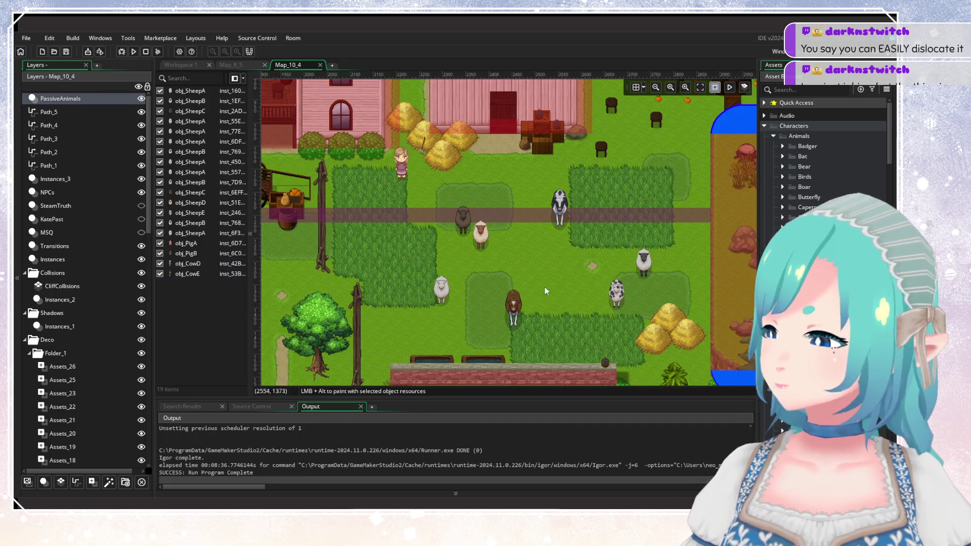
pyautogui.hscroll(-8, 588, 262)
pyautogui.moveTo(505, 244); pyautogui.dragTo(554, 267)
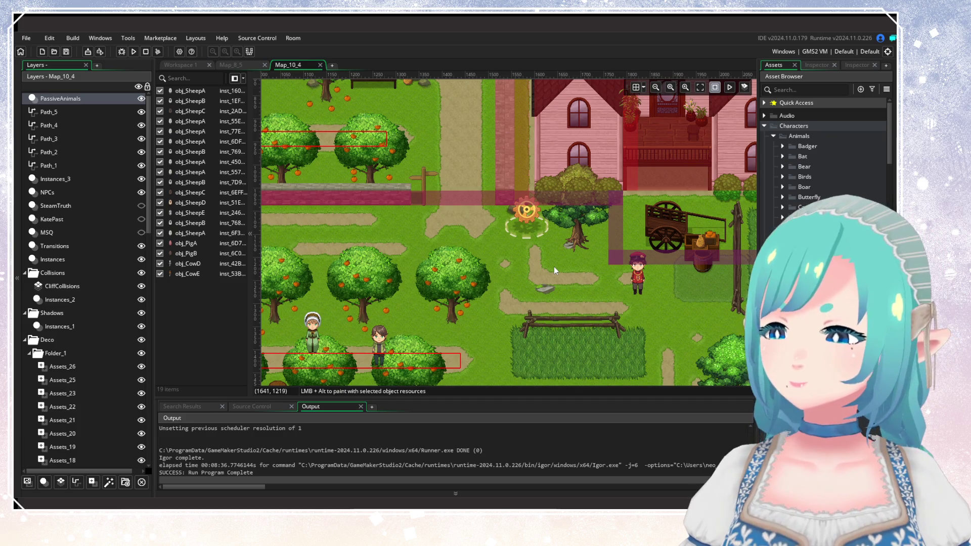
# Step: Add another brown cow beside the barn in the upper field near the pink house
pyautogui.moveTo(513, 234); pyautogui.dragTo(708, 322)
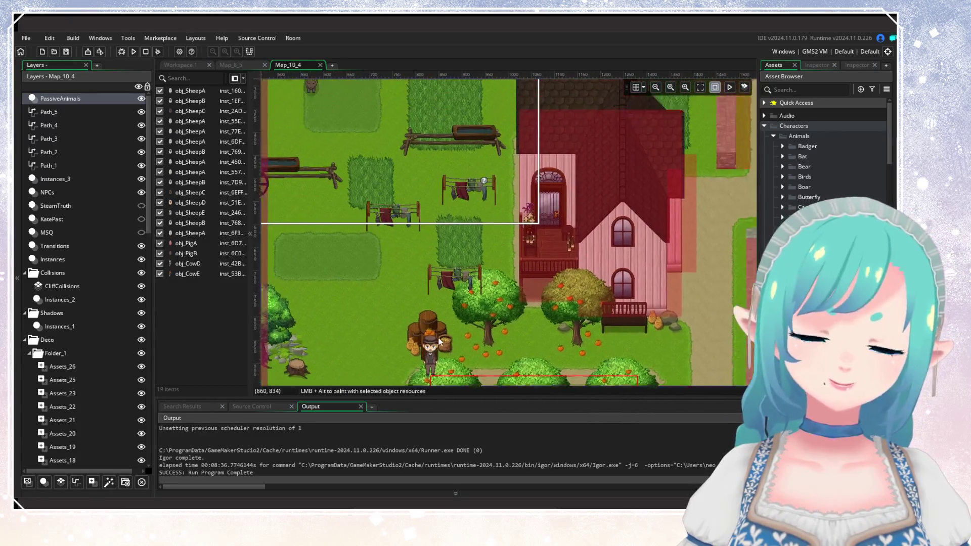
pyautogui.scroll(5, 446, 336)
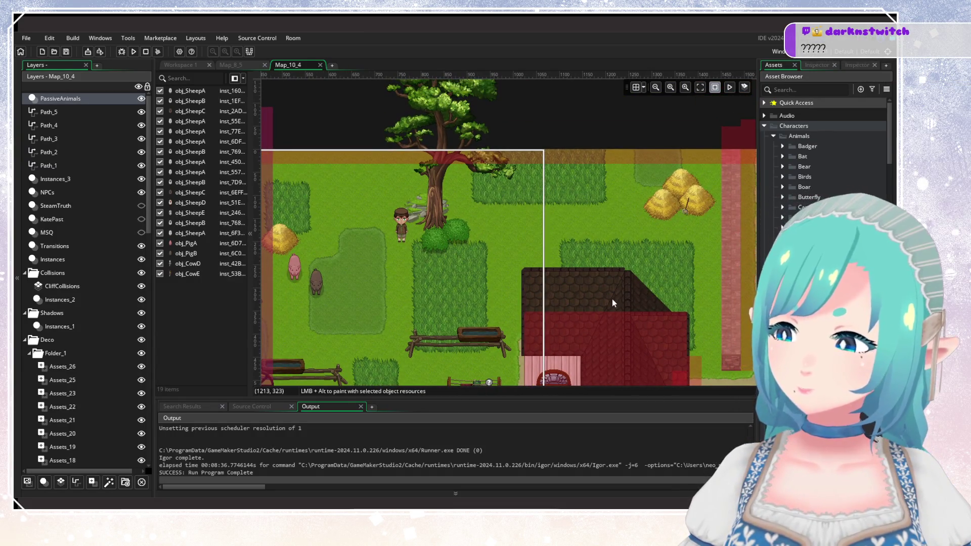
pyautogui.moveTo(543, 233); pyautogui.dragTo(608, 219)
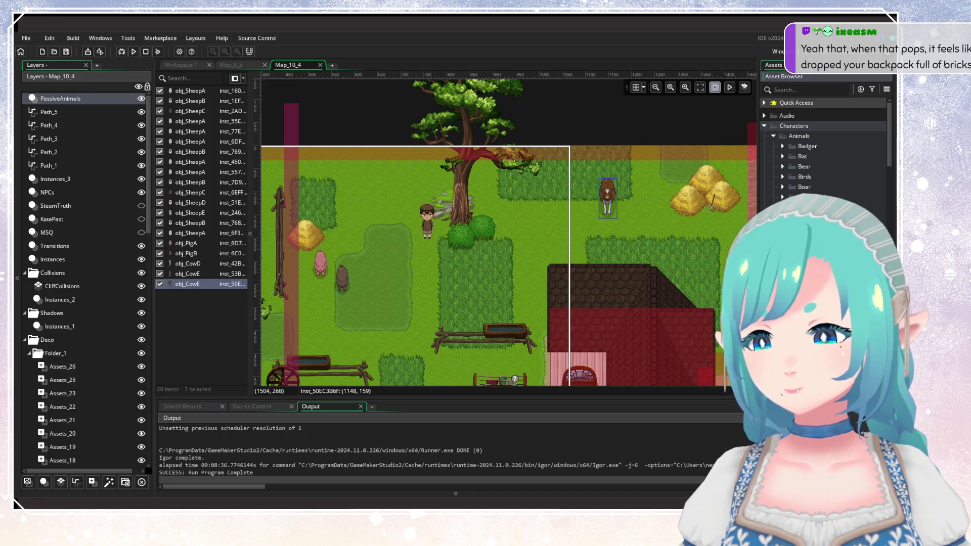
pyautogui.scroll(2, 622, 294)
pyautogui.scroll(-2, 634, 257)
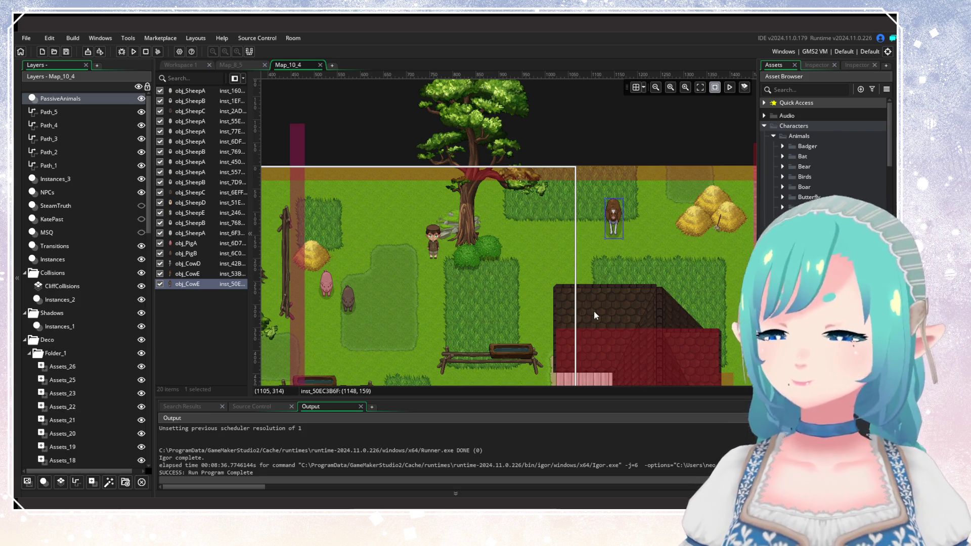
pyautogui.scroll(-3, 810, 228)
pyautogui.scroll(-2, 826, 146)
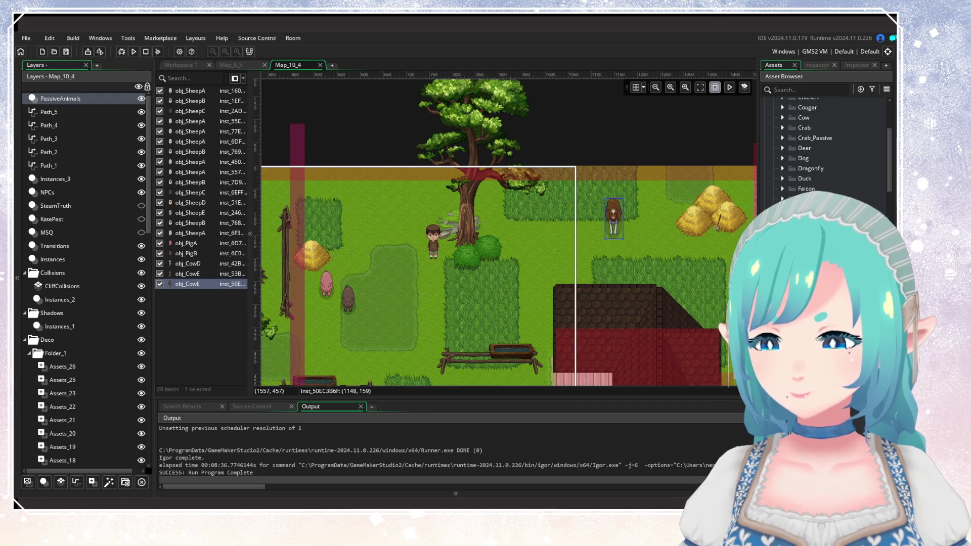
pyautogui.scroll(-1, 825, 147)
pyautogui.moveTo(597, 346)
pyautogui.mouseDown()
pyautogui.moveTo(560, 266)
pyautogui.moveTo(585, 356)
pyautogui.mouseUp()
pyautogui.scroll(10, 819, 152)
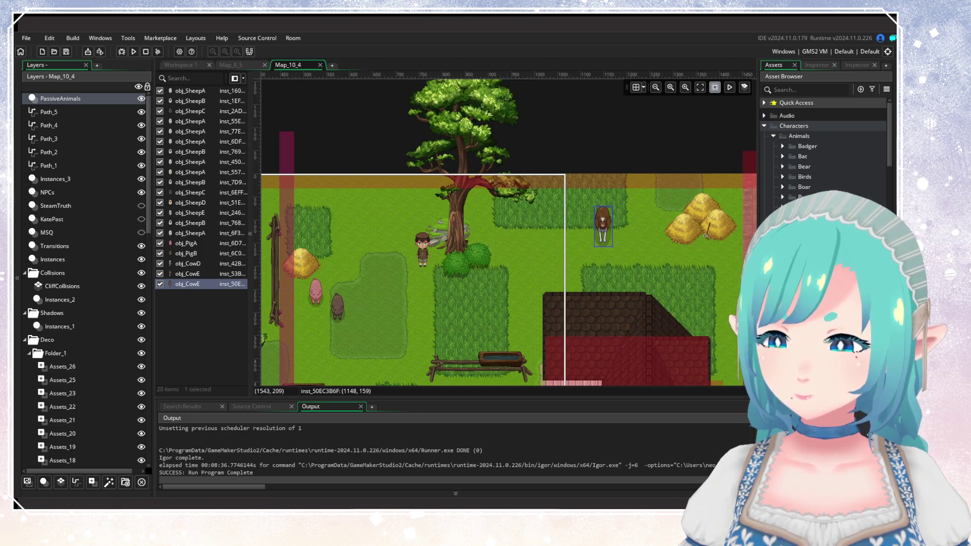
pyautogui.click(810, 77)
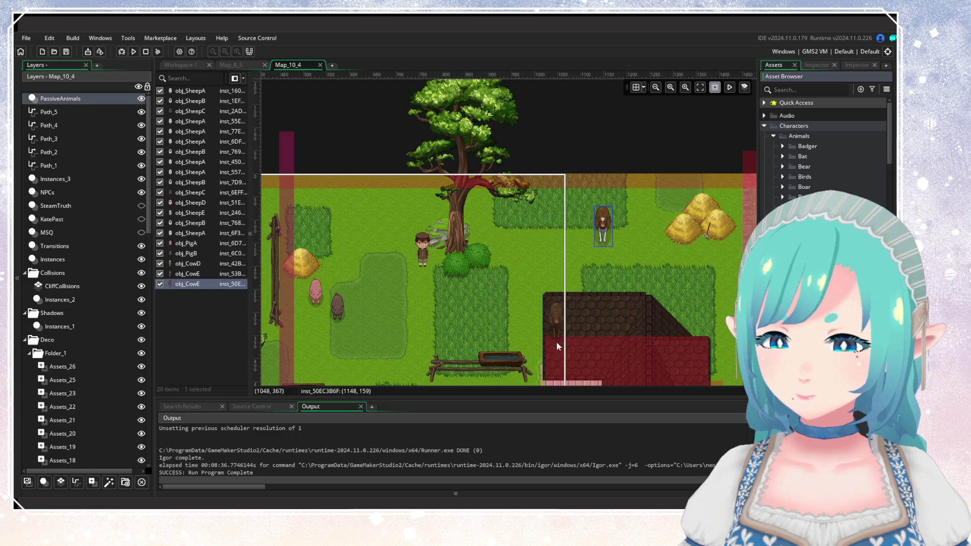
pyautogui.click(567, 272)
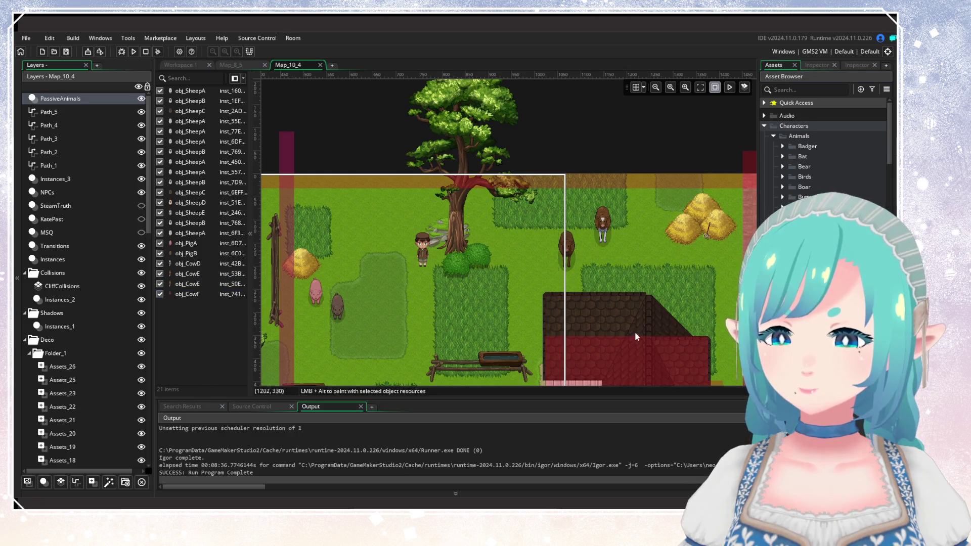
# Step: Place a white chicken near the farmer by the tree
pyautogui.scroll(-3, 631, 329)
pyautogui.click(789, 253)
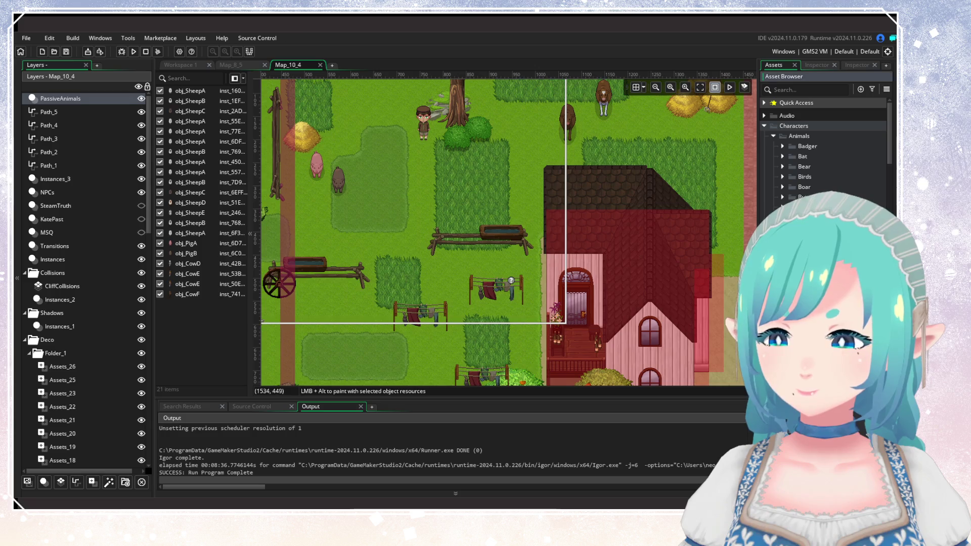
pyautogui.scroll(2, 647, 302)
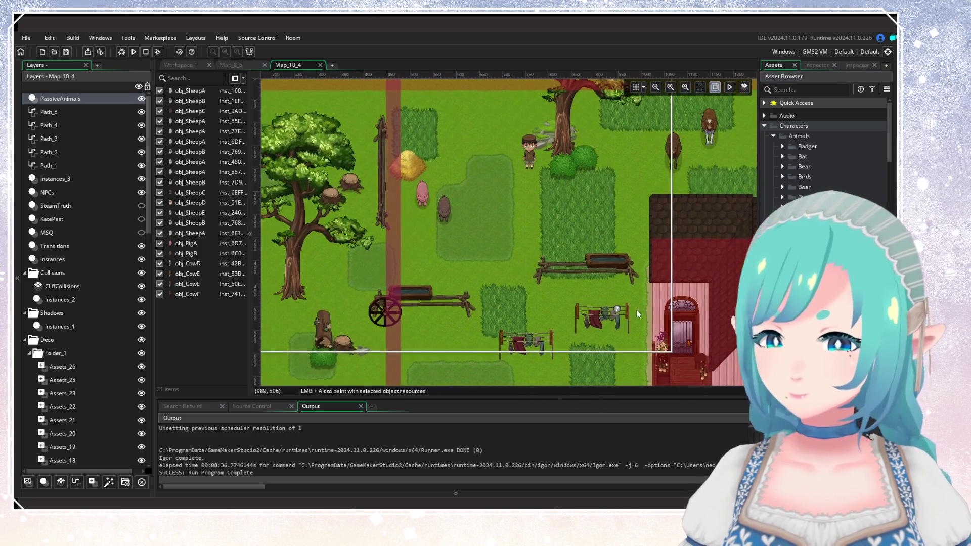
pyautogui.scroll(2, 446, 324)
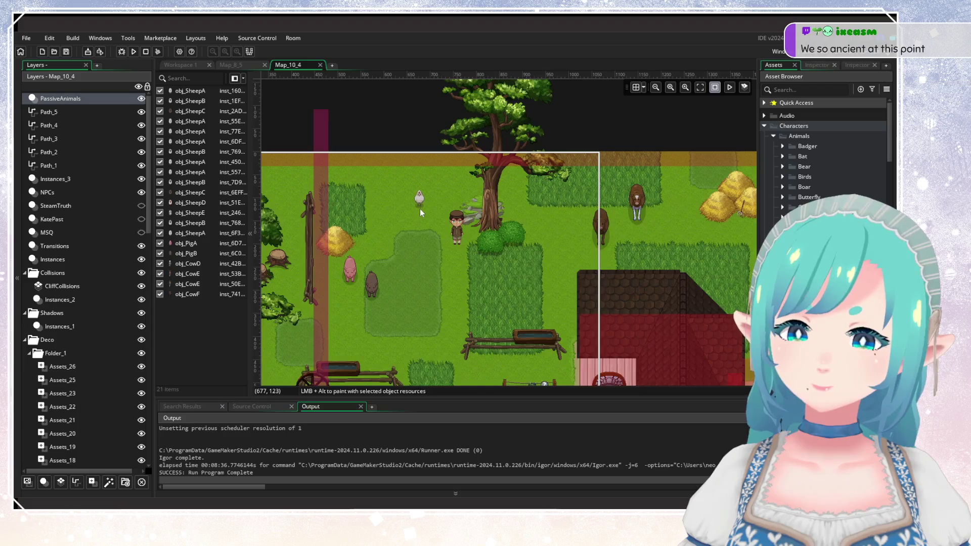
pyautogui.keyDown('alt'); pyautogui.click(419, 208); pyautogui.keyUp('alt')
# Step: Place a brown chicken in the barnyard and a small yellow chick near the cart
pyautogui.scroll(-3, 529, 180)
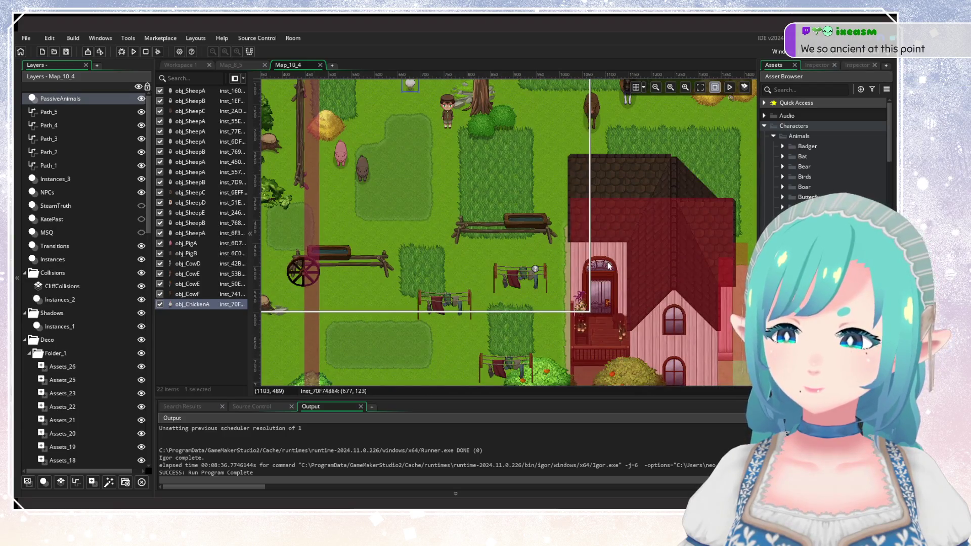
pyautogui.hscroll(10, 597, 283)
pyautogui.scroll(-10, 585, 300)
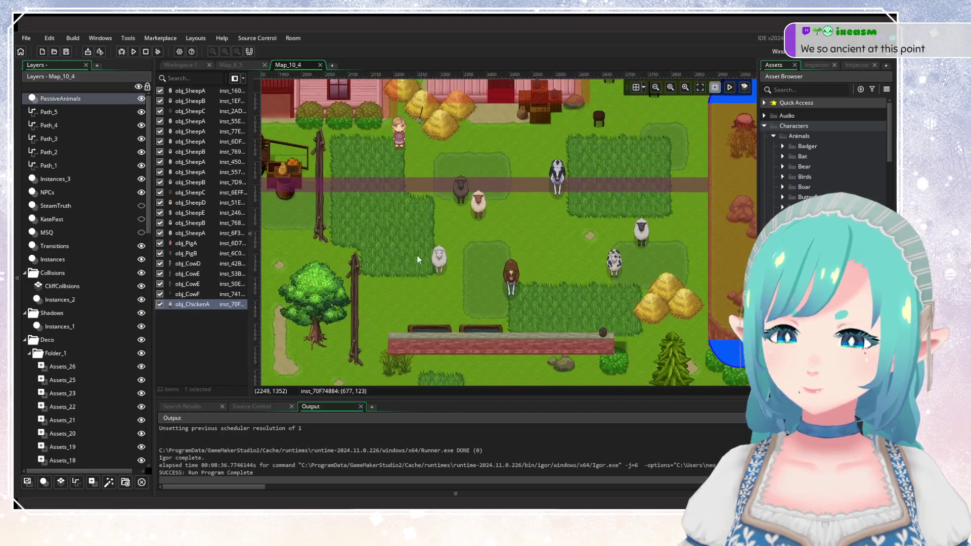
pyautogui.moveTo(418, 255); pyautogui.dragTo(424, 268)
pyautogui.click(810, 252)
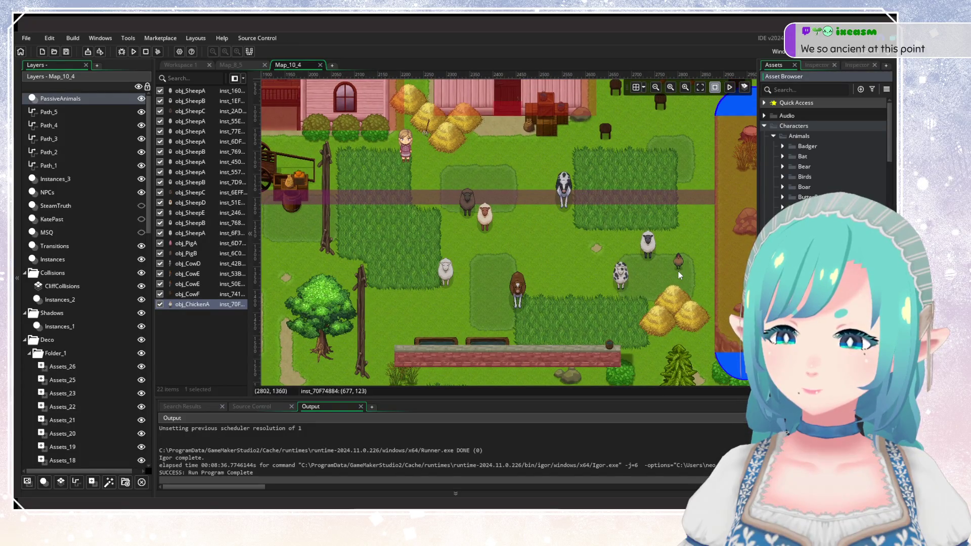
pyautogui.moveTo(679, 275); pyautogui.dragTo(658, 284)
pyautogui.moveTo(815, 307); pyautogui.dragTo(667, 301)
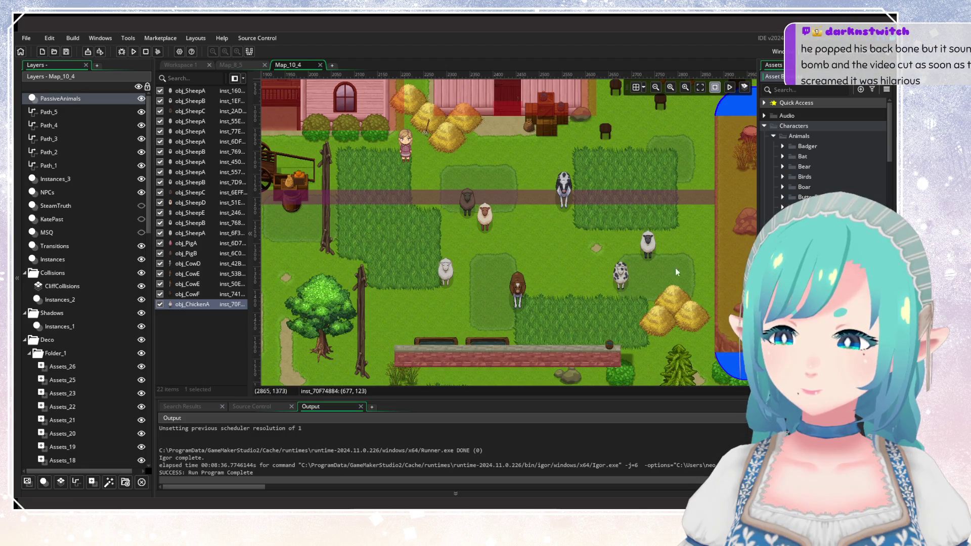
pyautogui.scroll(5, 532, 274)
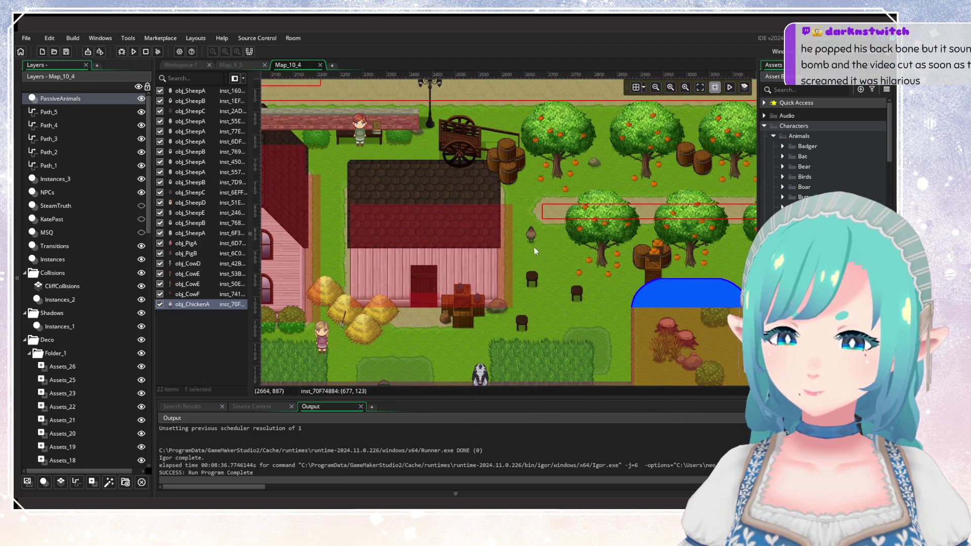
pyautogui.keyDown('alt'); pyautogui.click(549, 255); pyautogui.keyUp('alt')
pyautogui.scroll(-1, 553, 304)
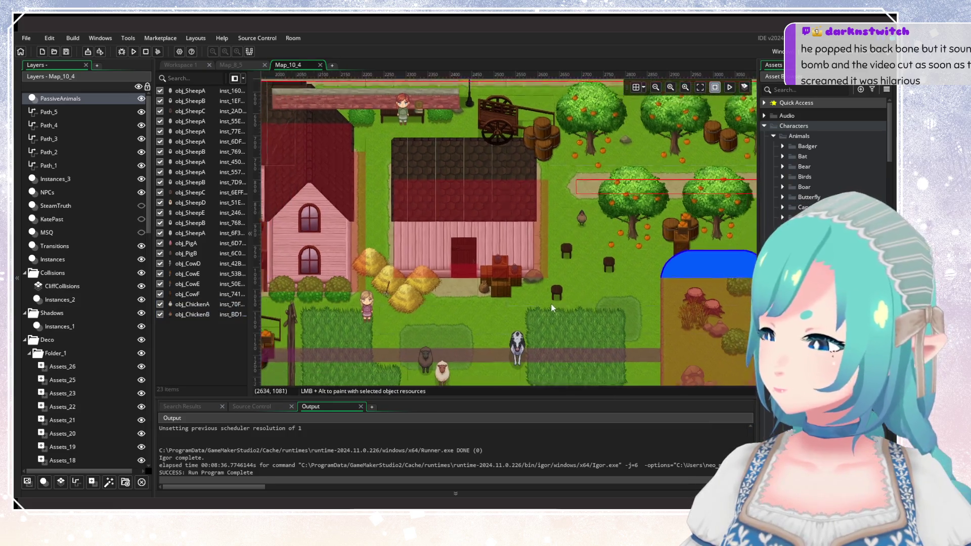
pyautogui.scroll(-2, 553, 303)
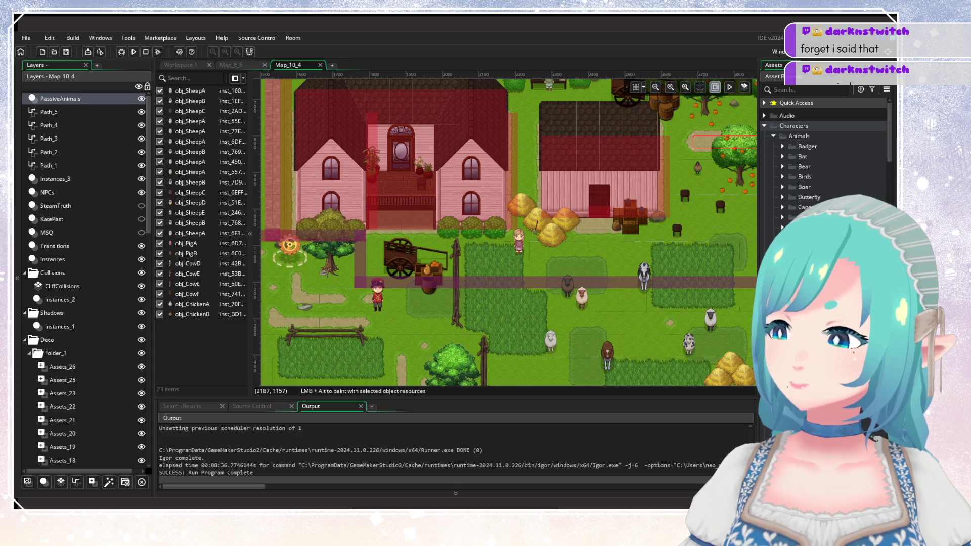
pyautogui.moveTo(514, 272)
pyautogui.mouseDown()
pyautogui.moveTo(337, 272)
pyautogui.moveTo(302, 358)
pyautogui.moveTo(400, 218)
pyautogui.moveTo(411, 377)
pyautogui.moveTo(653, 259)
pyautogui.moveTo(647, 344)
pyautogui.mouseUp()
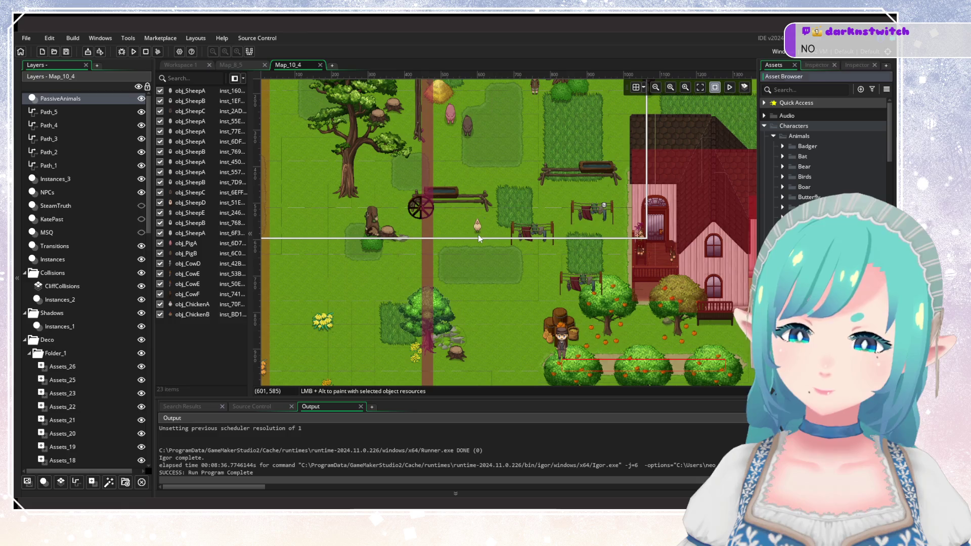
pyautogui.keyDown('alt'); pyautogui.click(478, 234); pyautogui.keyUp('alt')
# Step: Bring the orchard and stone wall into view and select the Assets_26 layer in Folder_1
pyautogui.moveTo(497, 255); pyautogui.dragTo(445, 342)
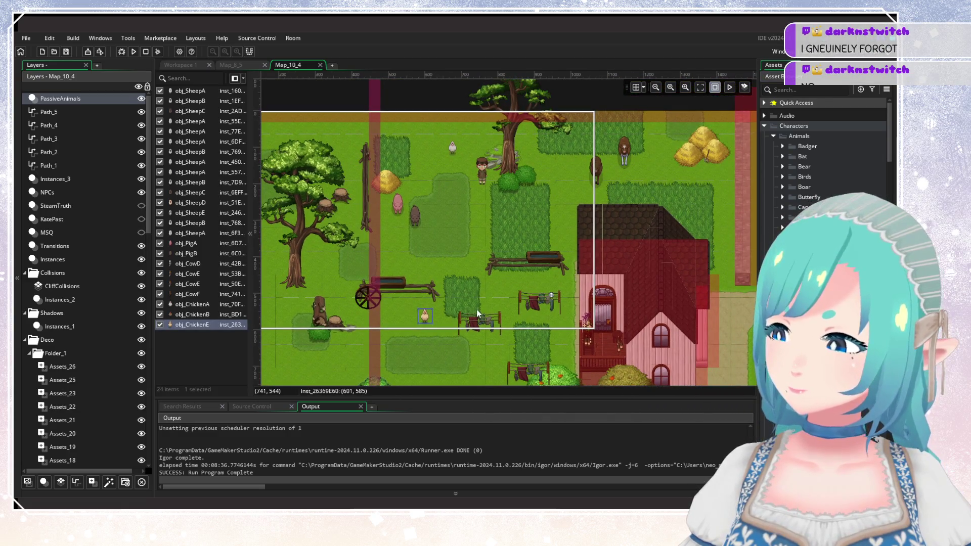
pyautogui.moveTo(480, 308)
pyautogui.mouseDown()
pyautogui.moveTo(486, 304)
pyautogui.moveTo(426, 333)
pyautogui.mouseUp()
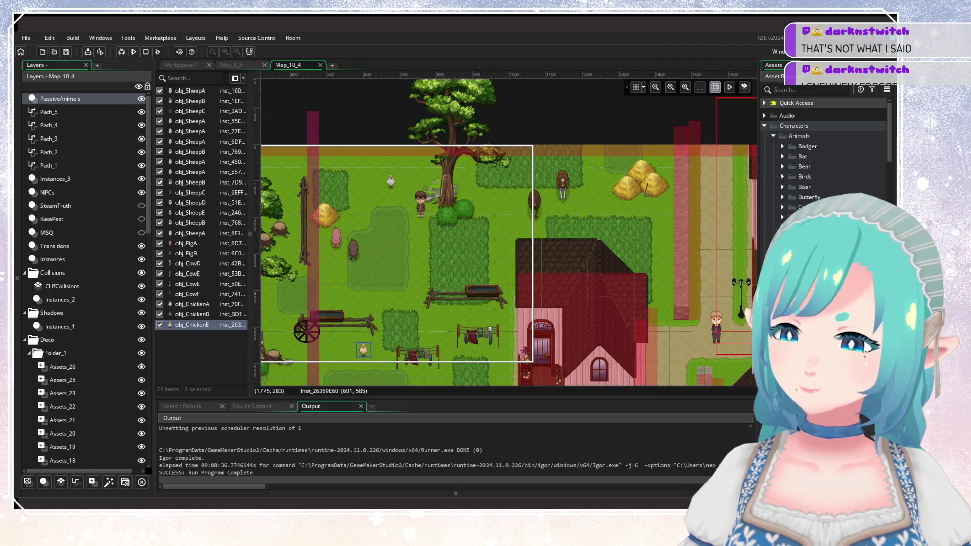
pyautogui.scroll(-5, 824, 151)
pyautogui.scroll(-4, 586, 147)
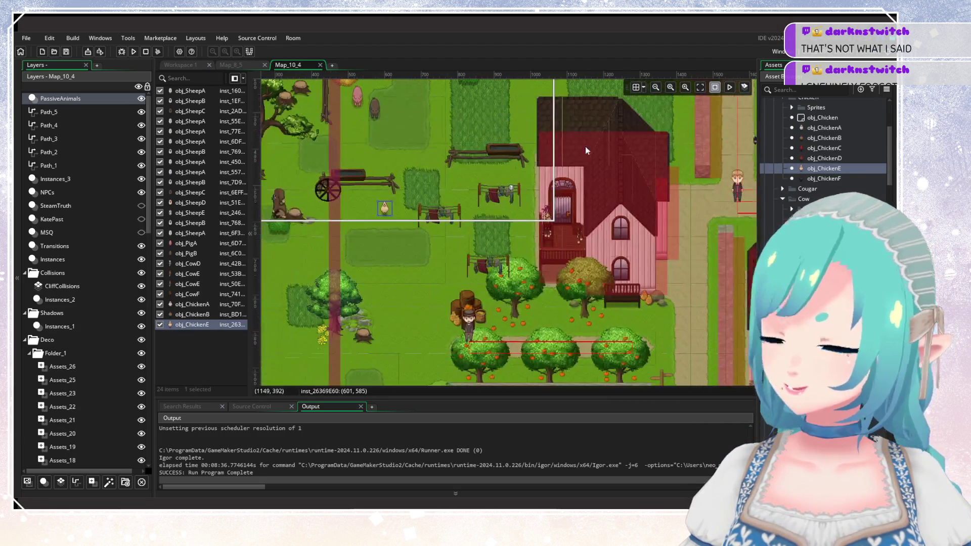
pyautogui.hscroll(3, 551, 264)
pyautogui.scroll(-3, 622, 278)
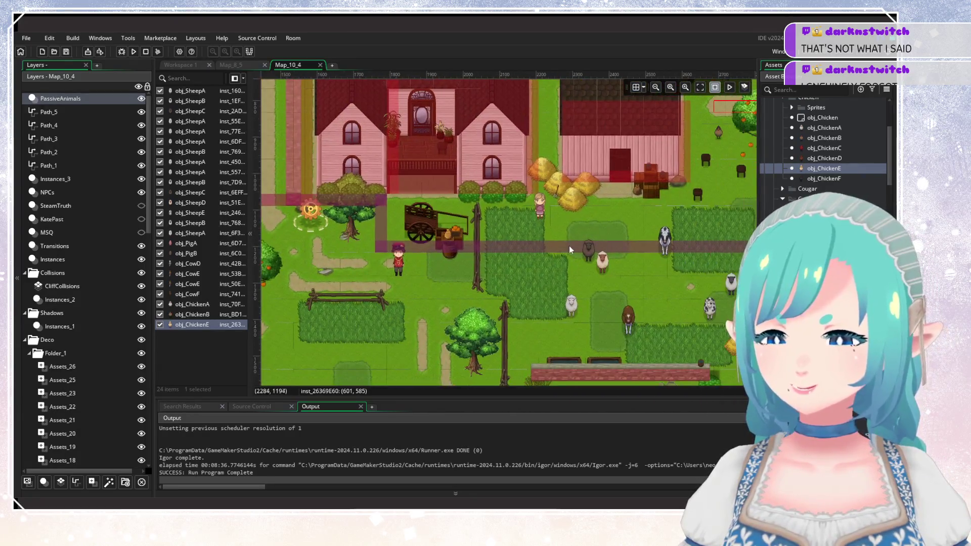
pyautogui.hscroll(-3, 592, 284)
pyautogui.scroll(5, 499, 208)
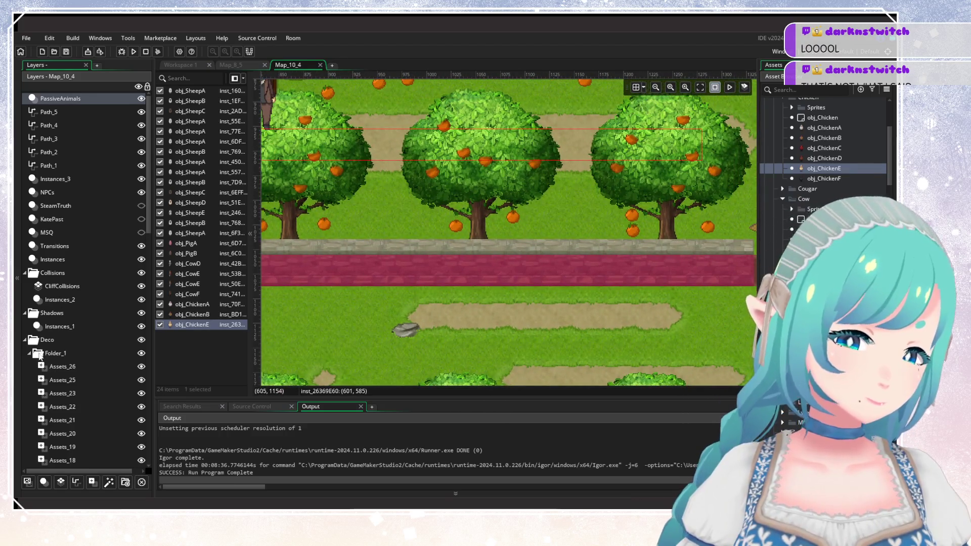
pyautogui.click(65, 366)
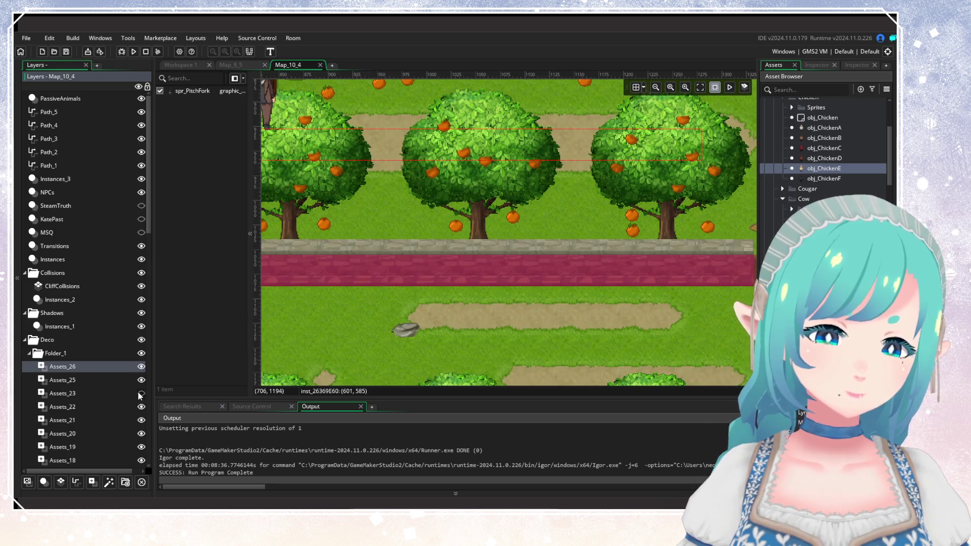
# Step: Create the Assets_27 asset layer at the top of Folder_1 and keep it selected
pyautogui.scroll(-3, 99, 397)
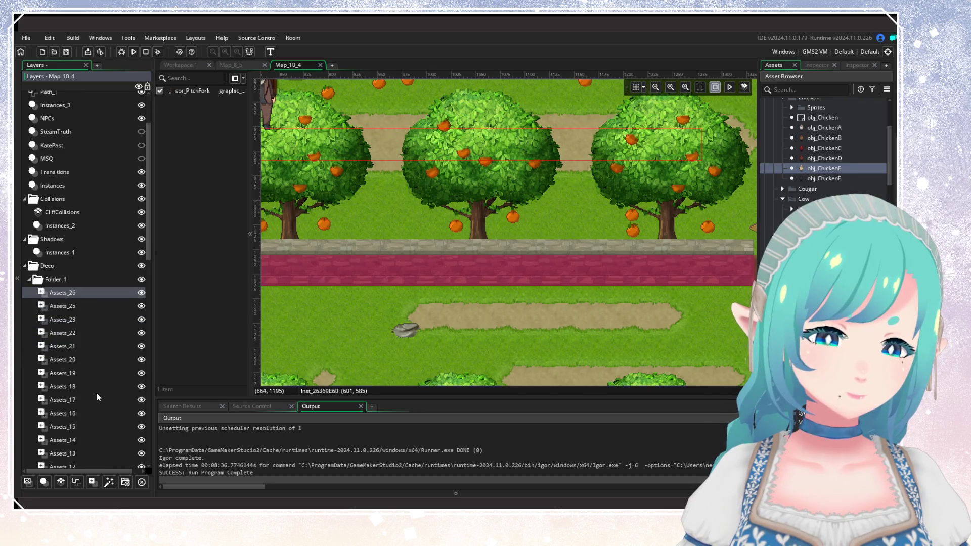
pyautogui.click(92, 482)
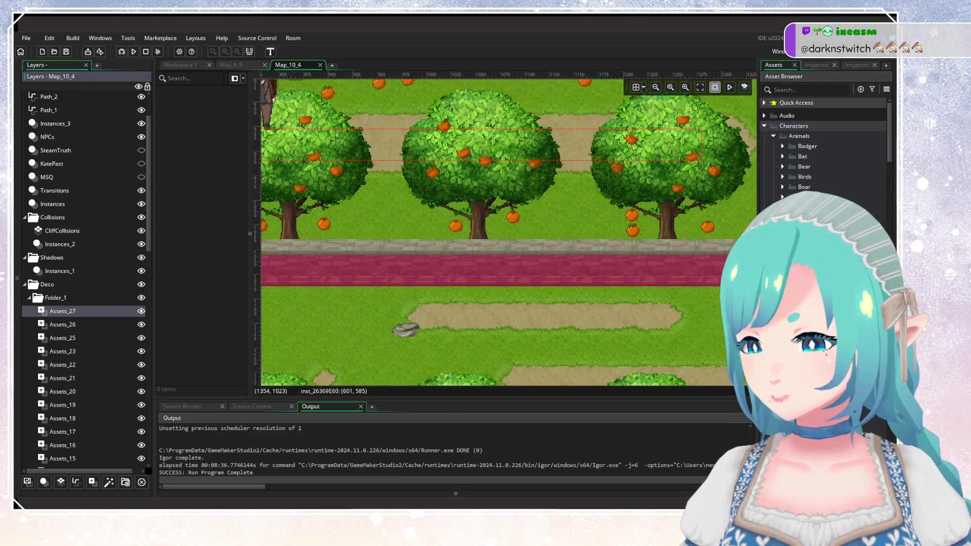
pyautogui.click(809, 228)
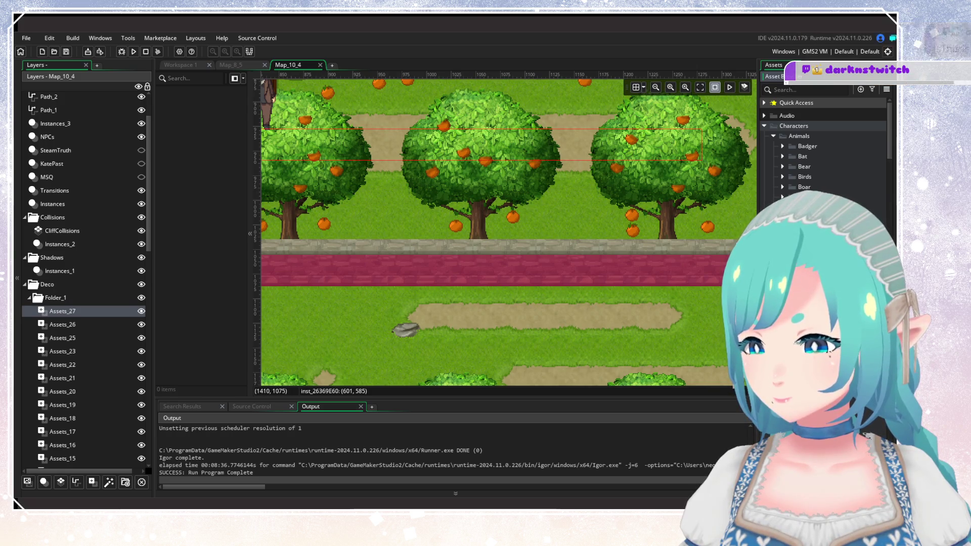
pyautogui.click(103, 316)
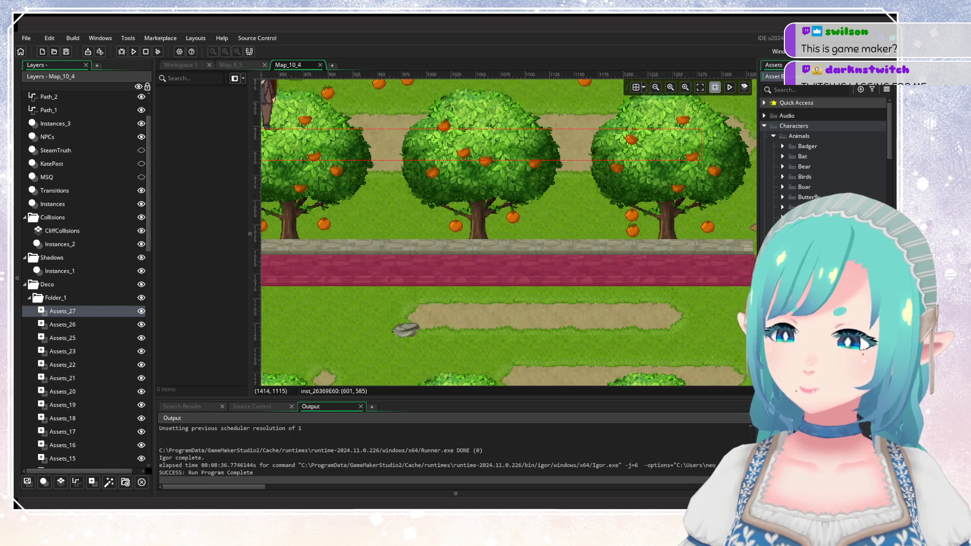
pyautogui.click(730, 316)
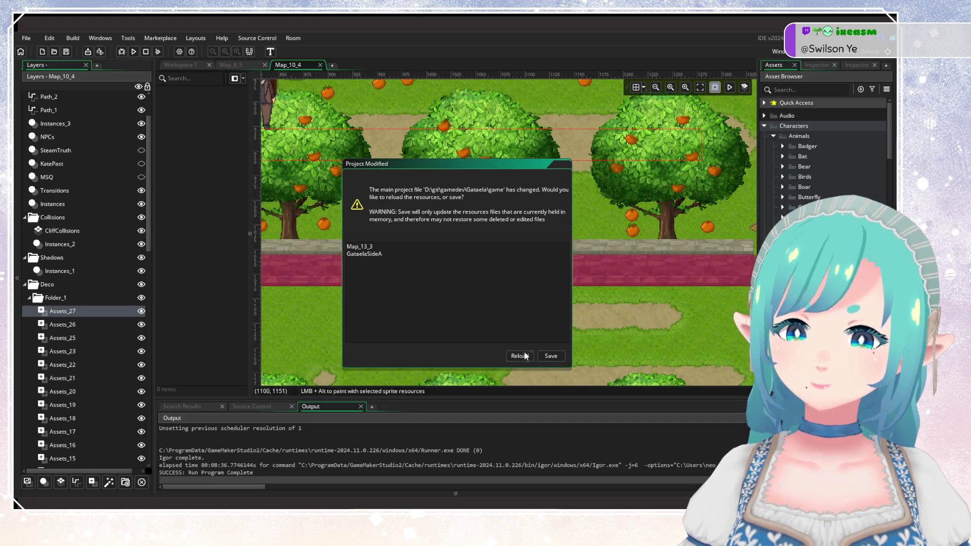
# Step: Reload the externally changed Map_13_3 and GataelaSideA resources from disk
pyautogui.press('Return')
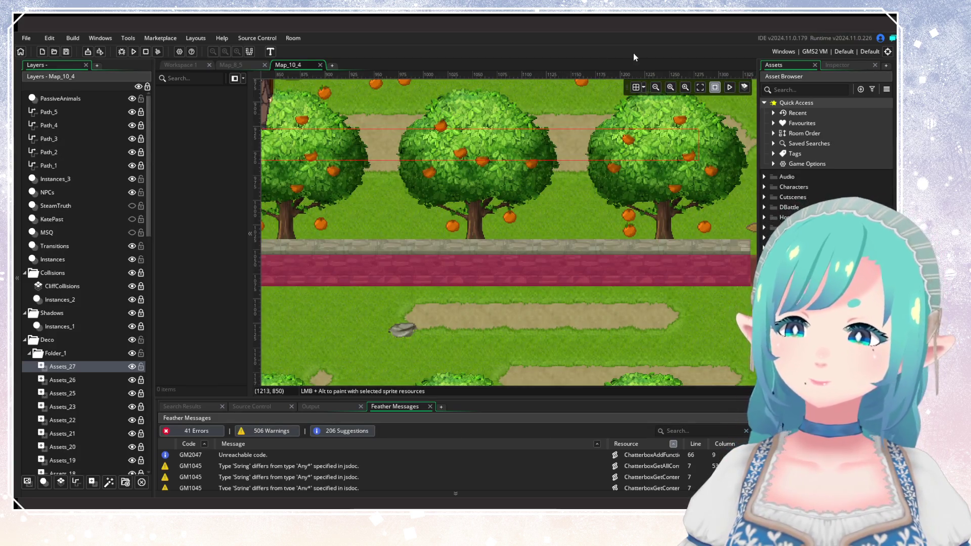
# Step: Select the PassiveAnimals layer, close Feather Messages, and move the view to the pasture
pyautogui.click(765, 103)
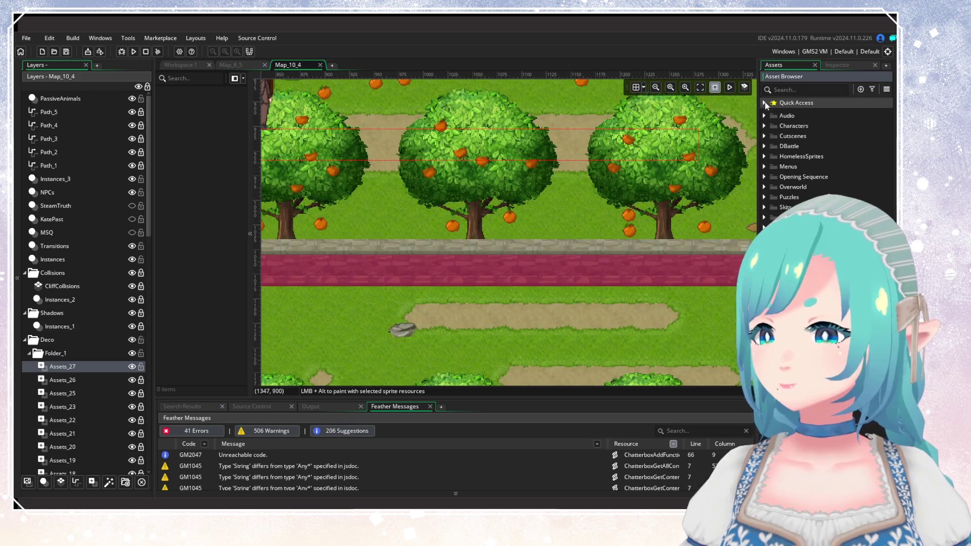
pyautogui.click(84, 100)
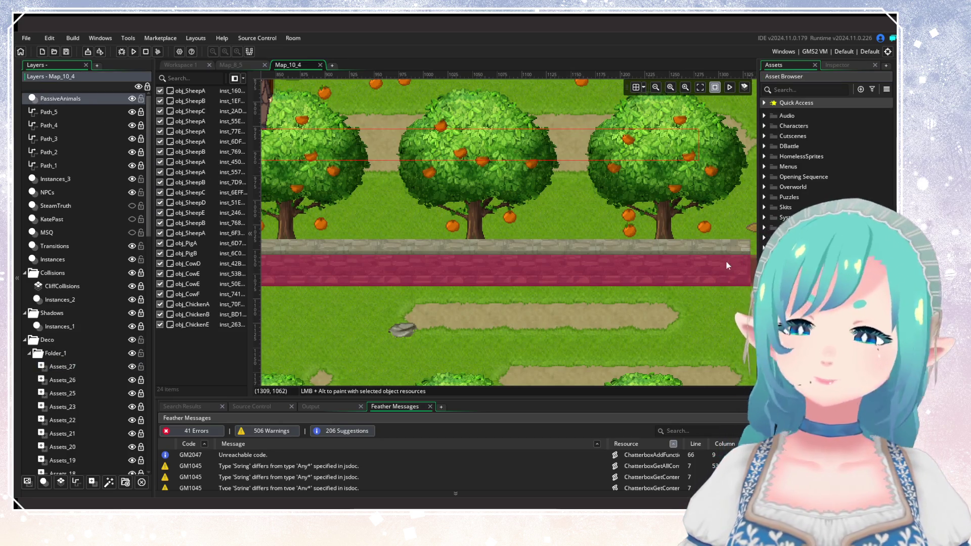
pyautogui.moveTo(614, 262)
pyautogui.mouseDown()
pyautogui.moveTo(623, 167)
pyautogui.moveTo(652, 251)
pyautogui.moveTo(592, 283)
pyautogui.mouseUp()
pyautogui.scroll(-1, 592, 283)
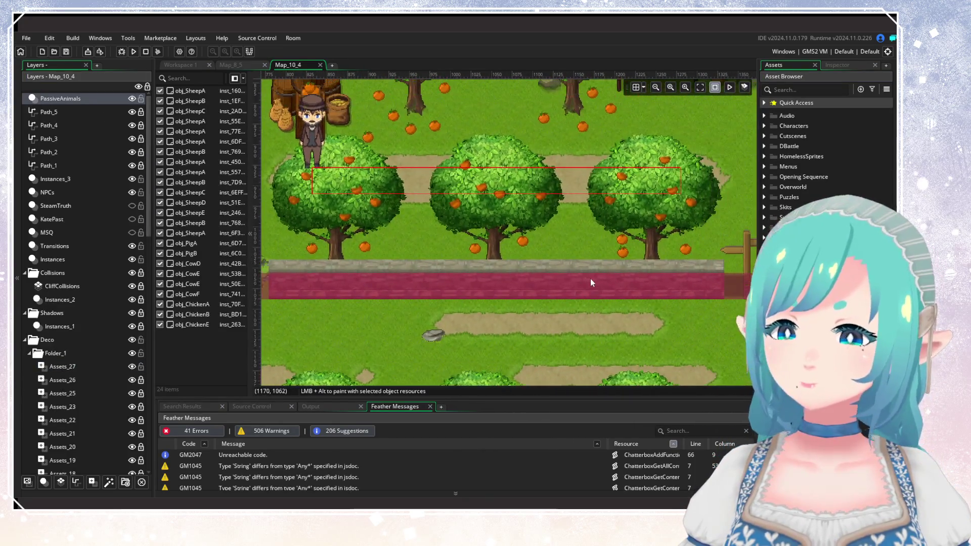
pyautogui.scroll(1, 581, 274)
pyautogui.moveTo(538, 270)
pyautogui.mouseDown()
pyautogui.moveTo(565, 219)
pyautogui.moveTo(546, 251)
pyautogui.mouseUp()
pyautogui.scroll(1, 537, 252)
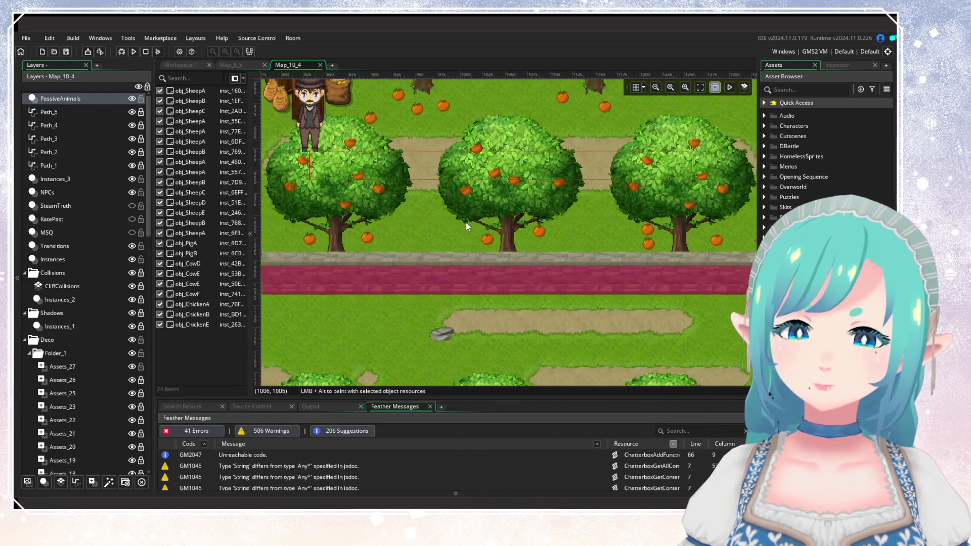
pyautogui.scroll(-2, 467, 224)
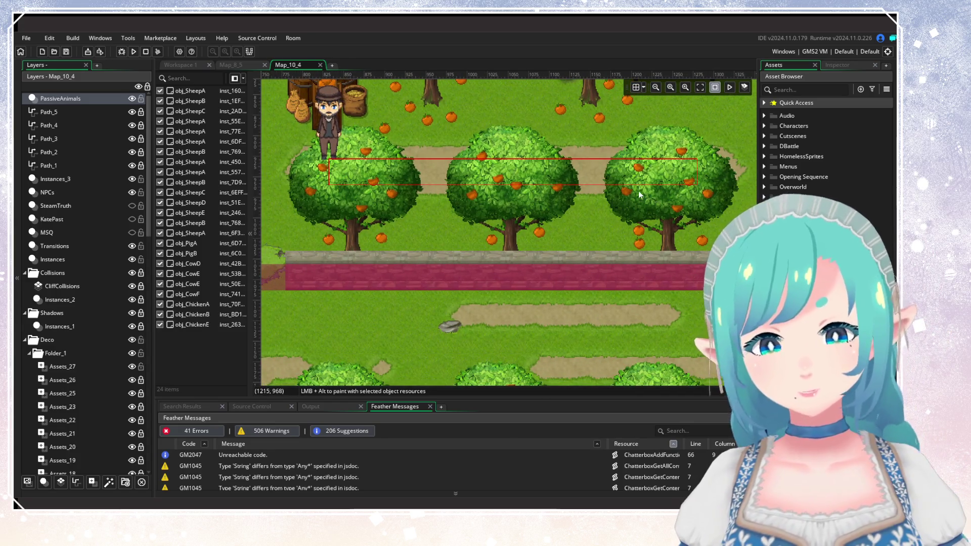
pyautogui.click(430, 407)
pyautogui.scroll(-4, 641, 251)
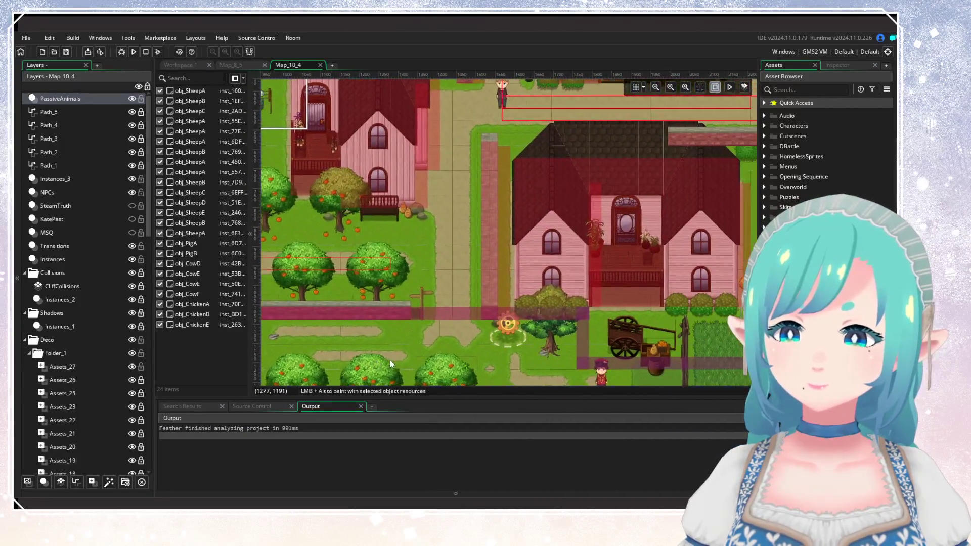
pyautogui.scroll(-5, 391, 363)
pyautogui.hscroll(4, 390, 364)
pyautogui.hscroll(-8, 502, 294)
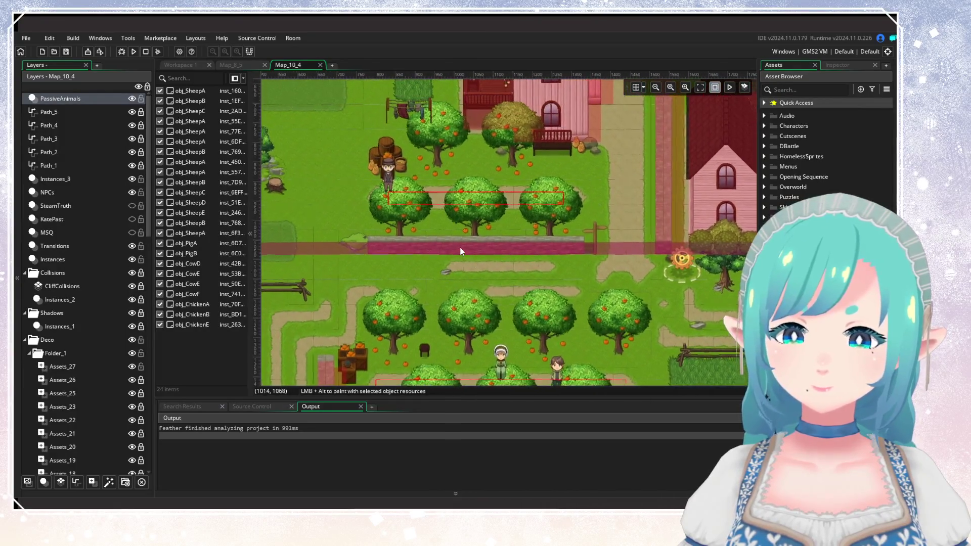
pyautogui.scroll(-5, 475, 251)
pyautogui.hscroll(8, 463, 241)
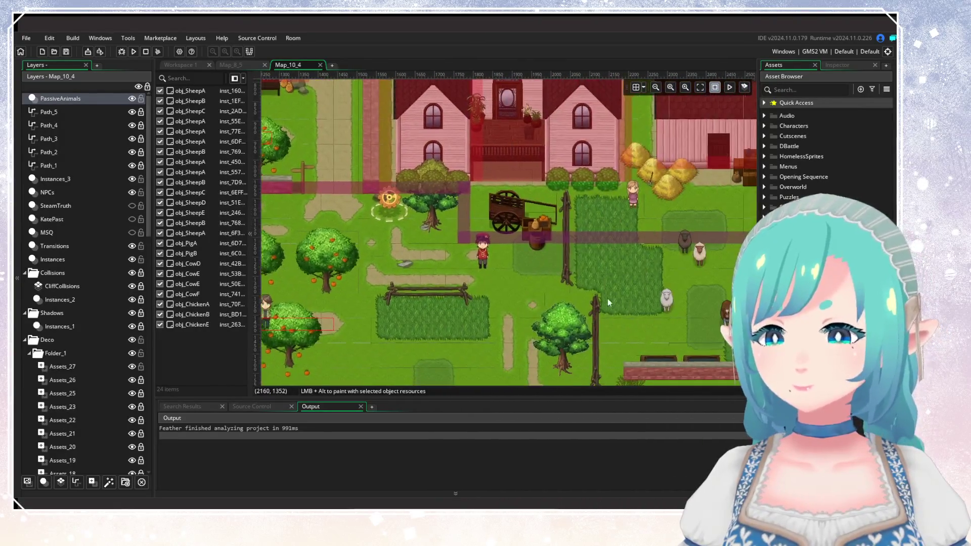
pyautogui.scroll(2, 612, 302)
pyautogui.scroll(-3, 612, 301)
# Step: Open the obj_CowE cow's instance properties and show its variables
pyautogui.doubleClick(522, 286)
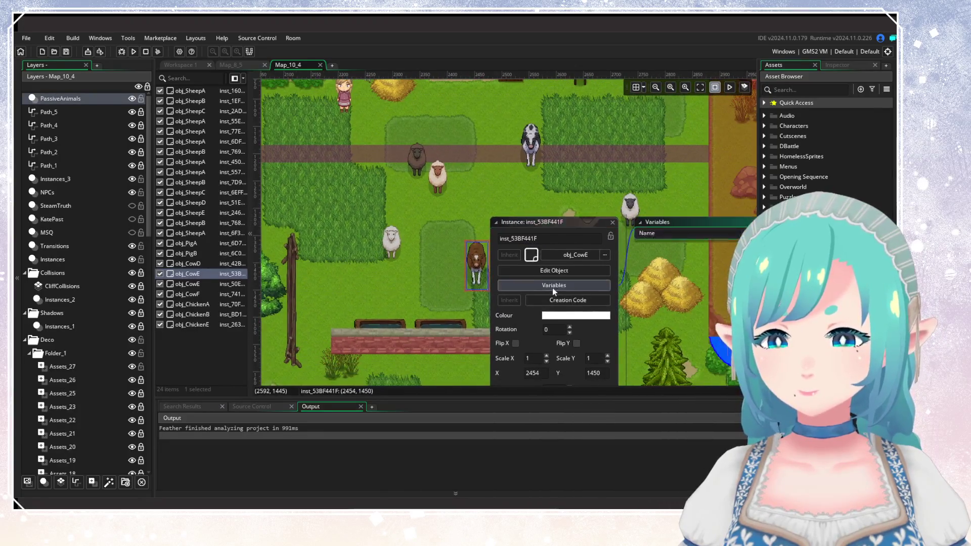
pyautogui.click(554, 287)
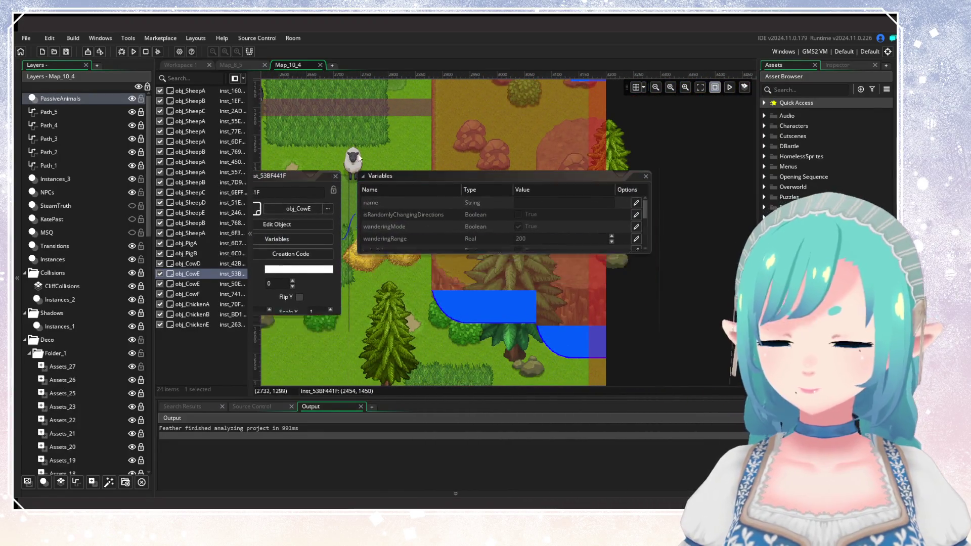
pyautogui.scroll(-2, 551, 206)
pyautogui.hscroll(-10, 551, 206)
pyautogui.scroll(3, 484, 254)
# Step: Zoom the canvas back in on the orchard and its stone wall
pyautogui.scroll(2, 481, 254)
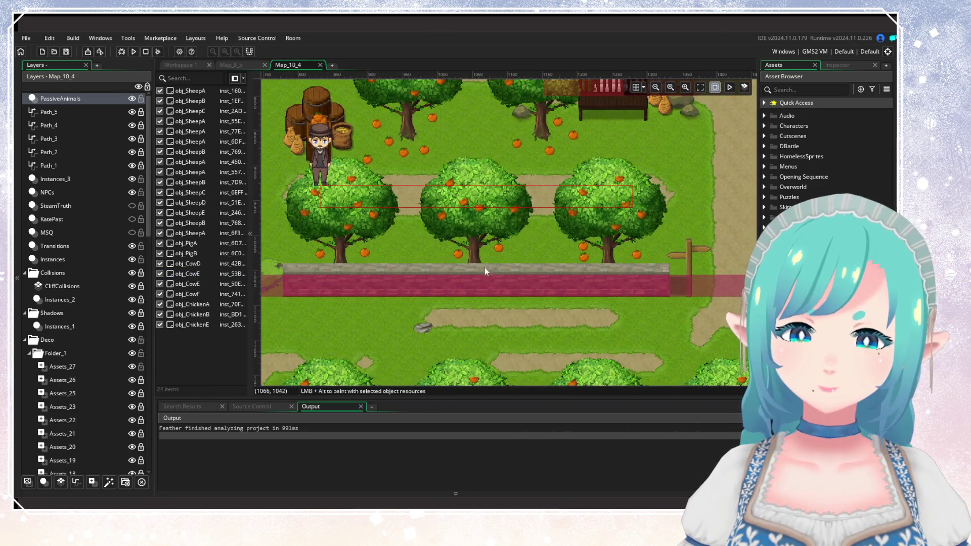
pyautogui.scroll(1, 485, 266)
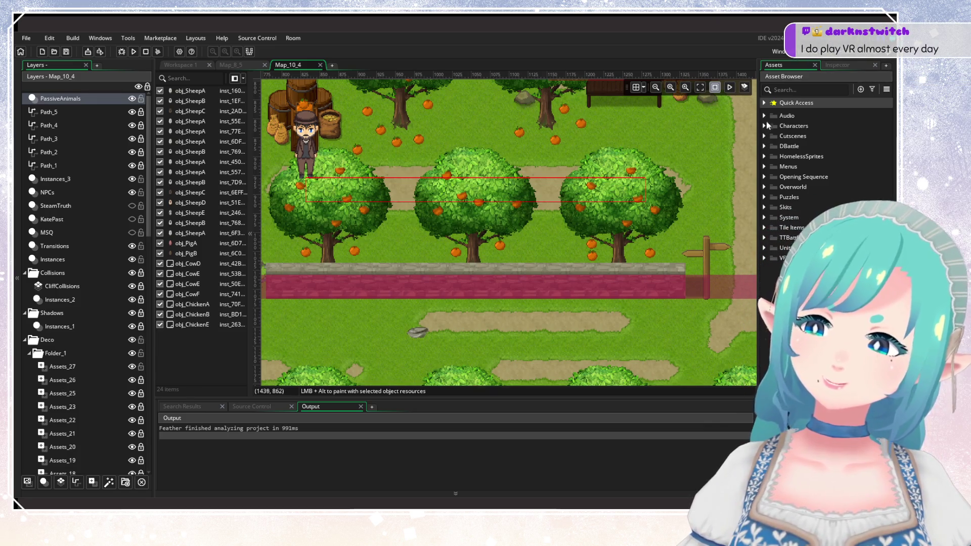
# Step: Place an obj_Cat_Tort tortoiseshell cat from Characters > Animals on the stone wall
pyautogui.click(765, 126)
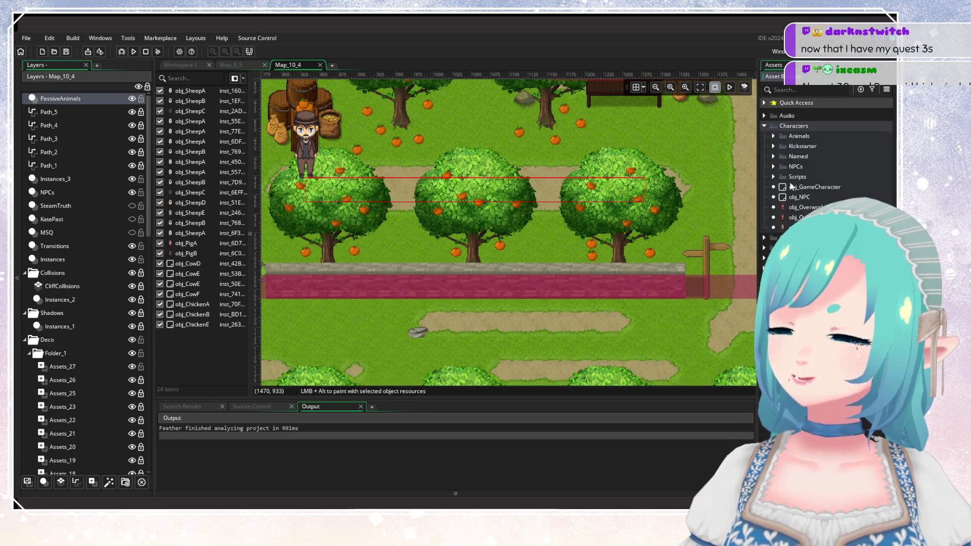
pyautogui.click(773, 138)
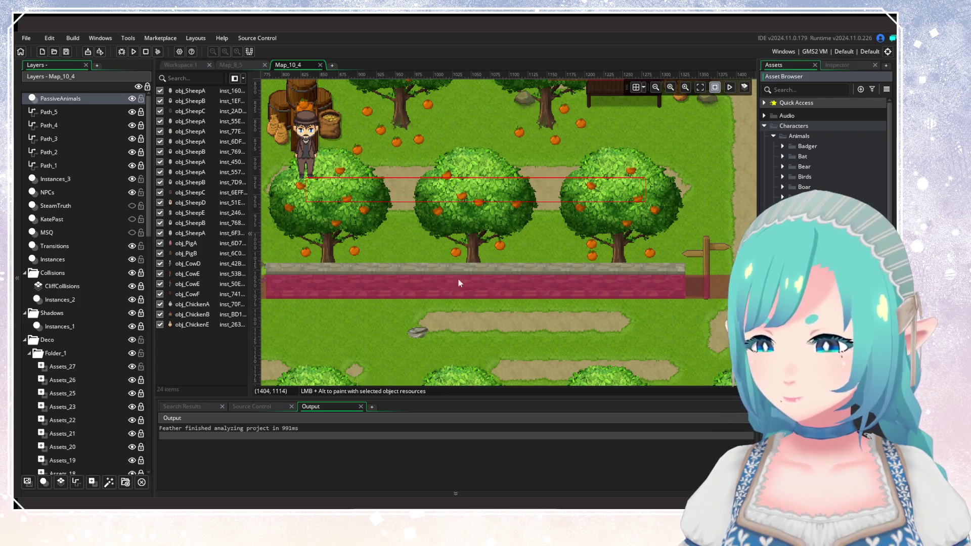
pyautogui.scroll(2, 407, 275)
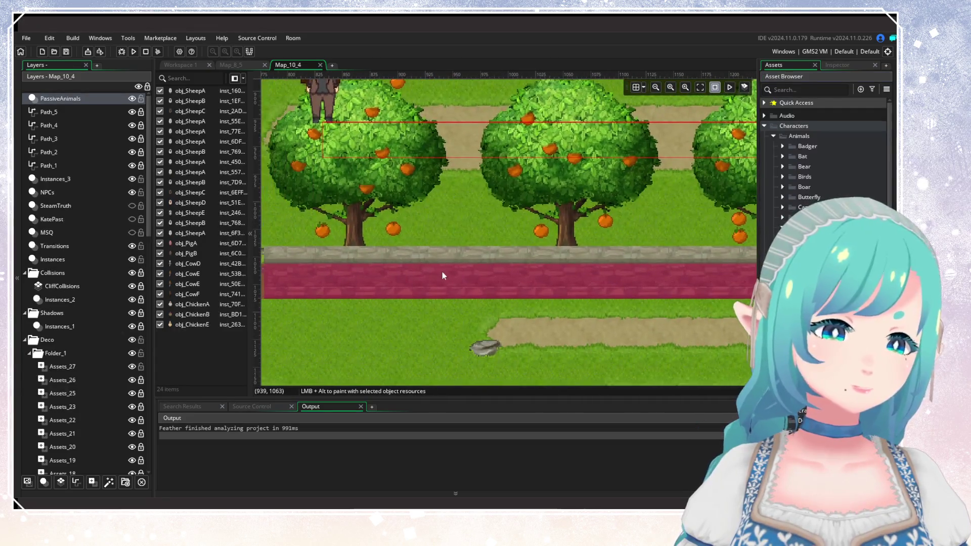
pyautogui.click(469, 272)
# Step: Set the cat's behaviour variable to CAT_BEHAVIOUR.SLEEP and close its property windows
pyautogui.doubleClick(469, 255)
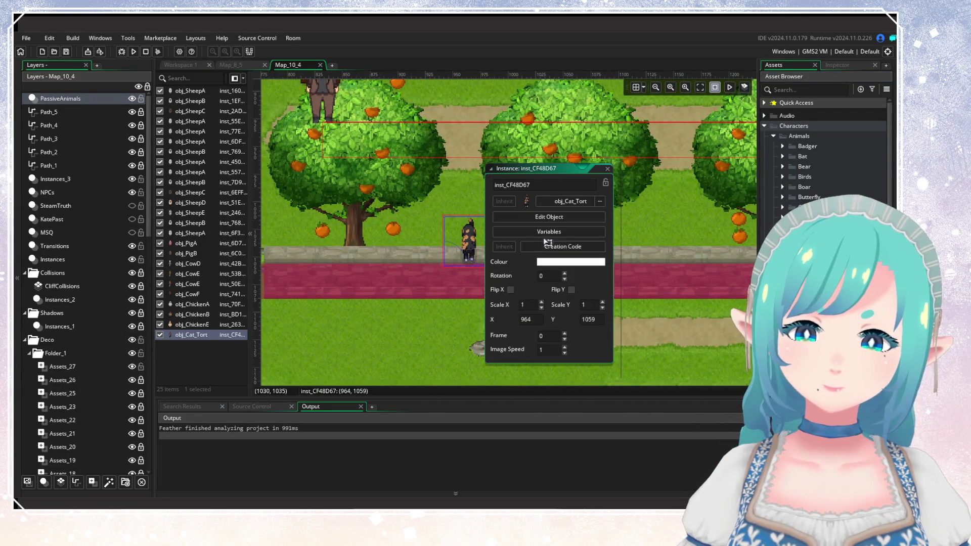
pyautogui.click(551, 233)
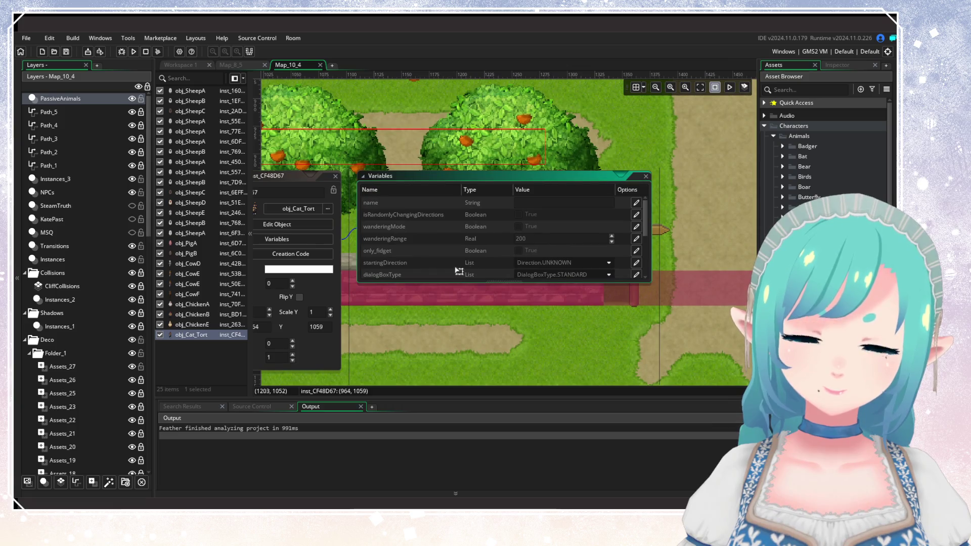
pyautogui.scroll(-3, 458, 272)
pyautogui.click(636, 272)
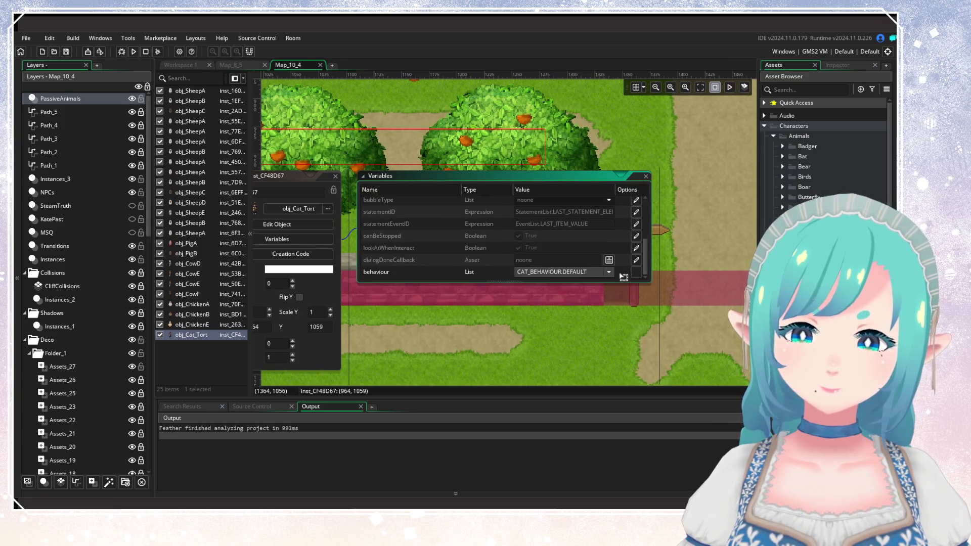
pyautogui.click(609, 272)
pyautogui.click(575, 303)
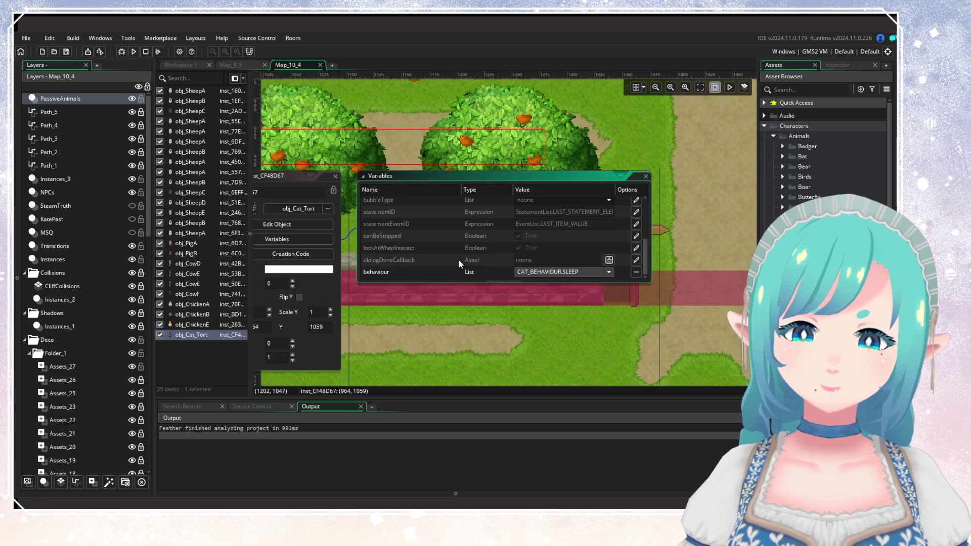
pyautogui.scroll(3, 458, 258)
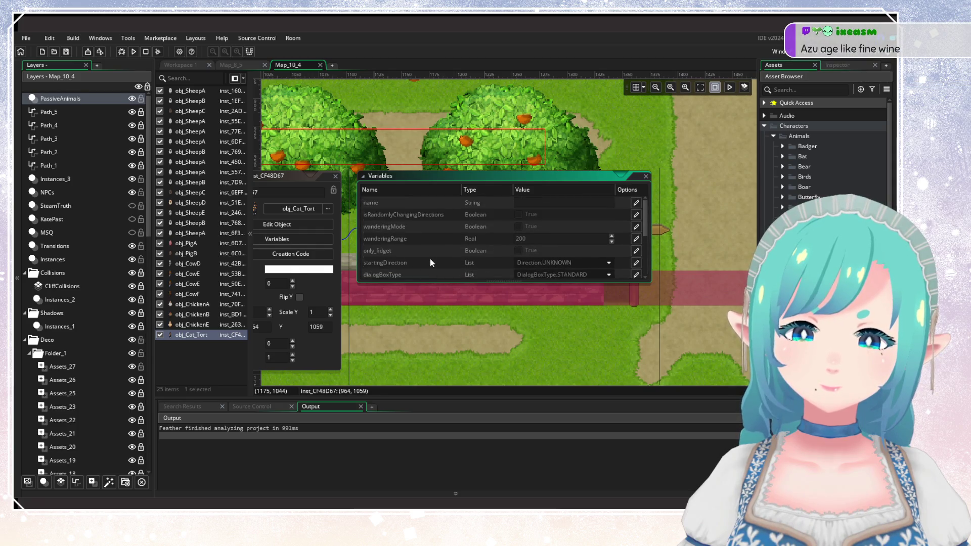
pyautogui.scroll(-3, 431, 258)
pyautogui.hscroll(-3, 403, 304)
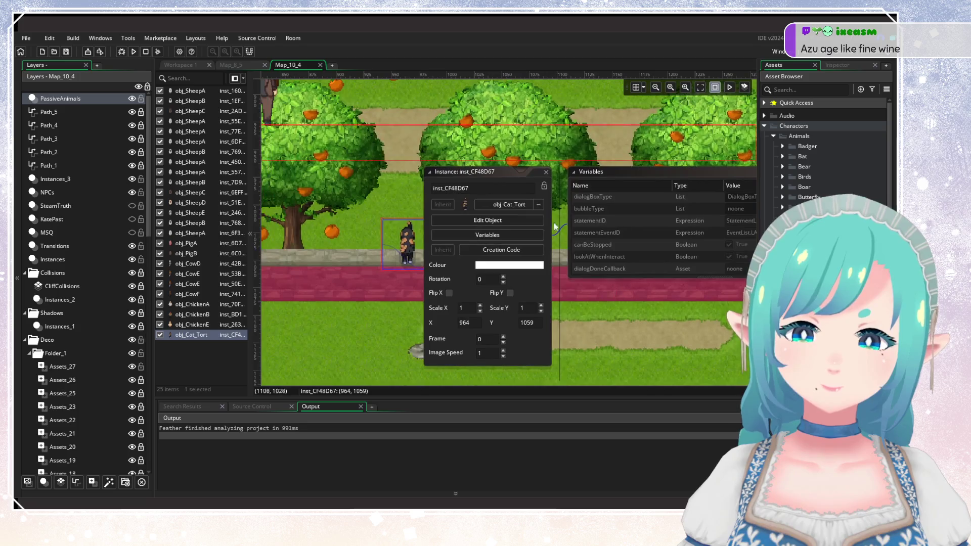
pyautogui.click(547, 172)
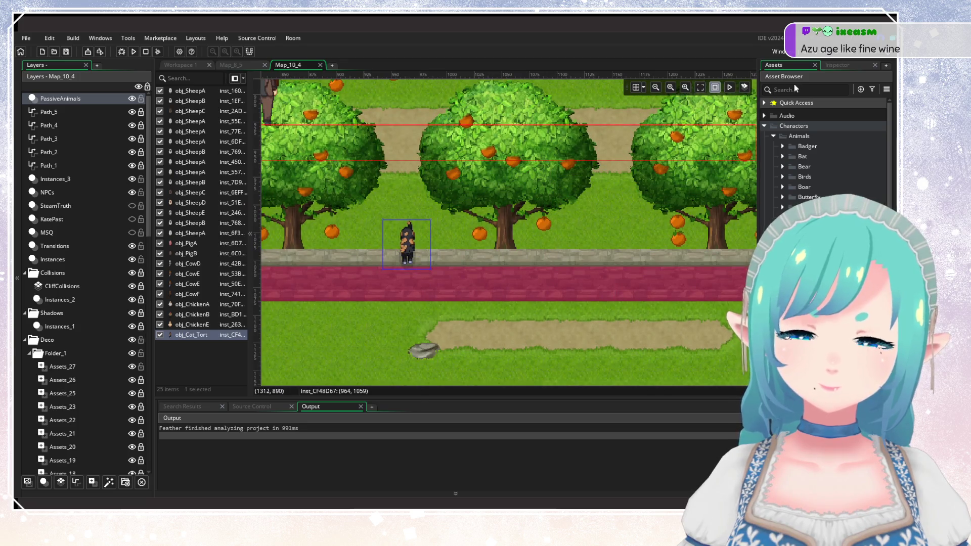
pyautogui.click(764, 127)
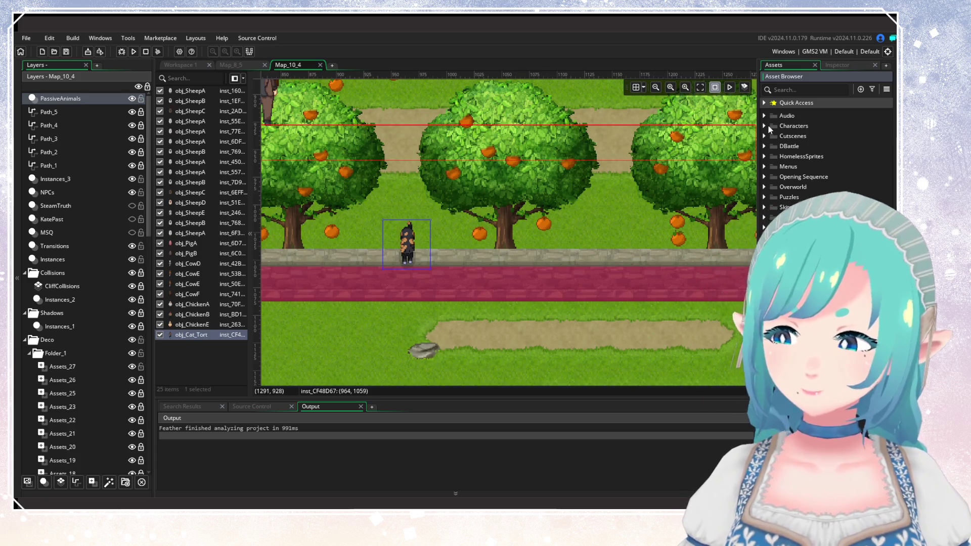
# Step: Expand Overworld > Rooms in the Asset Browser and locate Map_5_9 in the list
pyautogui.click(766, 127)
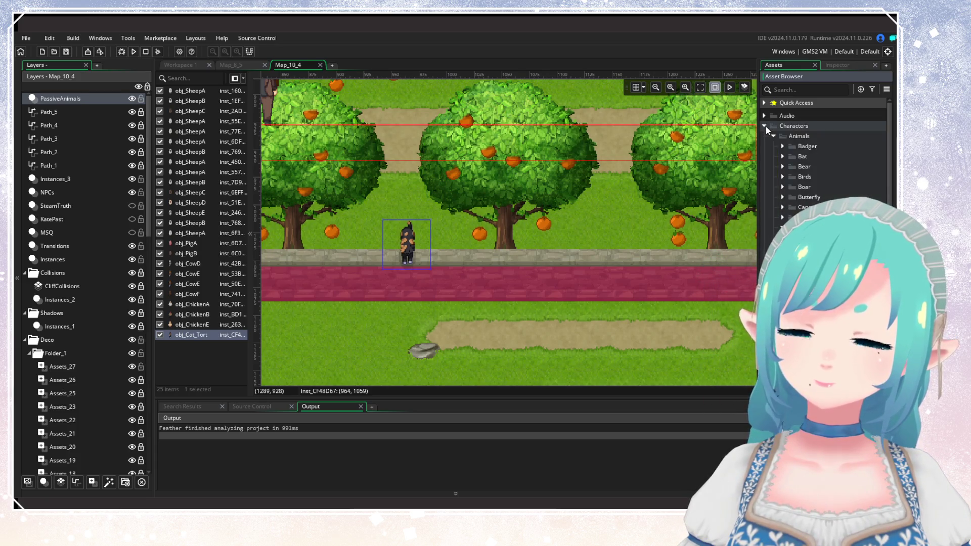
pyautogui.click(765, 130)
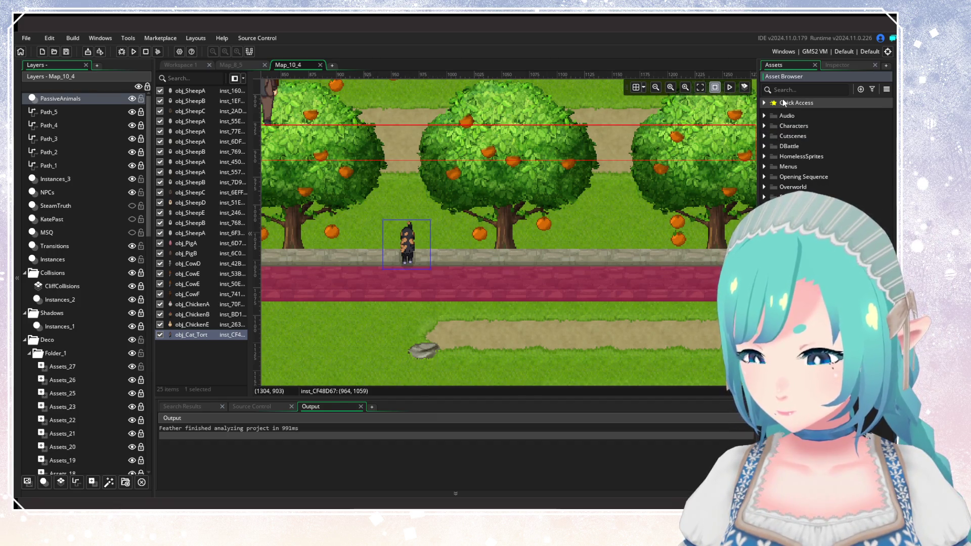
pyautogui.click(765, 187)
pyautogui.click(773, 197)
pyautogui.scroll(-10, 774, 196)
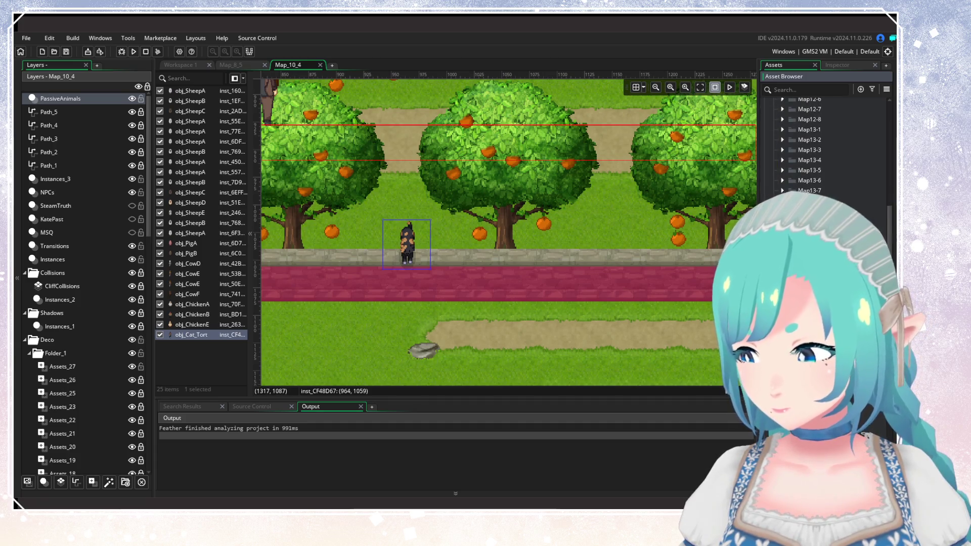
pyautogui.scroll(-5, 799, 177)
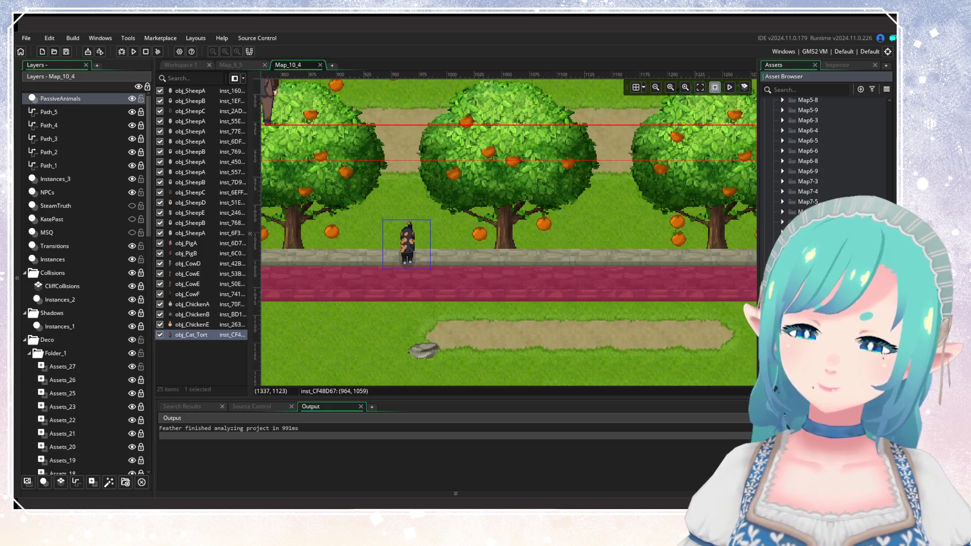
pyautogui.scroll(10, 810, 177)
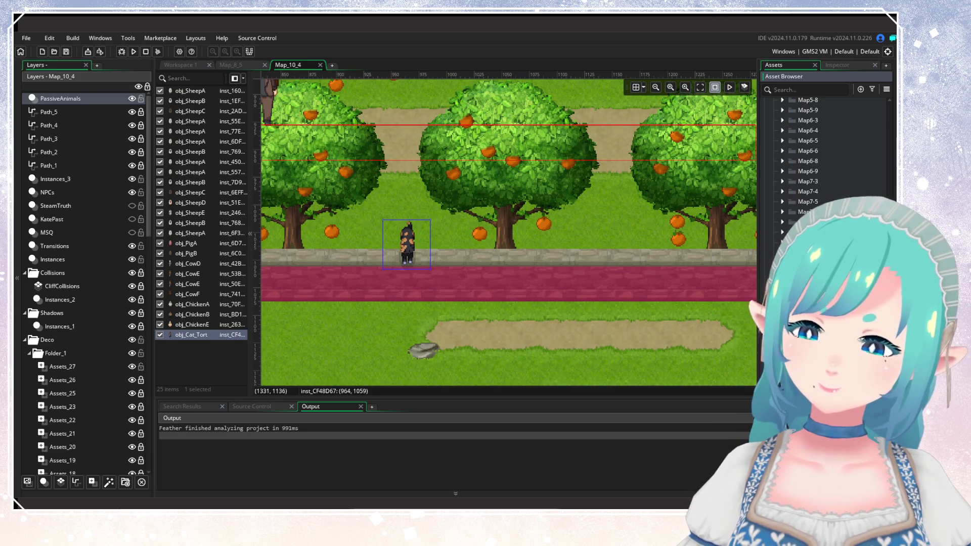
pyautogui.scroll(5, 810, 177)
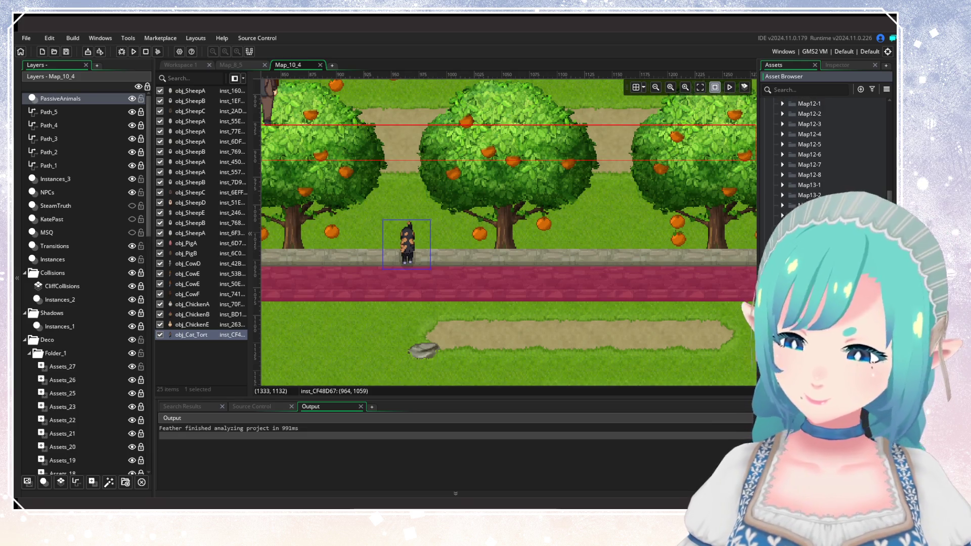
pyautogui.scroll(1, 810, 177)
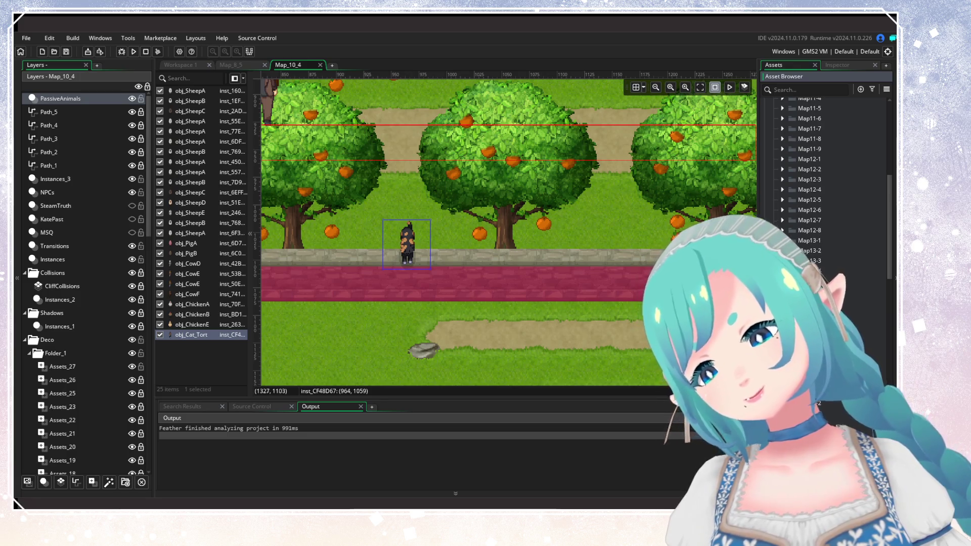
pyautogui.scroll(4, 810, 151)
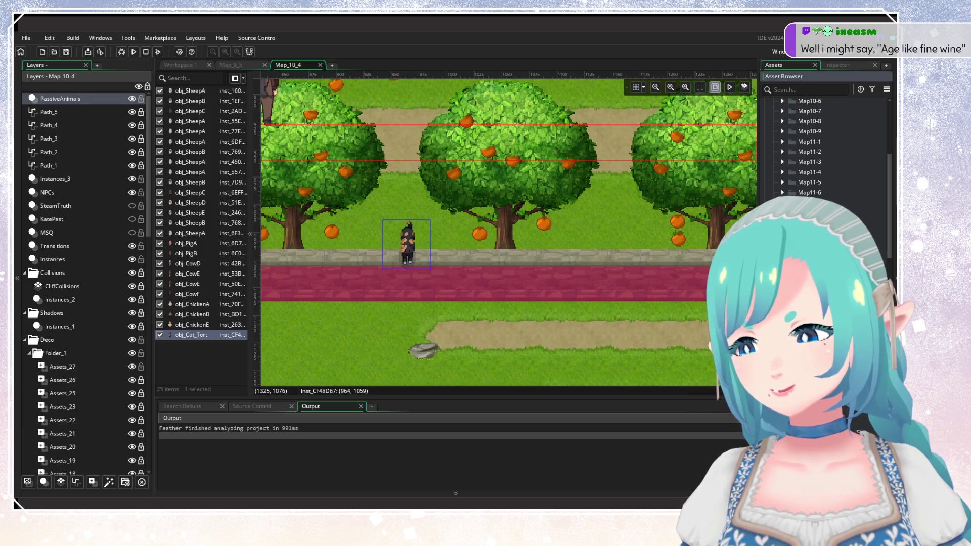
pyautogui.scroll(10, 810, 152)
pyautogui.scroll(-6, 809, 152)
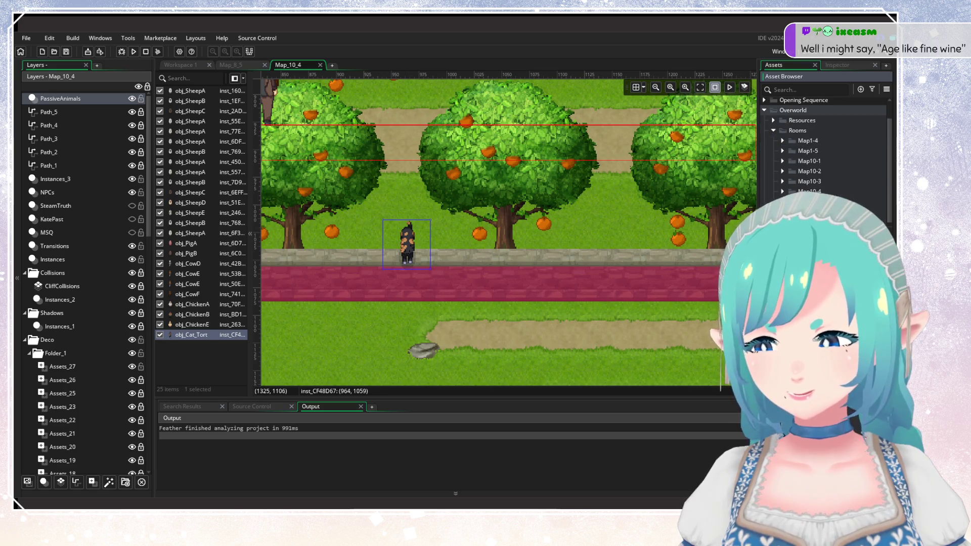
pyautogui.scroll(-8, 810, 146)
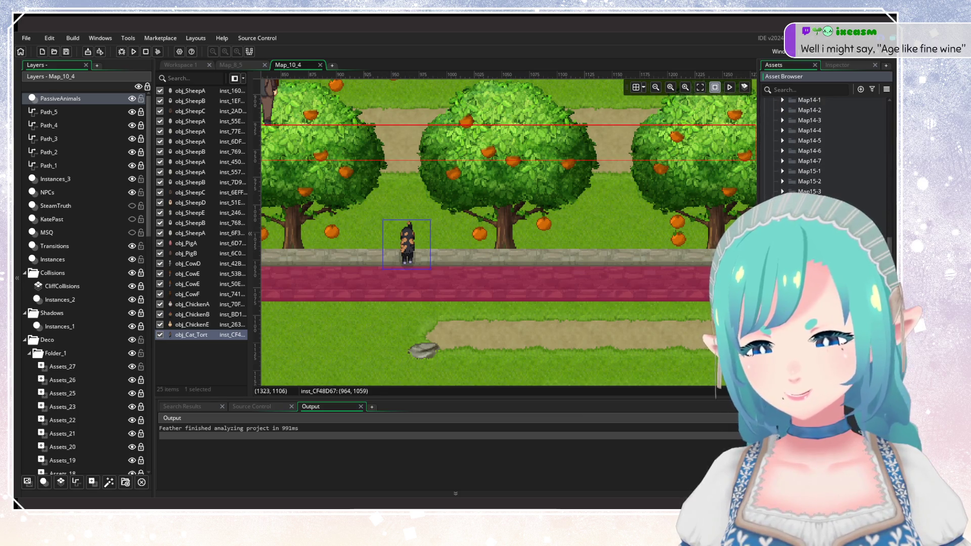
pyautogui.scroll(15, 810, 146)
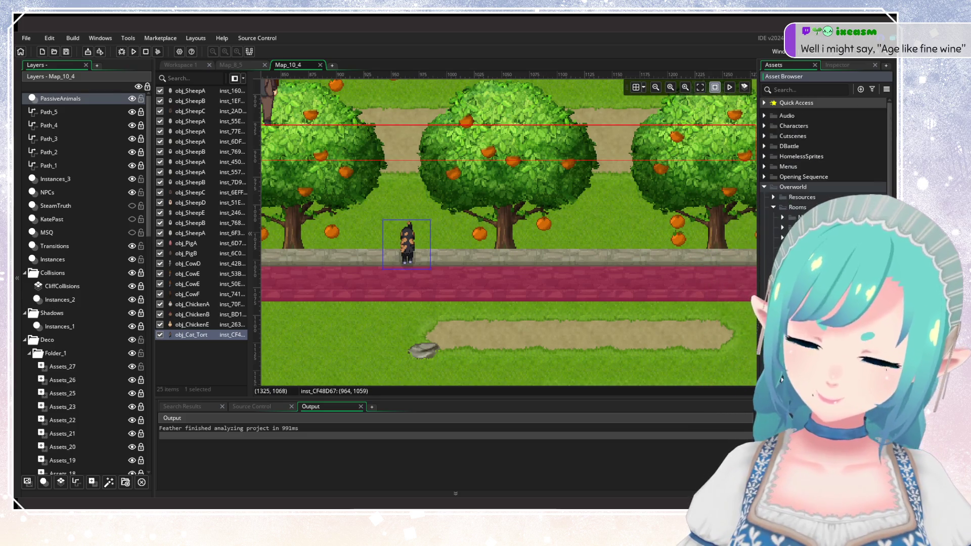
pyautogui.scroll(-8, 782, 378)
pyautogui.scroll(8, 782, 379)
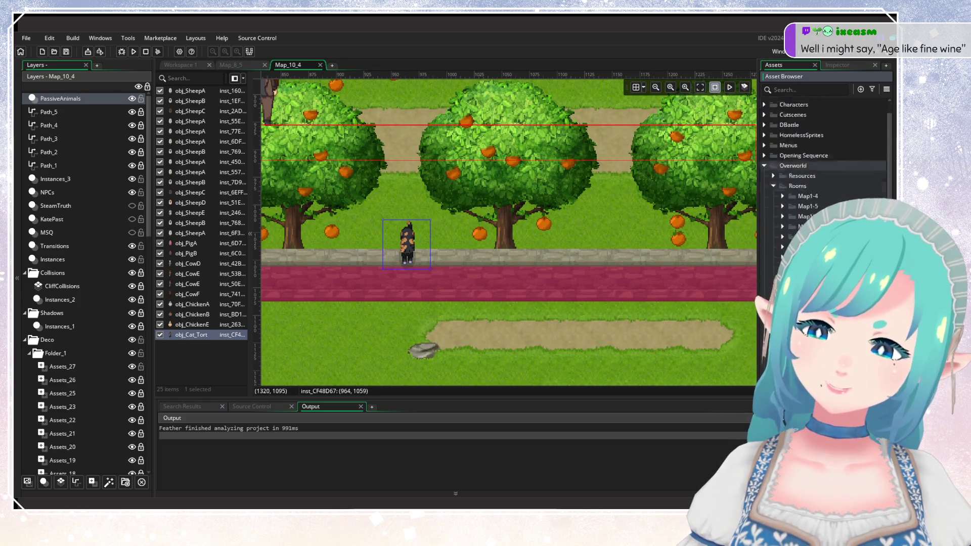
pyautogui.scroll(-15, 825, 177)
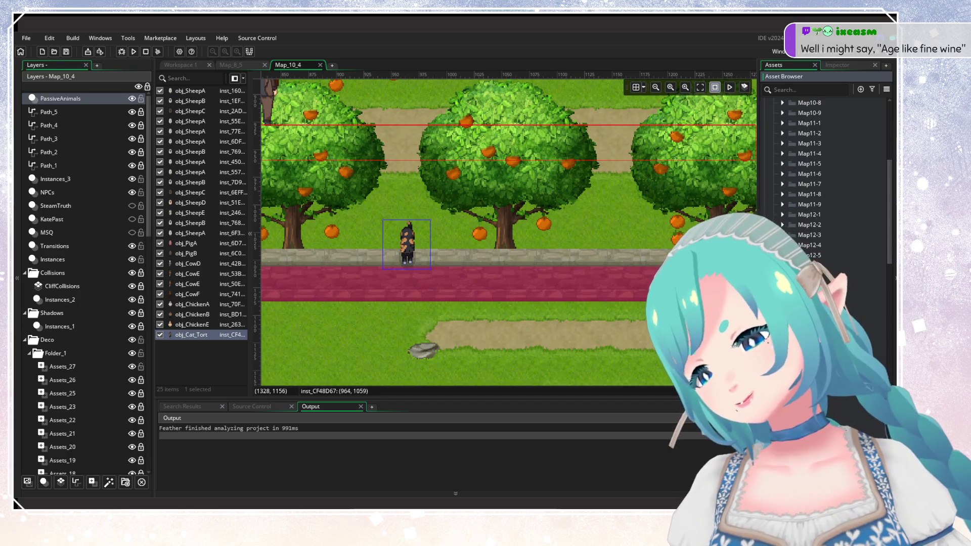
pyautogui.scroll(-1, 810, 147)
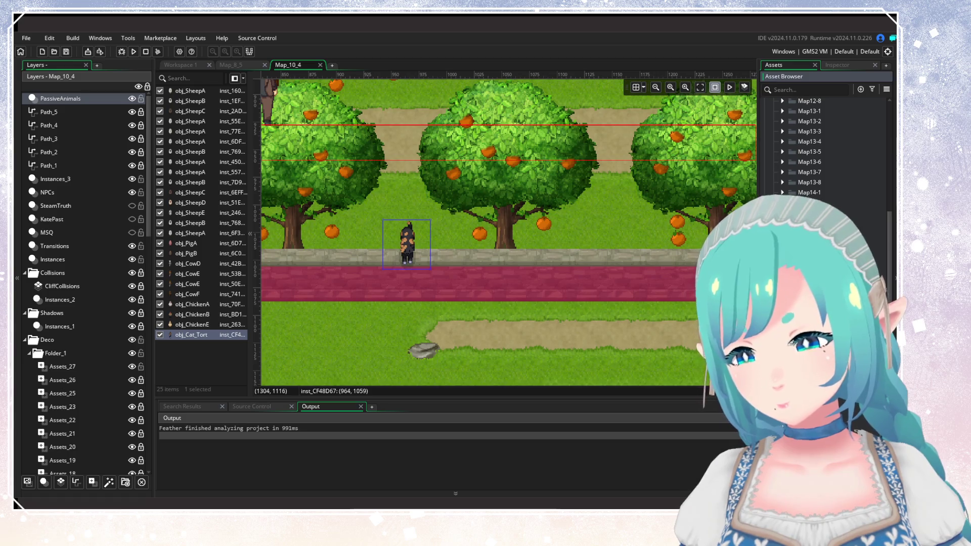
pyautogui.scroll(3, 820, 146)
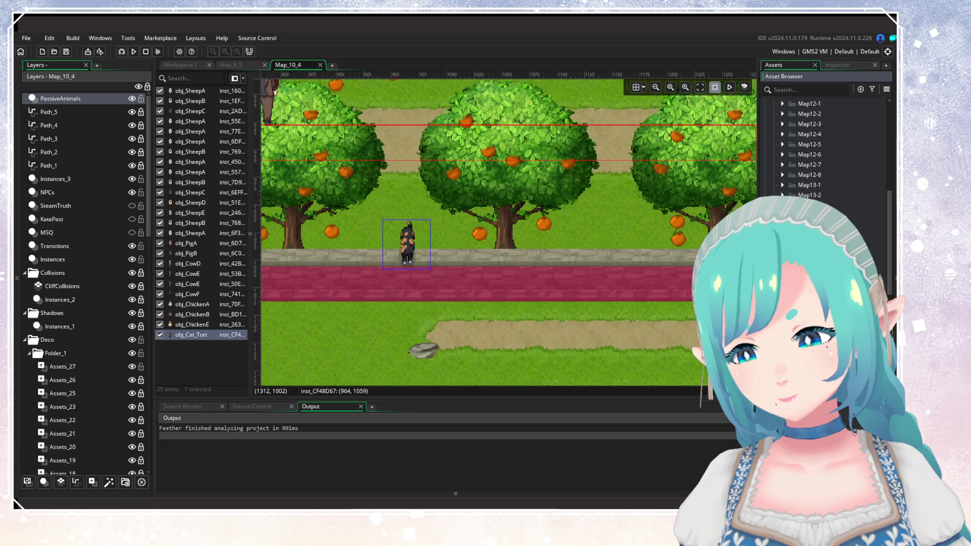
pyautogui.scroll(-10, 810, 146)
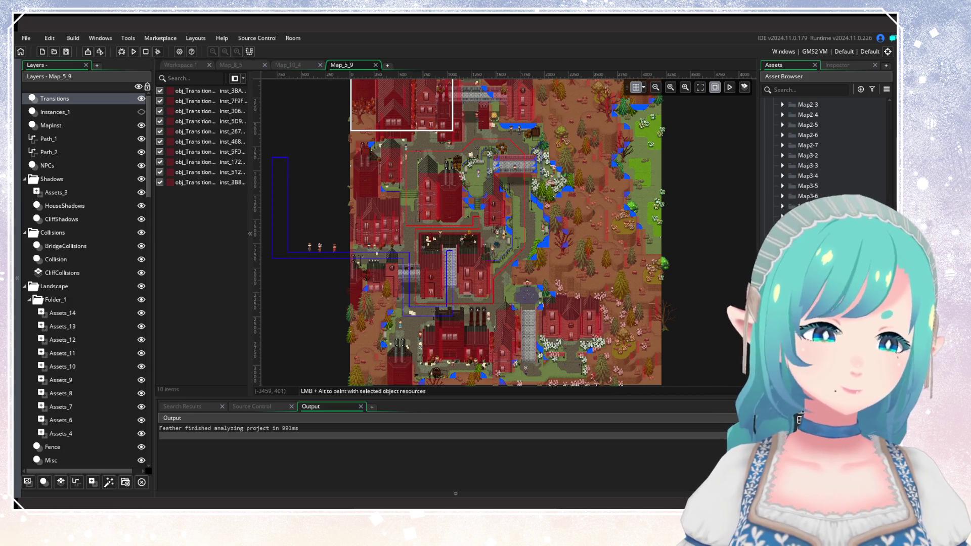
pyautogui.scroll(3, 409, 210)
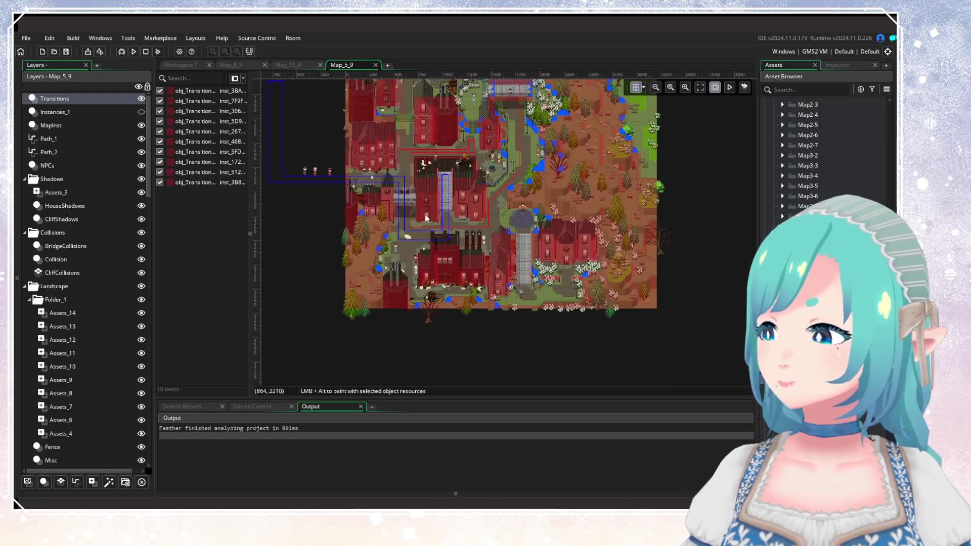
# Step: Zoom in on the bench and select the calico cat on the NPCs layer
pyautogui.scroll(2, 409, 210)
pyautogui.scroll(2, 621, 111)
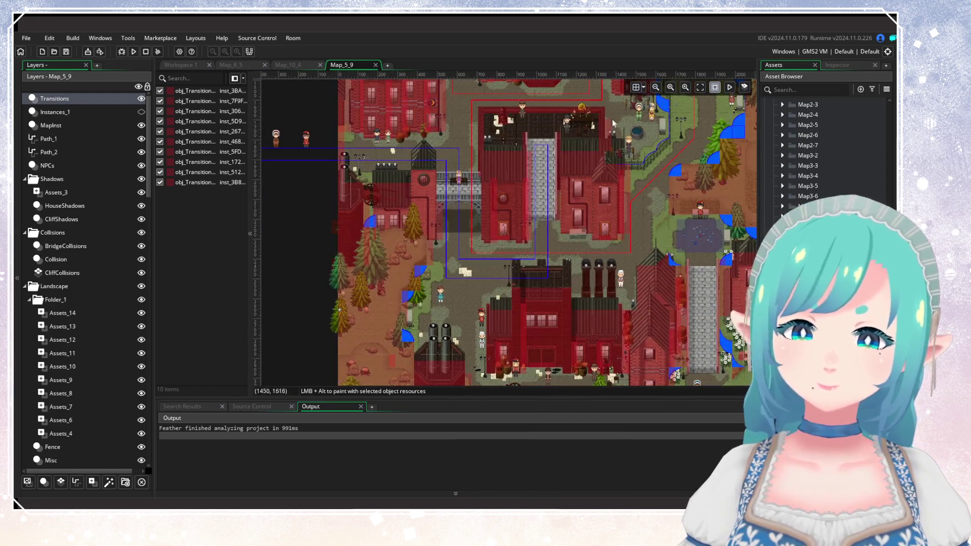
pyautogui.scroll(-3, 447, 282)
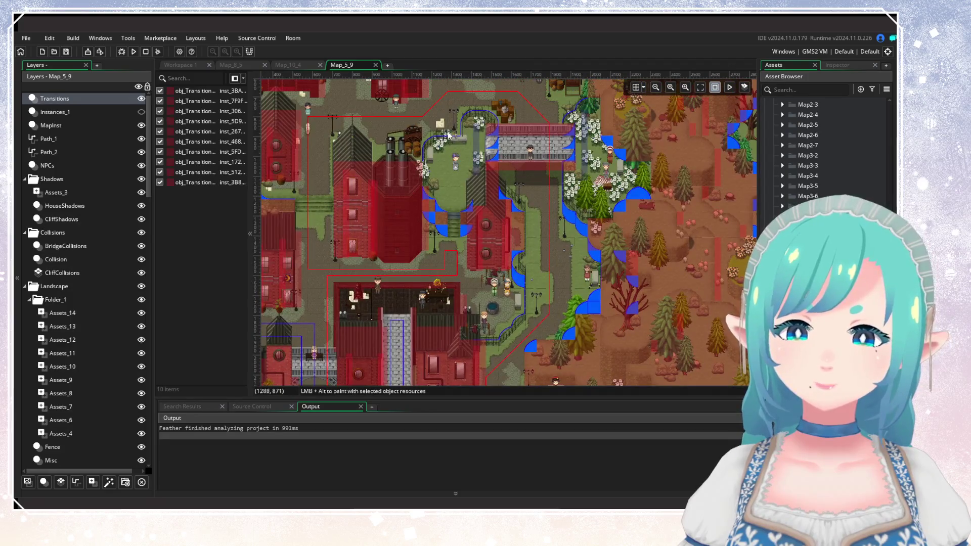
pyautogui.scroll(3, 445, 131)
pyautogui.scroll(5, 445, 130)
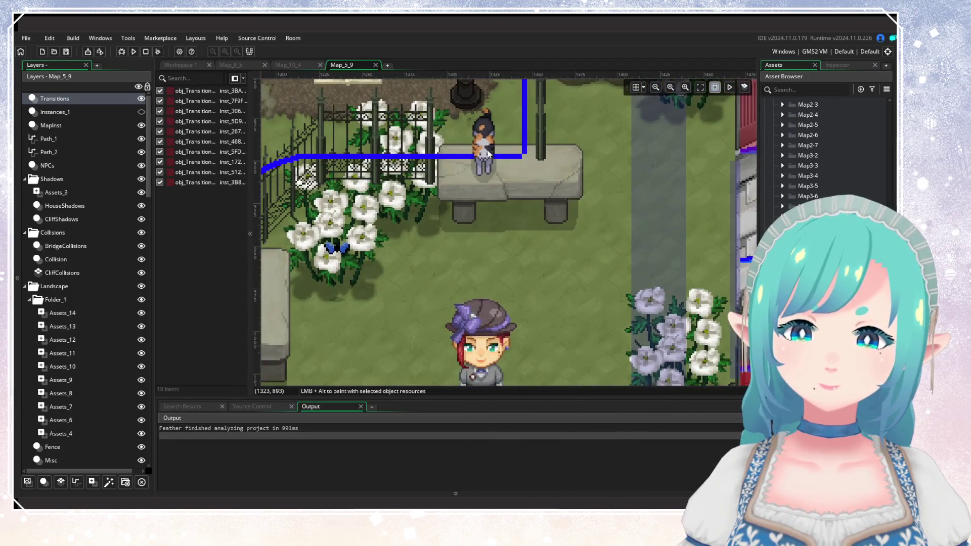
pyautogui.click(77, 167)
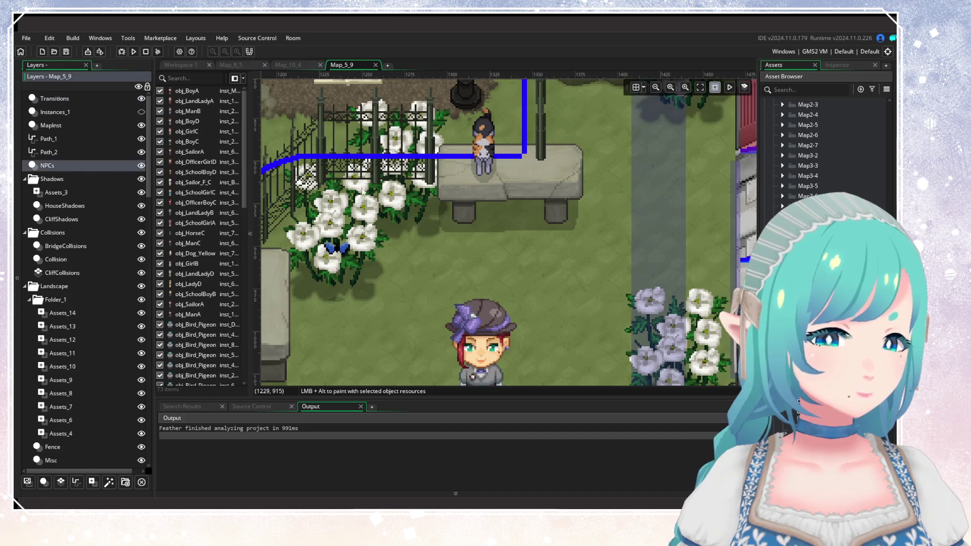
pyautogui.click(492, 154)
# Step: Review obj_Cat_Calico's variables and creation code, then close its windows
pyautogui.doubleClick(492, 155)
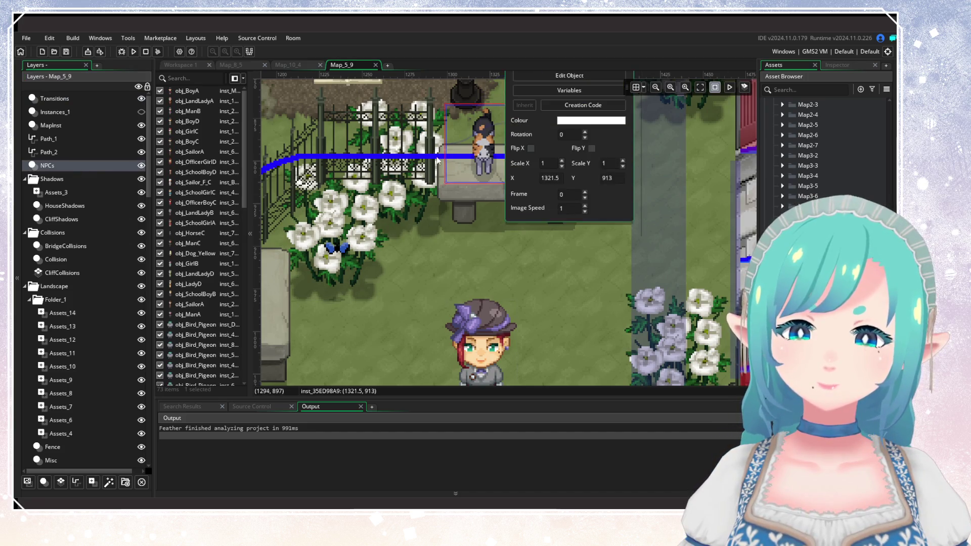
pyautogui.click(506, 178)
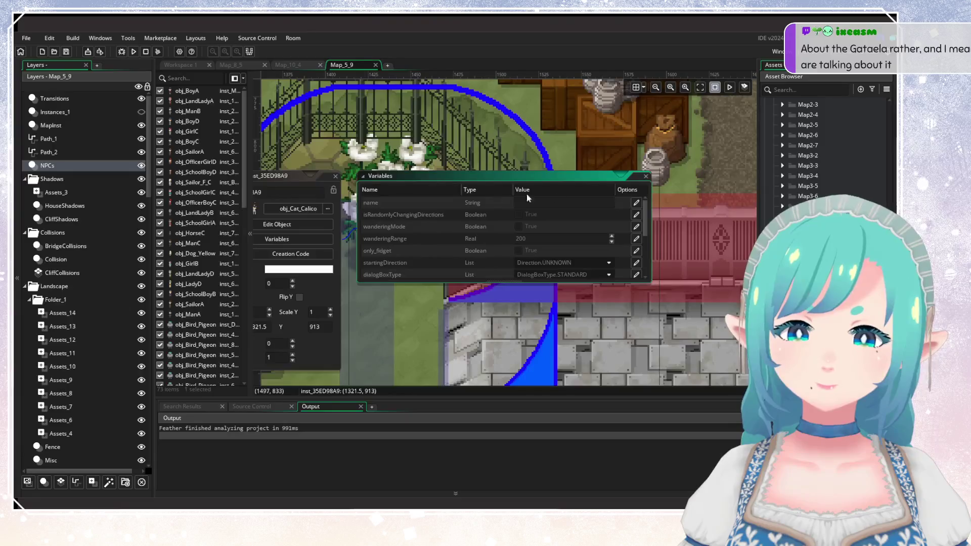
pyautogui.click(319, 250)
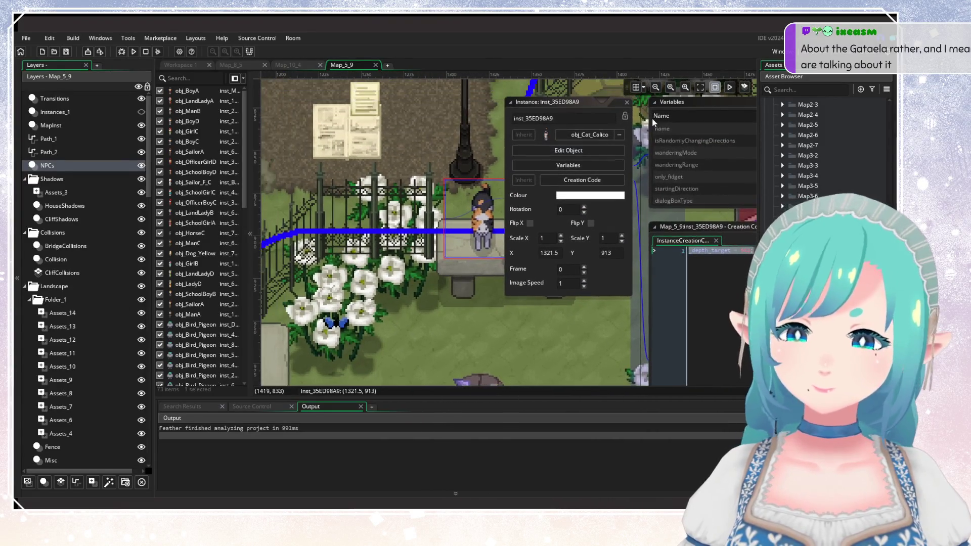
pyautogui.doubleClick(625, 106)
pyautogui.click(547, 253)
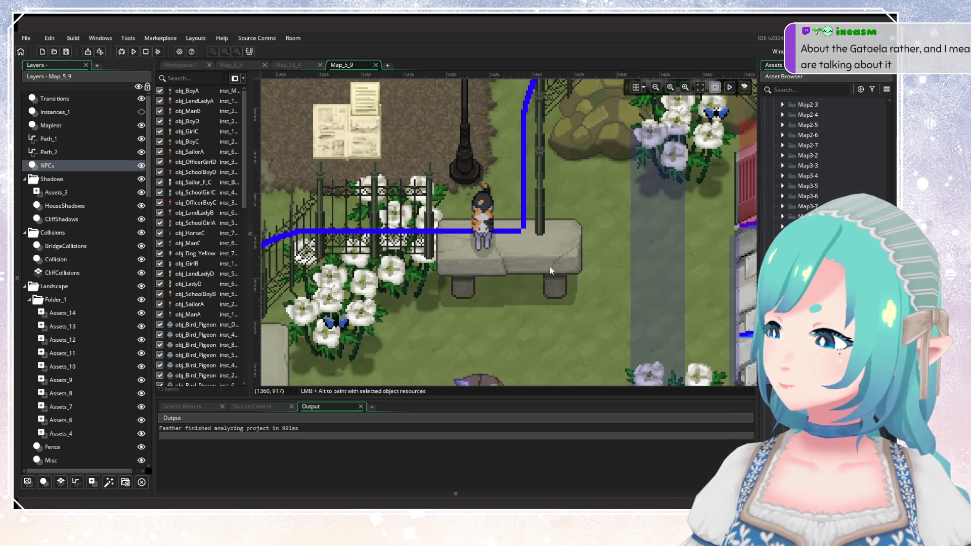